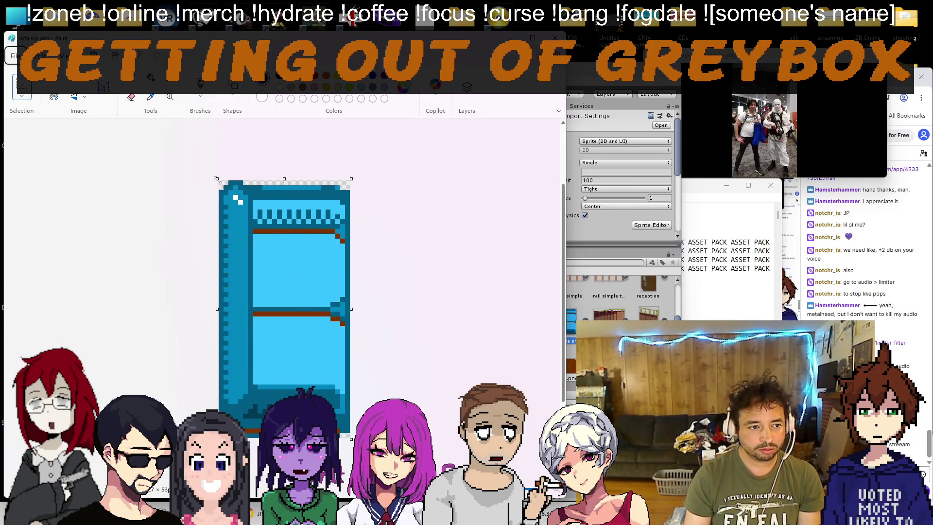
# Step: Reposition the sofa's top part and erase the leftover strip above it
pyautogui.moveTo(218, 181)
pyautogui.mouseDown()
pyautogui.moveTo(427, 256)
pyautogui.moveTo(442, 310)
pyautogui.moveTo(449, 251)
pyautogui.mouseUp()
pyautogui.press('Down')
pyautogui.press('Down')
pyautogui.press('Down')
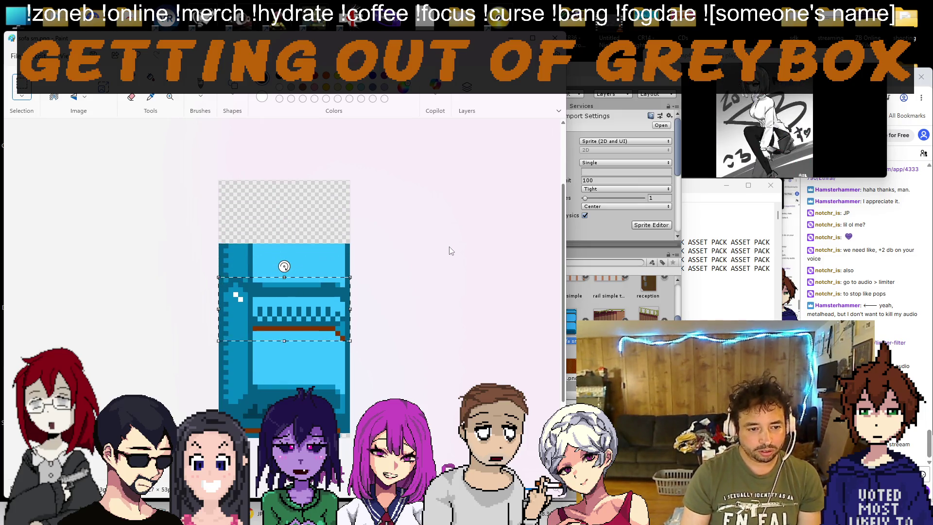
pyautogui.press('Up')
pyautogui.press('Up')
pyautogui.press('Up')
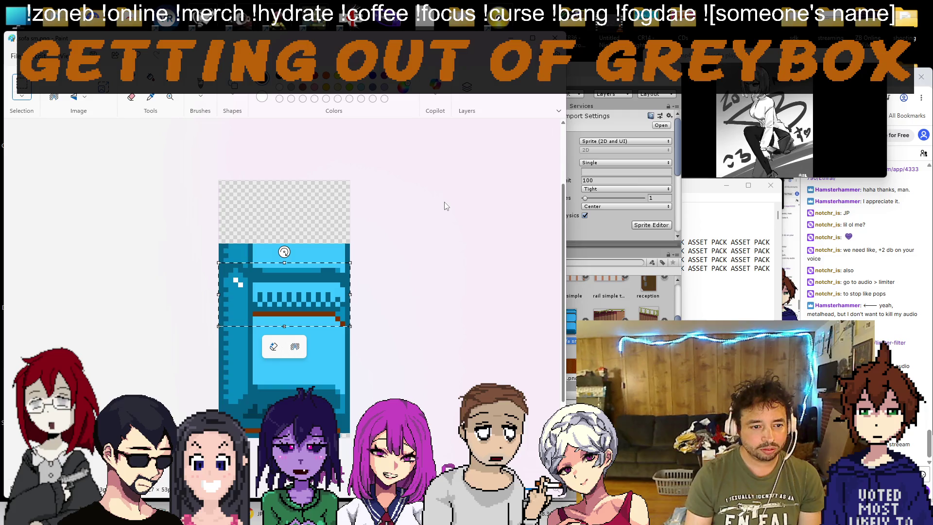
pyautogui.moveTo(334, 210); pyautogui.dragTo(210, 267)
pyautogui.press('Delete')
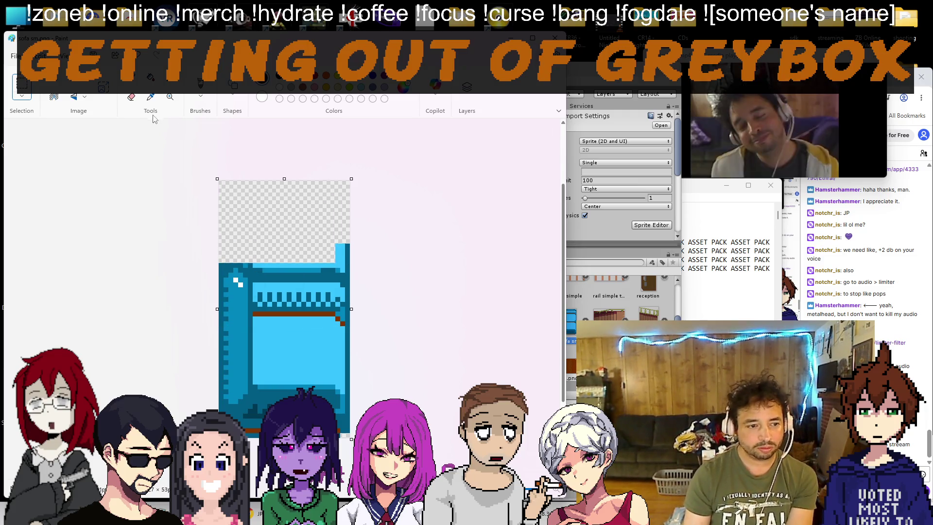
# Step: Redraw the sofa's top-right corner with Pencil and delete the stray white pixels there
pyautogui.press('p')
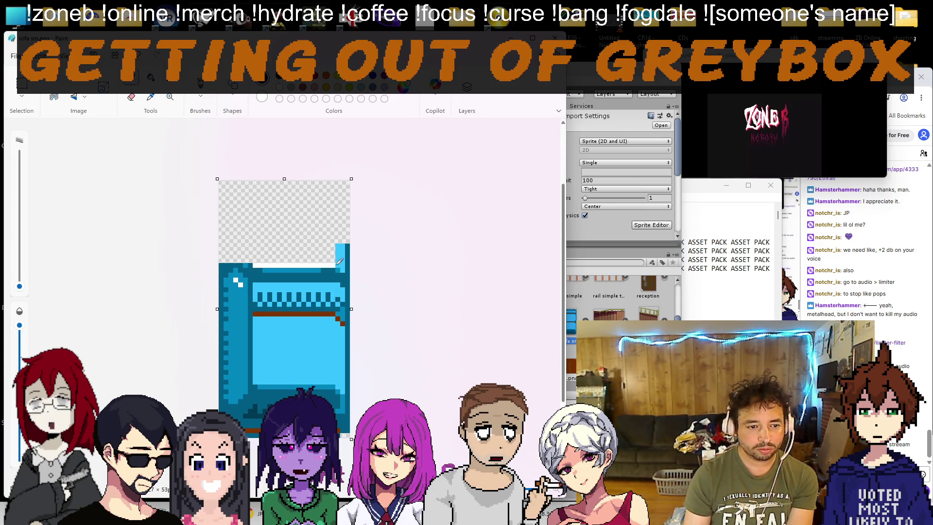
pyautogui.moveTo(350, 270); pyautogui.dragTo(343, 254)
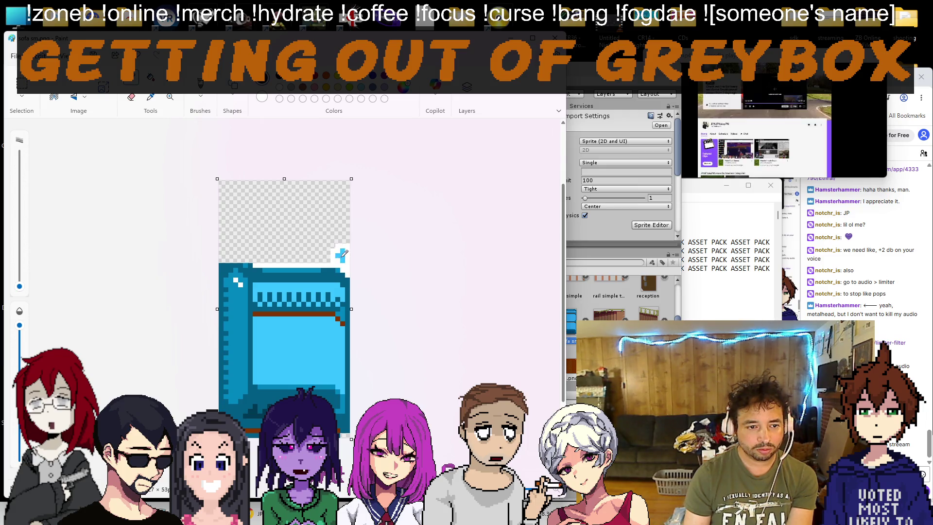
pyautogui.click(333, 253)
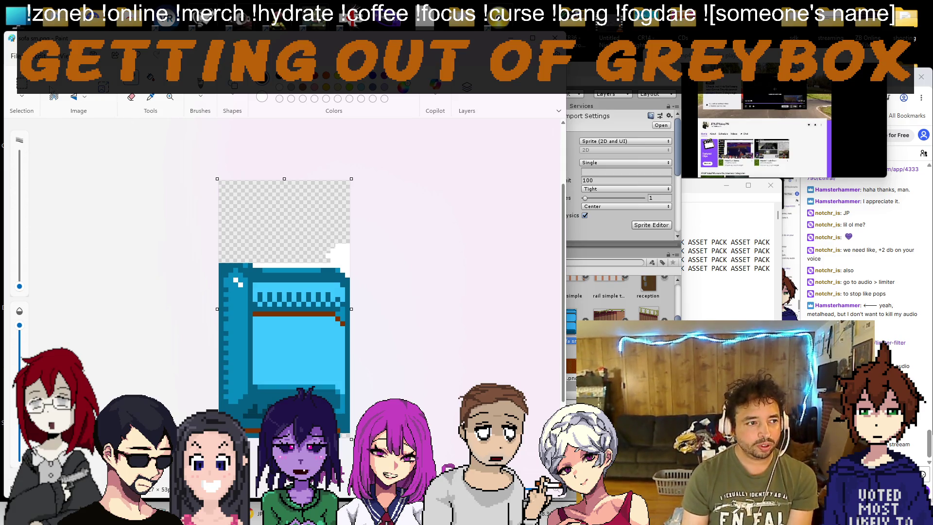
pyautogui.click(22, 83)
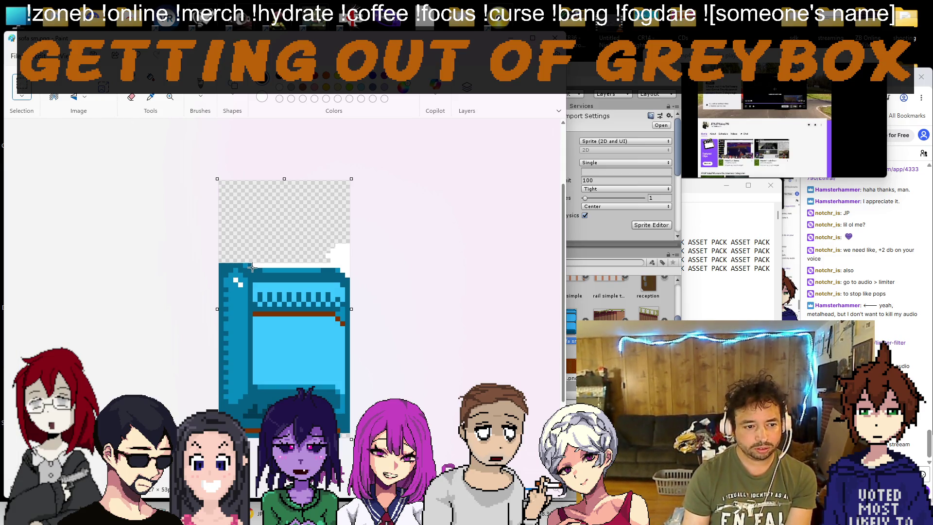
pyautogui.moveTo(252, 268); pyautogui.dragTo(366, 232)
pyautogui.press('Delete')
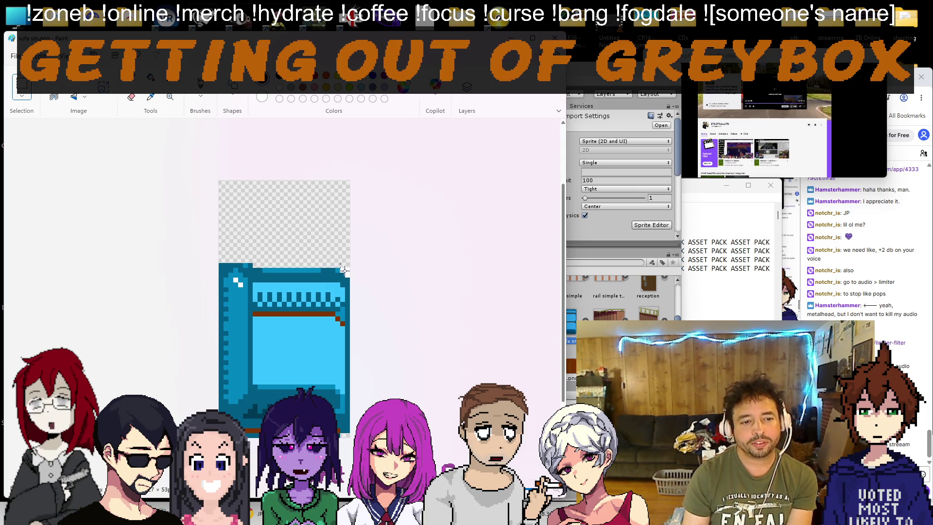
pyautogui.press('Delete')
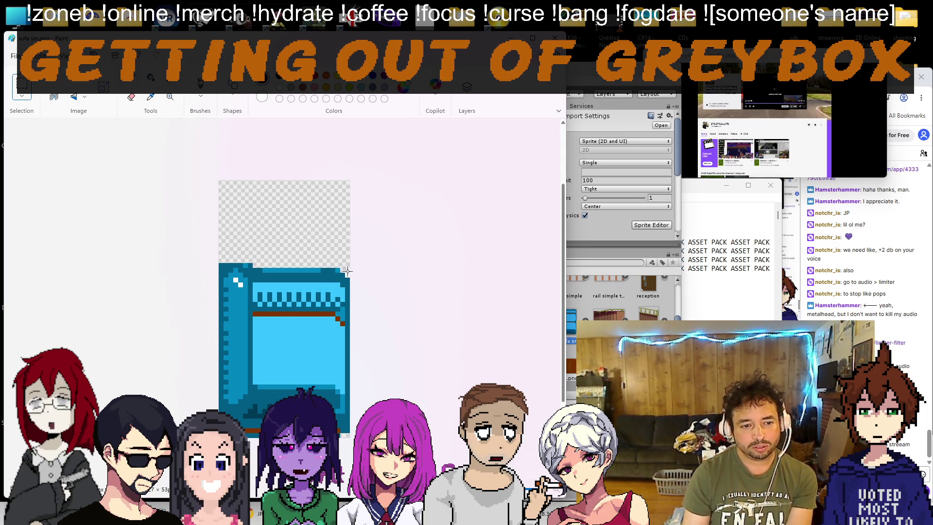
pyautogui.moveTo(349, 275); pyautogui.dragTo(351, 278)
pyautogui.press('Delete')
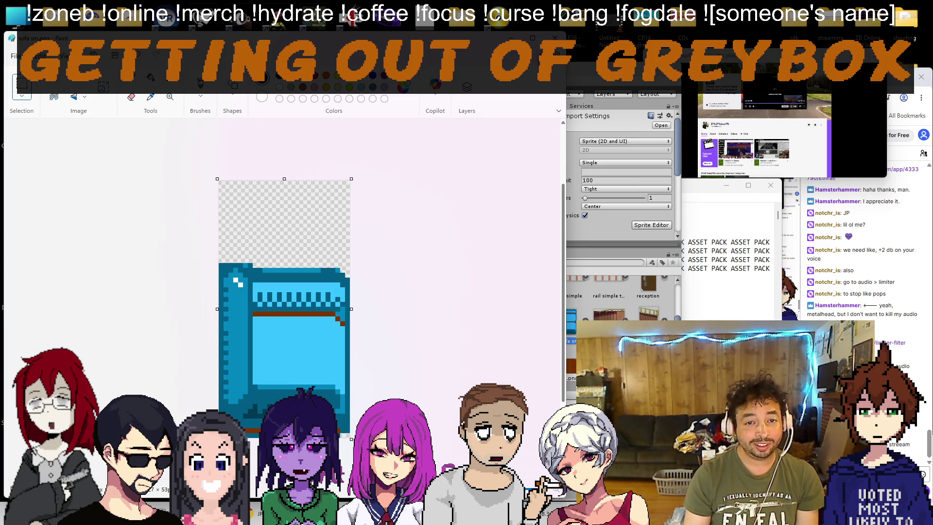
# Step: Undo the earlier crop and pull the canvas top edge down to the sofa
pyautogui.click(555, 38)
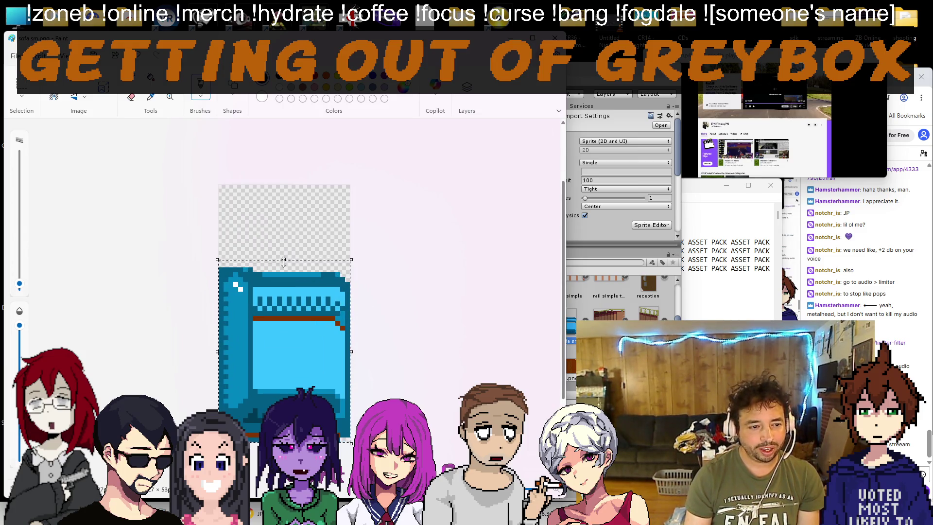
pyautogui.hotkey('ctrl', 'z')
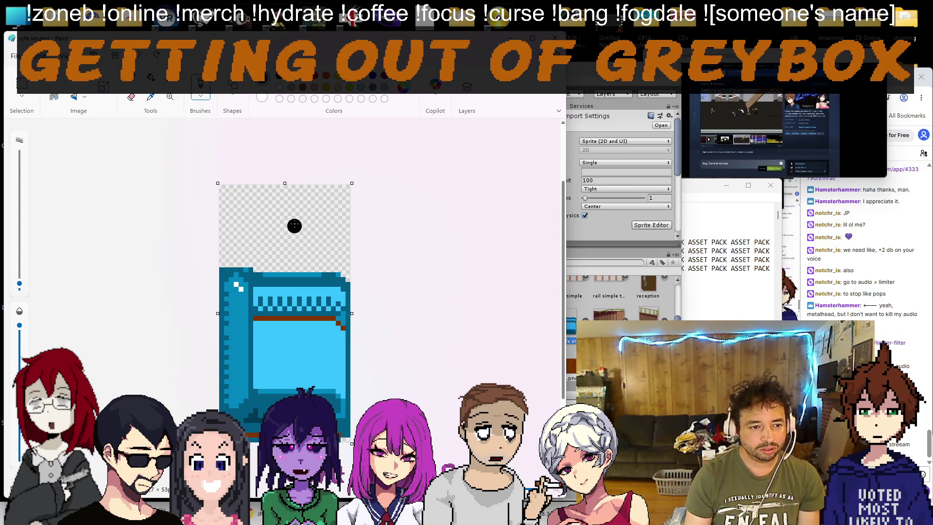
pyautogui.click(151, 97)
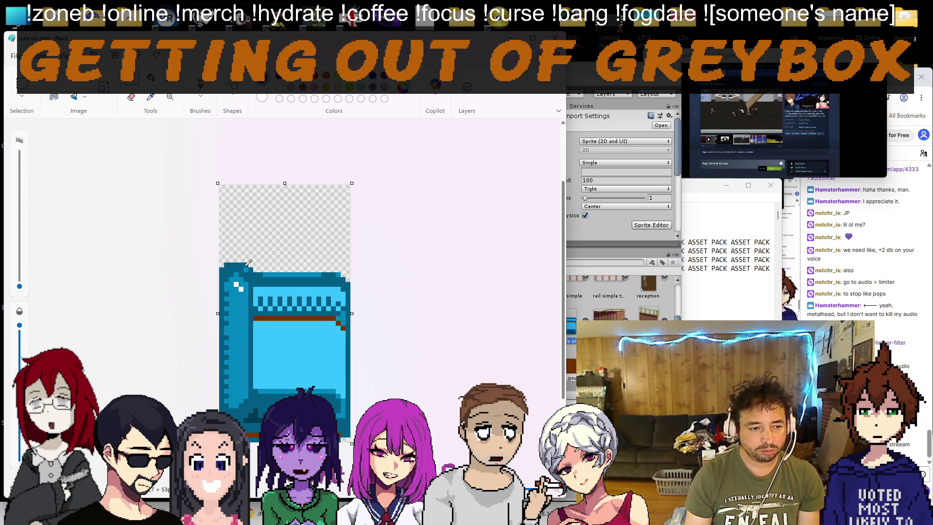
pyautogui.moveTo(286, 183); pyautogui.dragTo(291, 260)
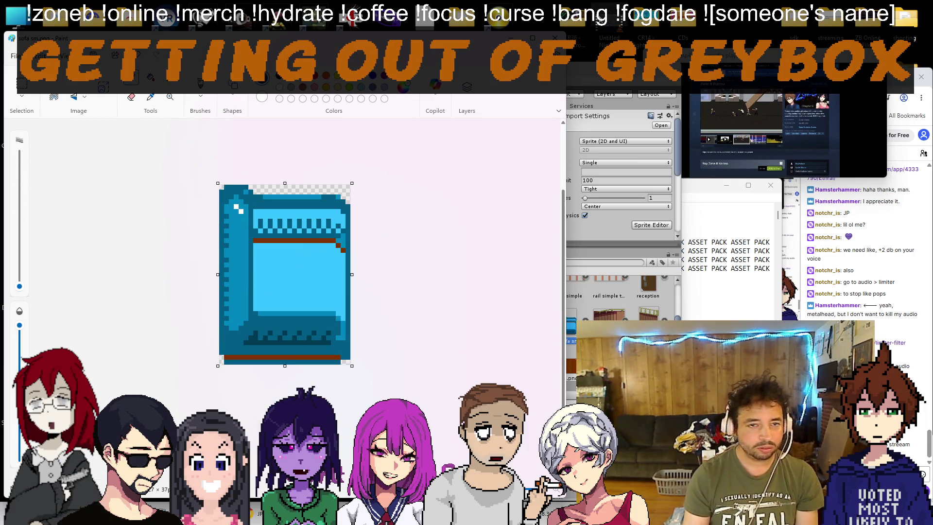
pyautogui.hotkey('alt', 'Tab')
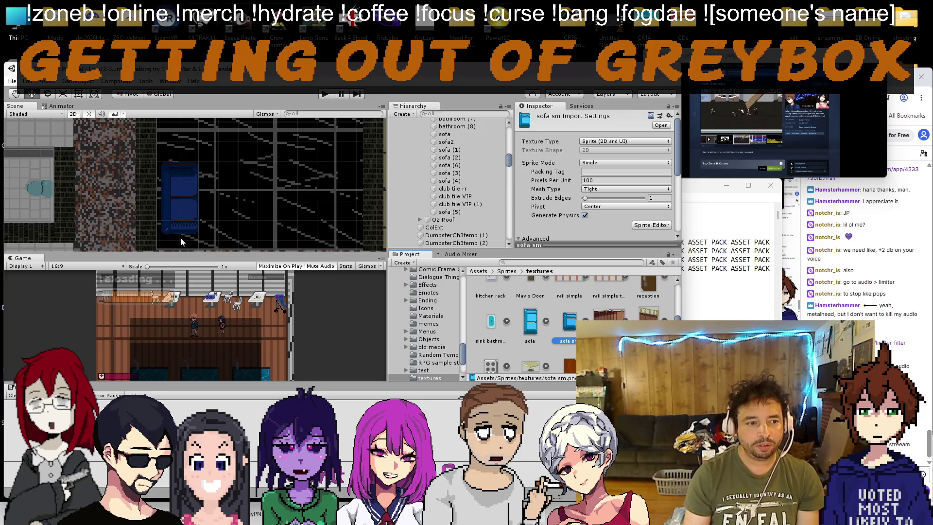
# Step: Give the club sofa the sofa sm sprite and lower its box collider's top edge
pyautogui.click(193, 229)
pyautogui.moveTo(566, 322)
pyautogui.mouseDown()
pyautogui.moveTo(606, 174)
pyautogui.moveTo(600, 185)
pyautogui.mouseUp()
pyautogui.scroll(2, 246, 214)
pyautogui.scroll(-3, 588, 208)
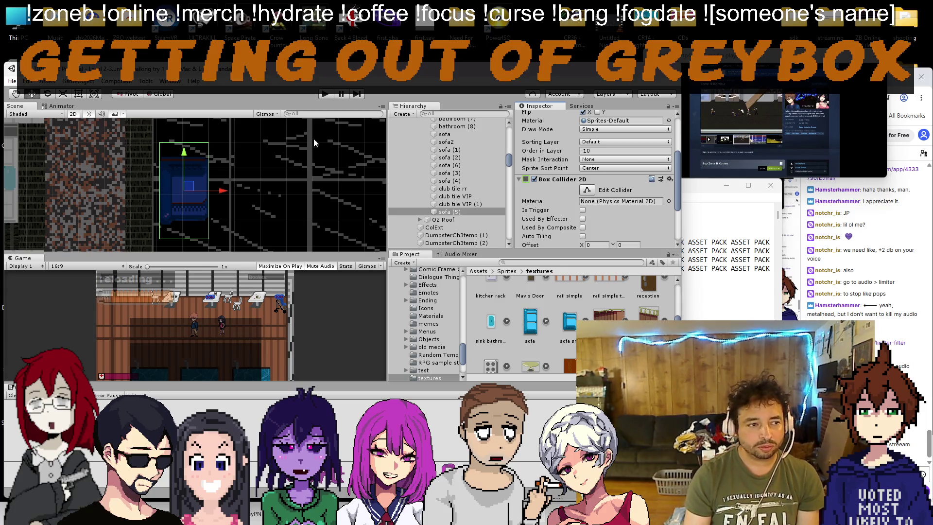
pyautogui.scroll(2, 586, 216)
pyautogui.click(585, 219)
pyautogui.moveTo(184, 143); pyautogui.dragTo(186, 159)
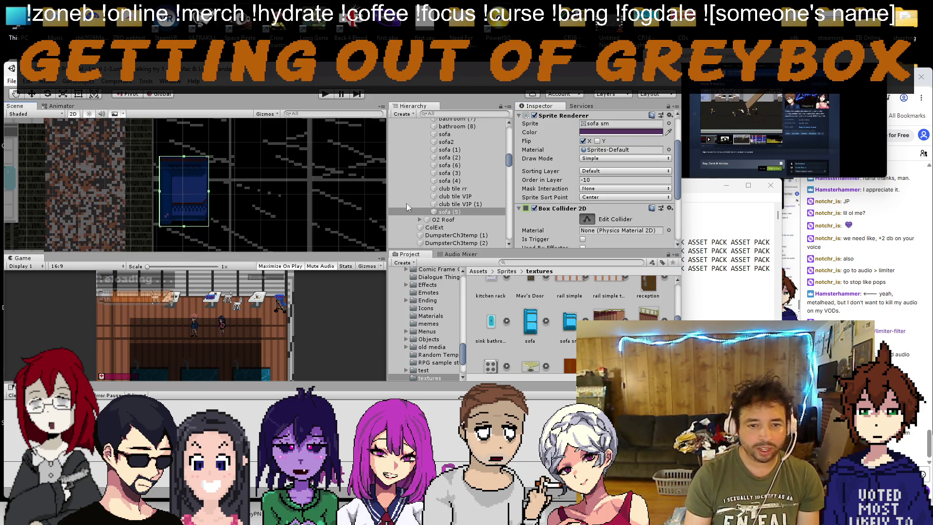
# Step: Flip the sofa vertically with Flip Y and nudge it slightly upward
pyautogui.scroll(4, 609, 182)
pyautogui.click(584, 200)
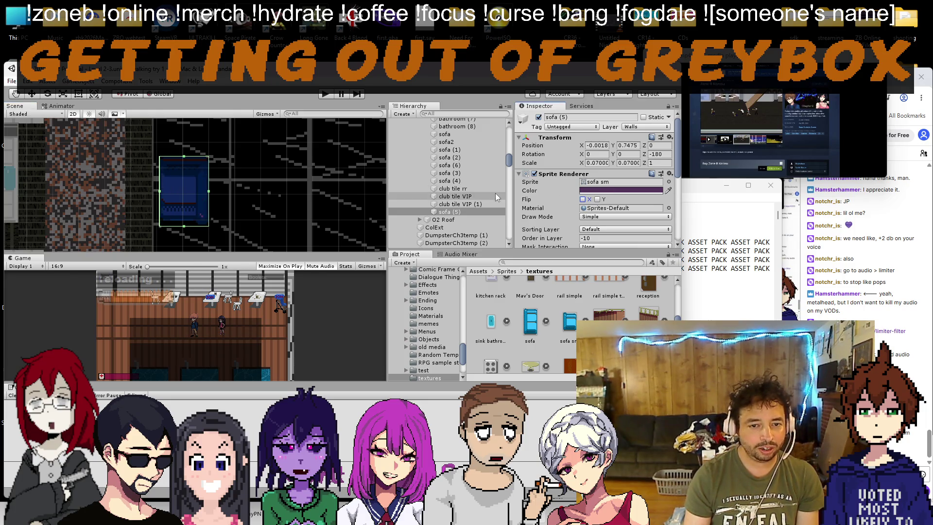
pyautogui.click(583, 199)
pyautogui.click(598, 200)
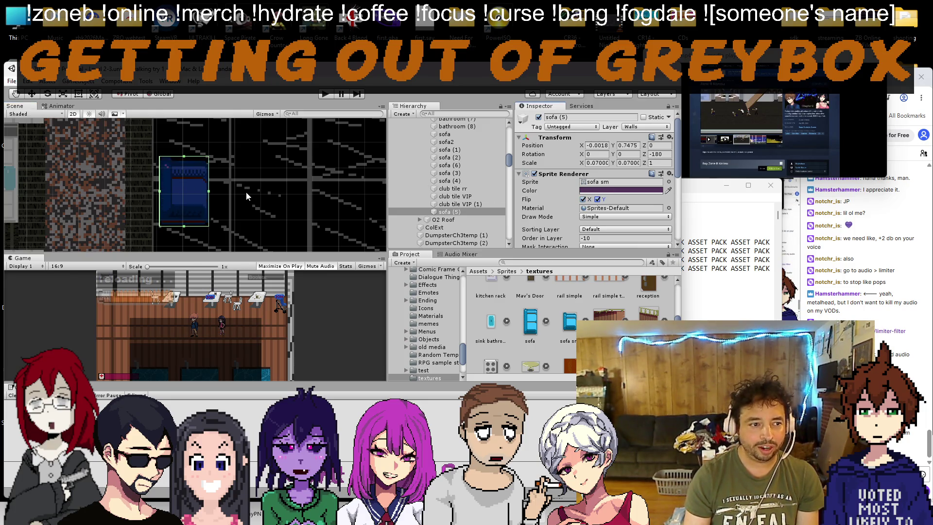
pyautogui.scroll(-2, 158, 173)
pyautogui.press('w')
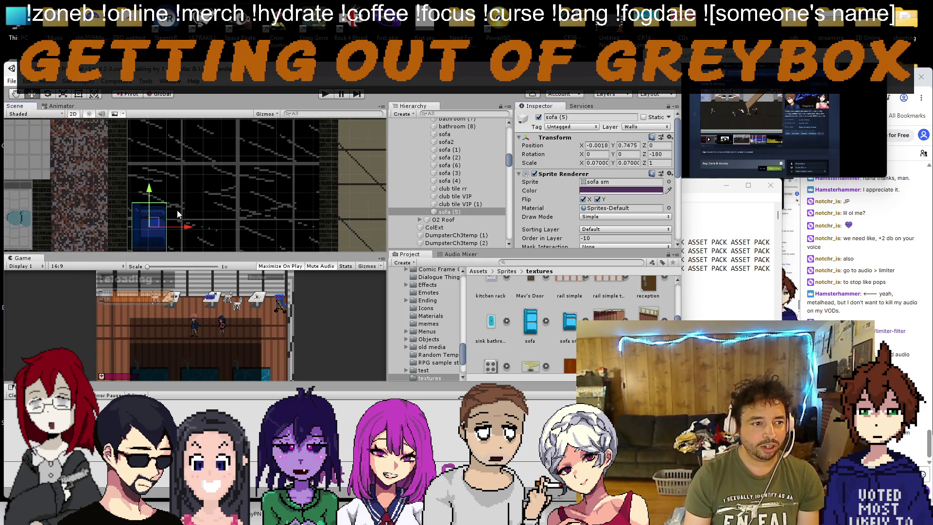
pyautogui.moveTo(153, 227)
pyautogui.mouseDown()
pyautogui.moveTo(170, 172)
pyautogui.moveTo(158, 146)
pyautogui.moveTo(160, 210)
pyautogui.mouseUp()
# Step: Duplicate the sofa as sofa (7), then duplicate sofa (5) and sofa (7) together
pyautogui.scroll(2, 170, 172)
pyautogui.scroll(-2, 157, 145)
pyautogui.hotkey('ctrl', 'd')
pyautogui.scroll(-2, 161, 209)
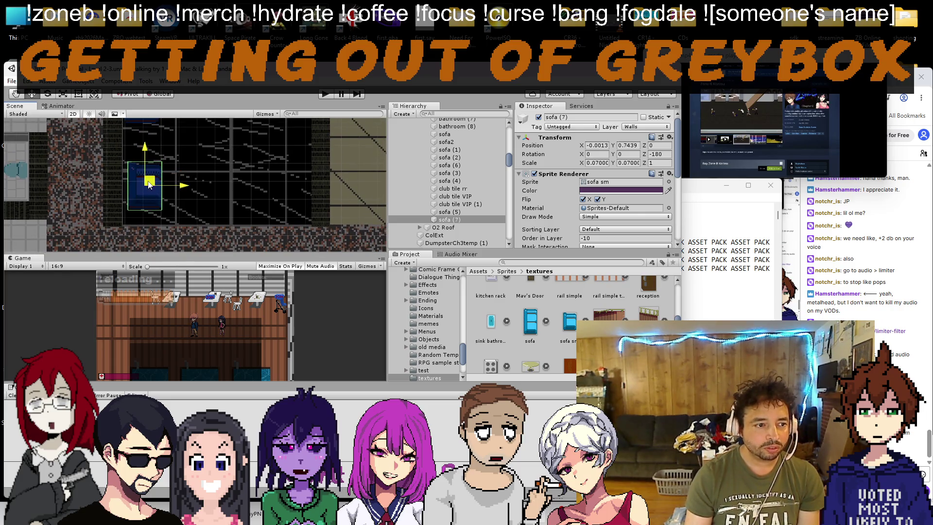
pyautogui.keyDown('ctrl'); pyautogui.click(456, 213); pyautogui.keyUp('ctrl')
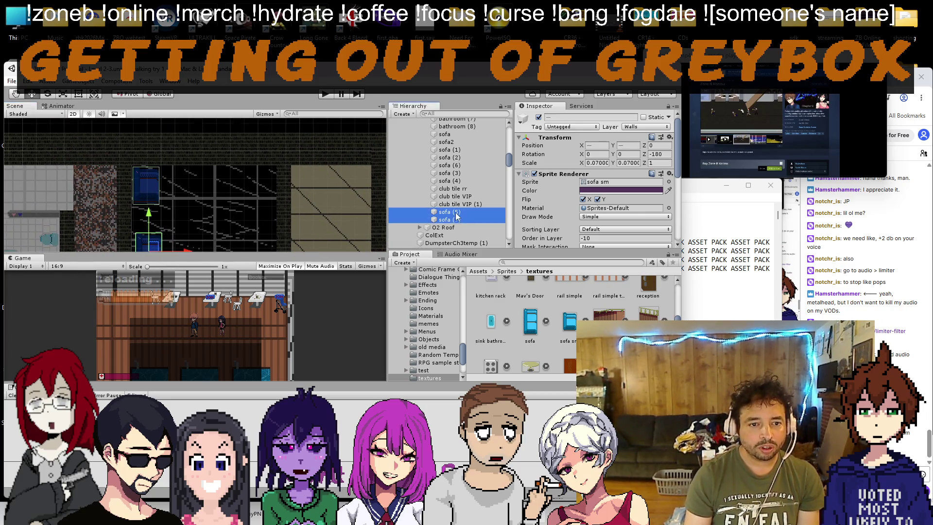
pyautogui.moveTo(455, 213)
pyautogui.mouseDown()
pyautogui.moveTo(465, 125)
pyautogui.moveTo(440, 240)
pyautogui.mouseUp()
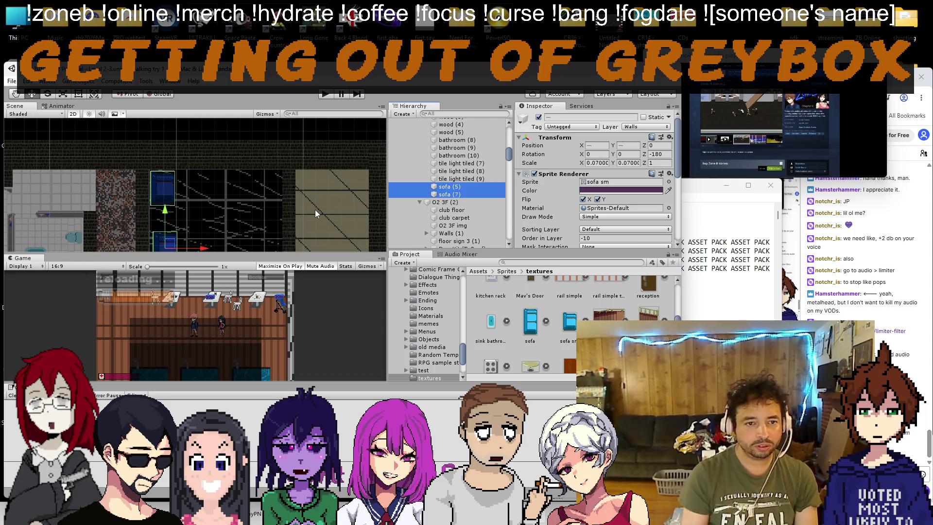
pyautogui.hotkey('ctrl', 'd')
# Step: Move the two new sofas to the right, nudge them down, and remove their sideways mirror
pyautogui.scroll(-2, 257, 209)
pyautogui.moveTo(204, 231); pyautogui.dragTo(291, 231)
pyautogui.moveTo(267, 193); pyautogui.dragTo(267, 199)
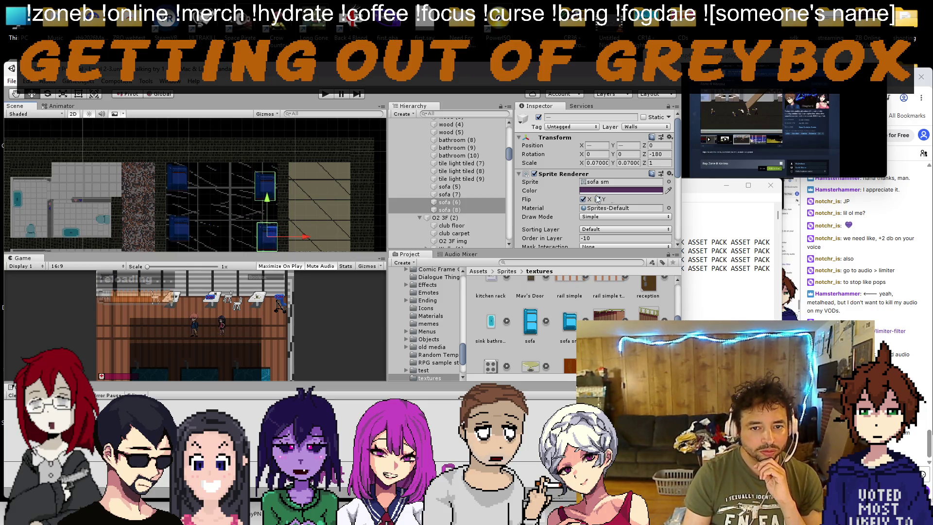
pyautogui.click(583, 199)
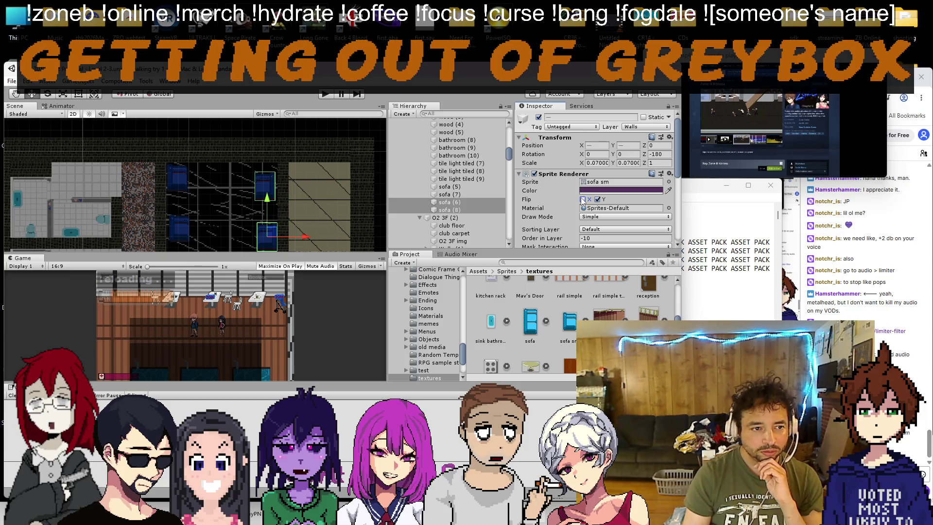
# Step: Delete the finished 'cushion chairs' line from the Notepad to-do list
pyautogui.hotkey('alt', 'Tab')
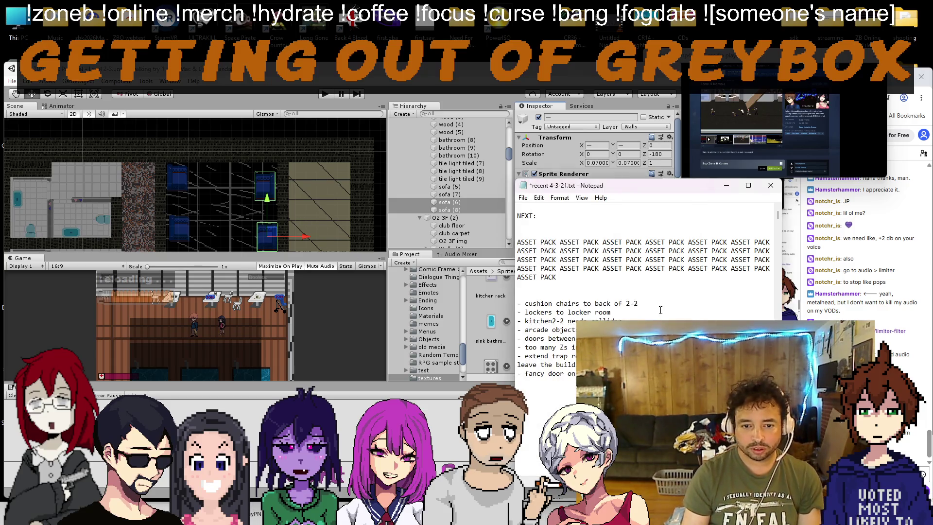
pyautogui.hotkey('shift', 'Home')
pyautogui.press('BackSpace')
pyautogui.press('BackSpace')
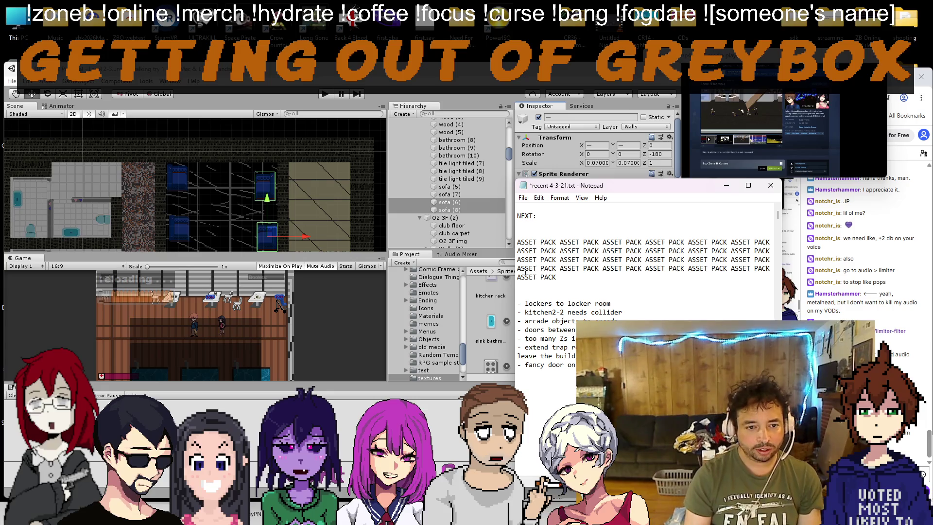
# Step: Filter the Hierarchy with the search term 'locker'
pyautogui.click(456, 113)
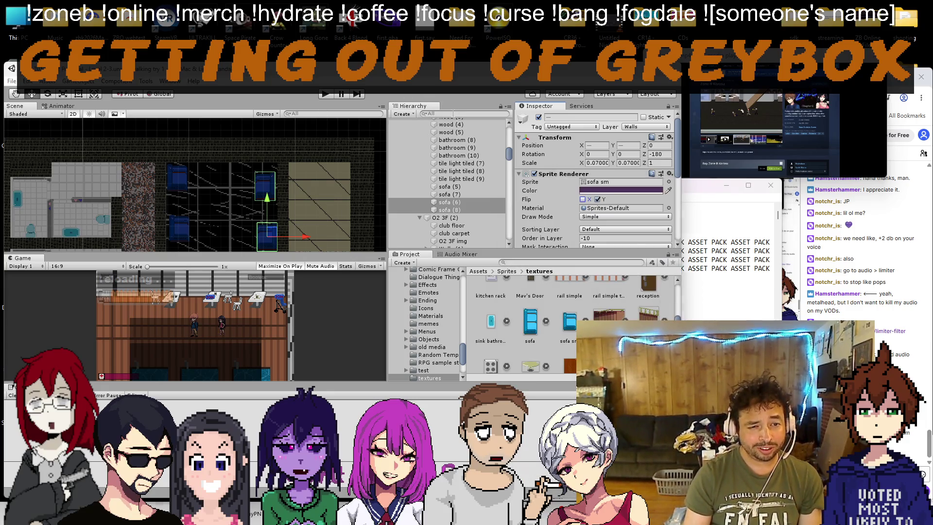
pyautogui.write('lockers')
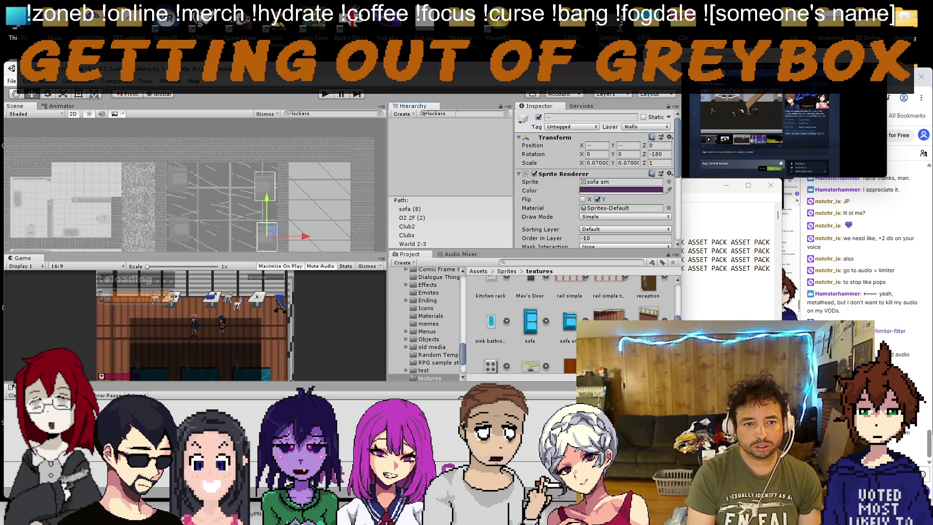
pyautogui.press('BackSpace')
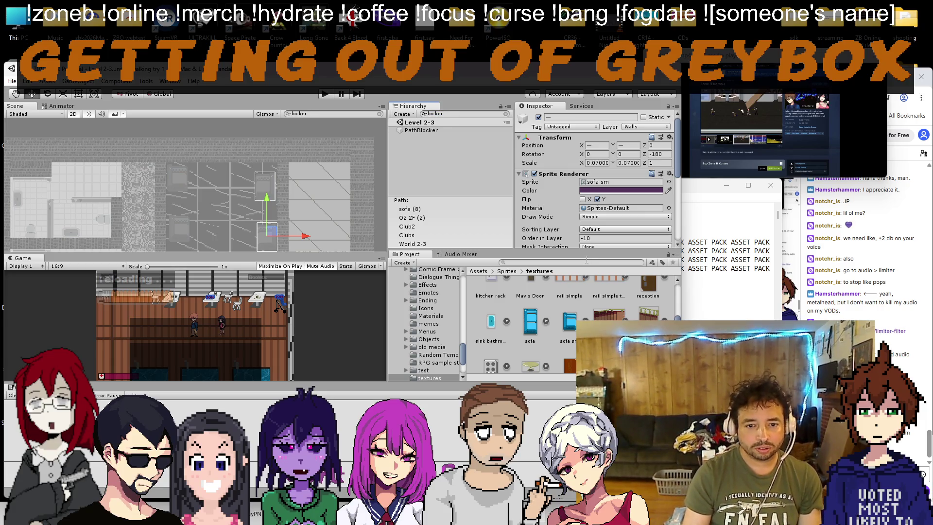
pyautogui.write('ker')
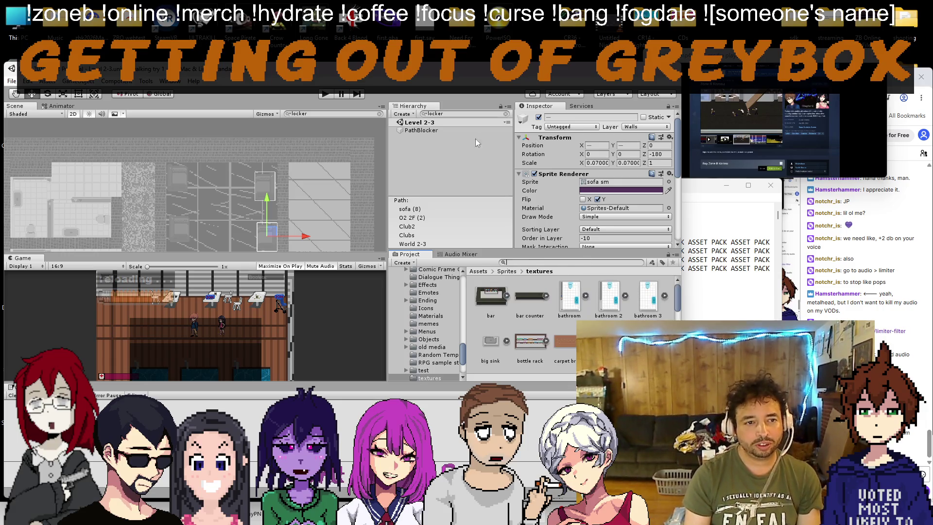
# Step: Clear the Hierarchy filter, search Project assets for cabinets, and open Filing Cabinet in Paint
pyautogui.click(506, 114)
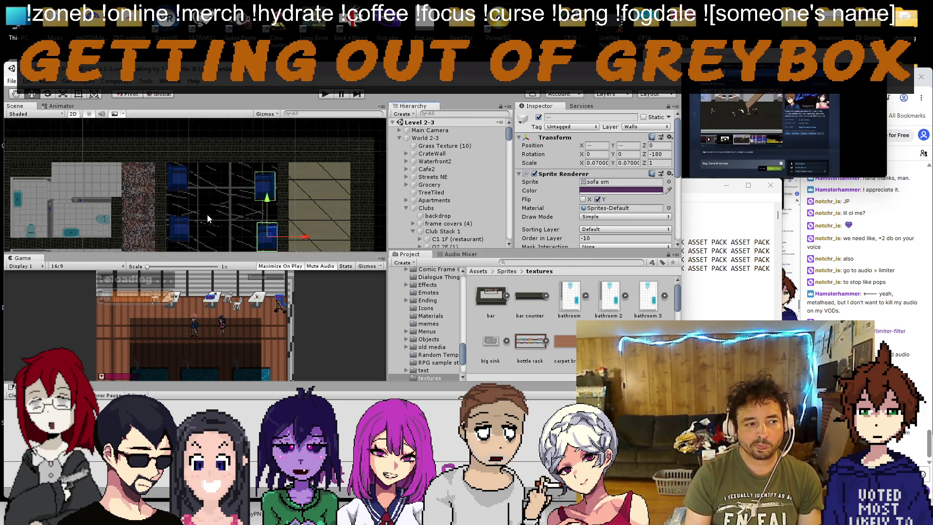
pyautogui.scroll(-1, 207, 218)
pyautogui.click(516, 263)
pyautogui.write('cab ne')
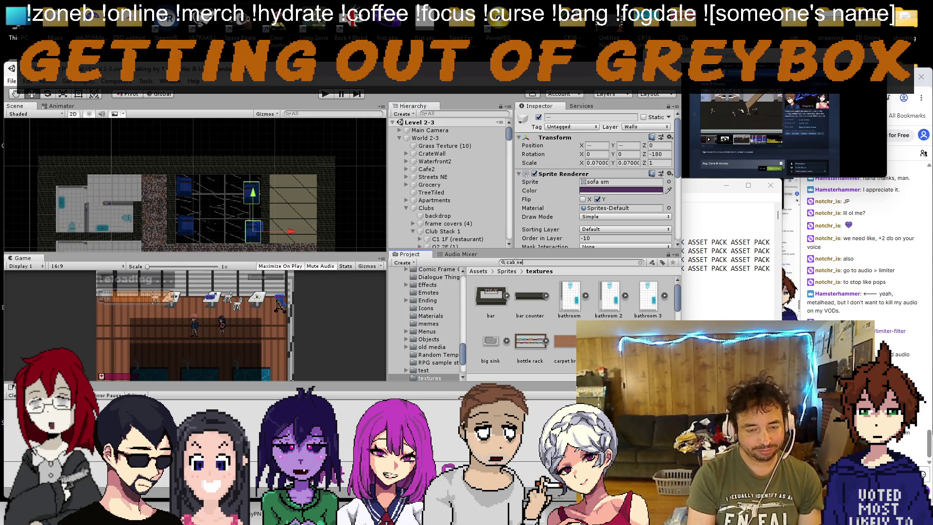
pyautogui.write('t')
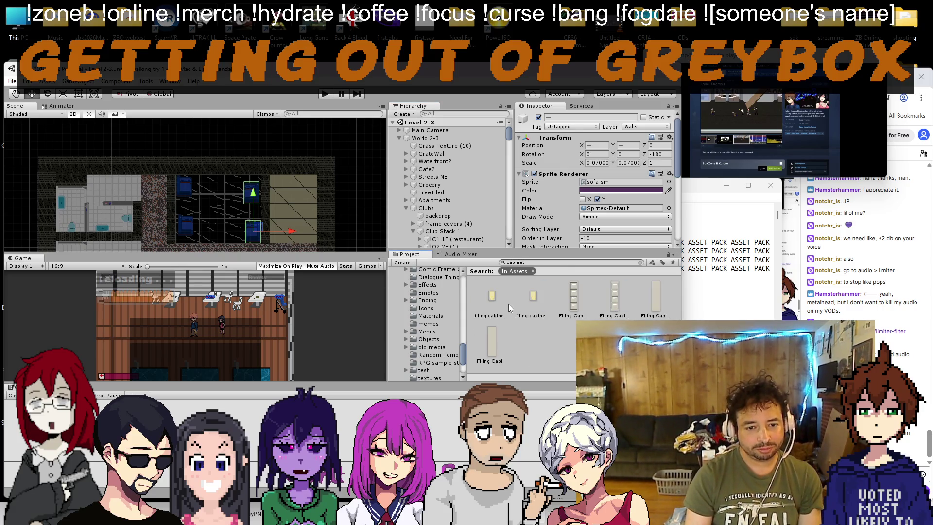
pyautogui.doubleClick(571, 304)
pyautogui.scroll(5, 299, 303)
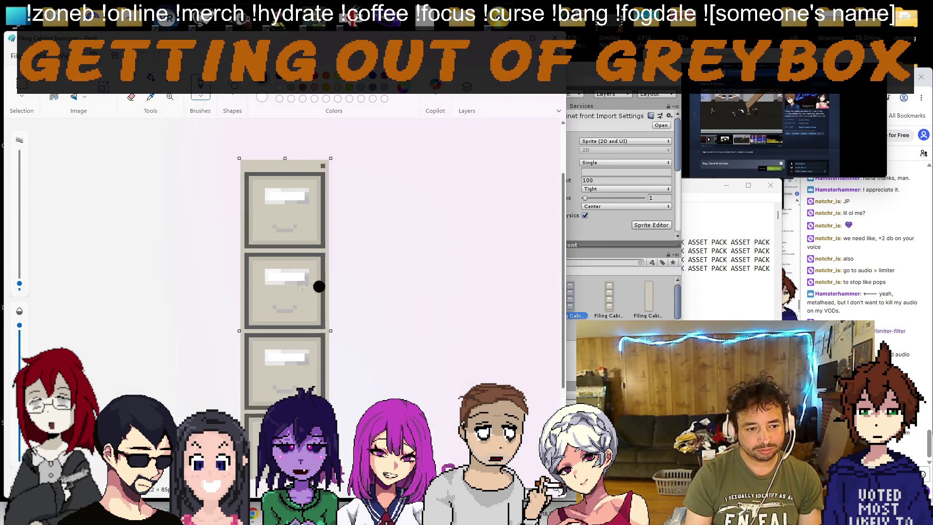
# Step: Zoom in on the filing cabinet image, then close Paint
pyautogui.scroll(-2, 300, 284)
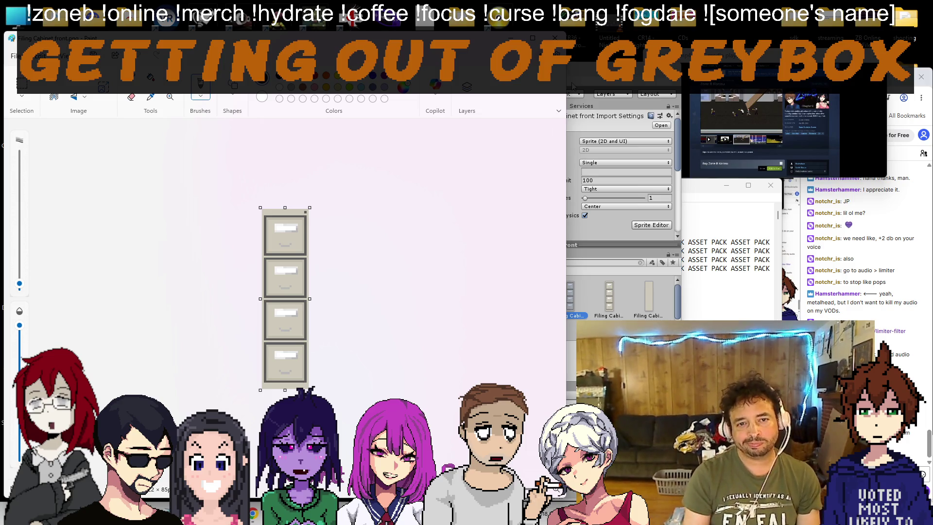
pyautogui.click(555, 38)
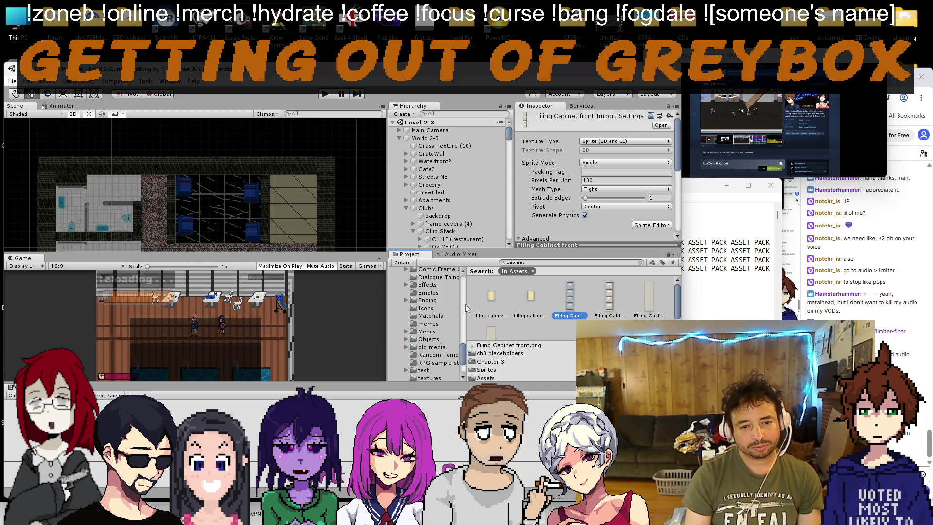
# Step: Search the Hierarchy for 'cabinet' and frame big cabinet (10), cabinet (3) and cabinet (18)
pyautogui.click(427, 113)
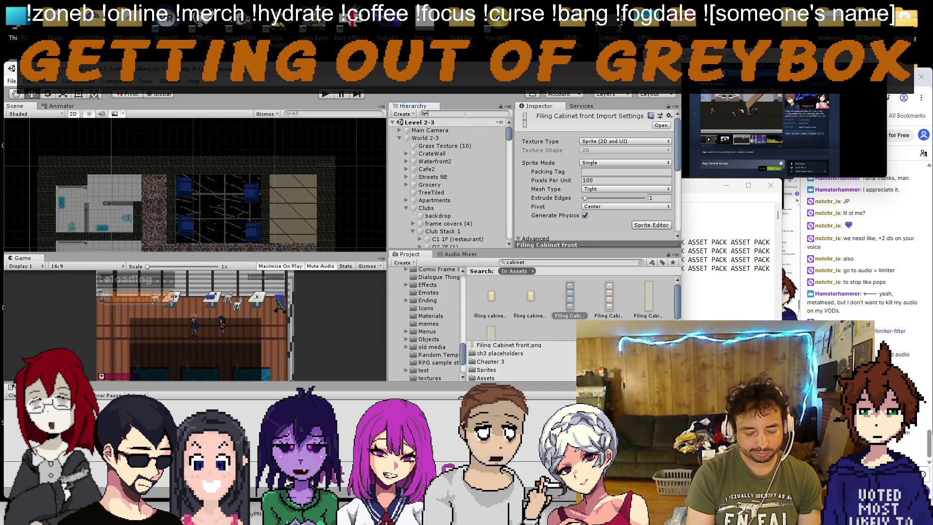
pyautogui.write('cabinet')
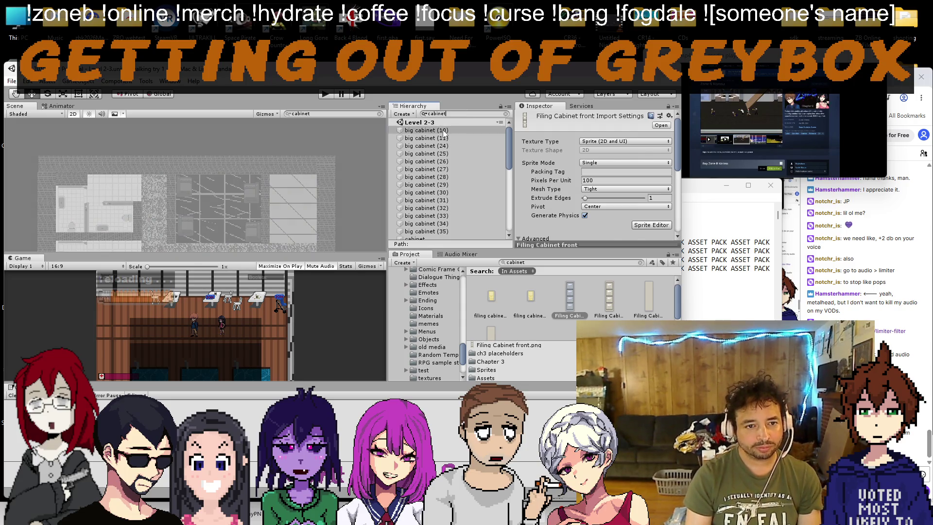
pyautogui.doubleClick(427, 130)
pyautogui.scroll(-5, 437, 174)
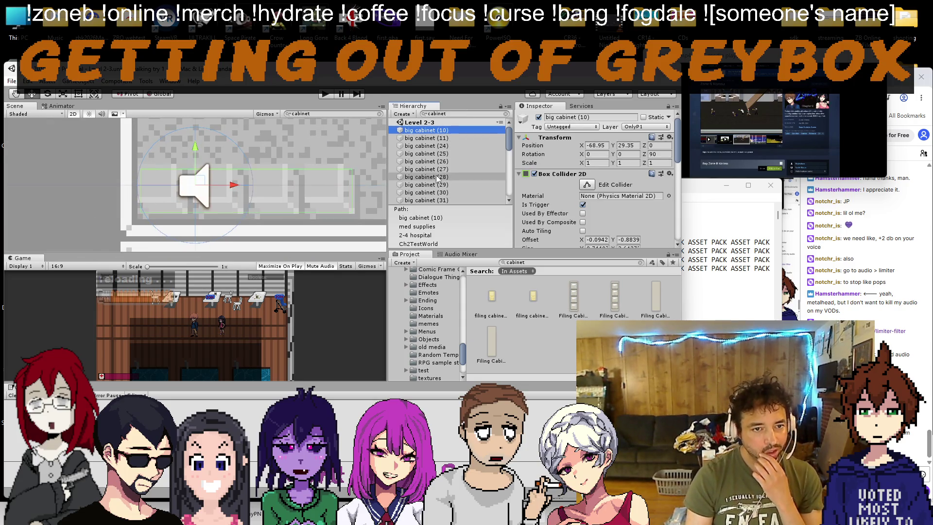
pyautogui.doubleClick(438, 177)
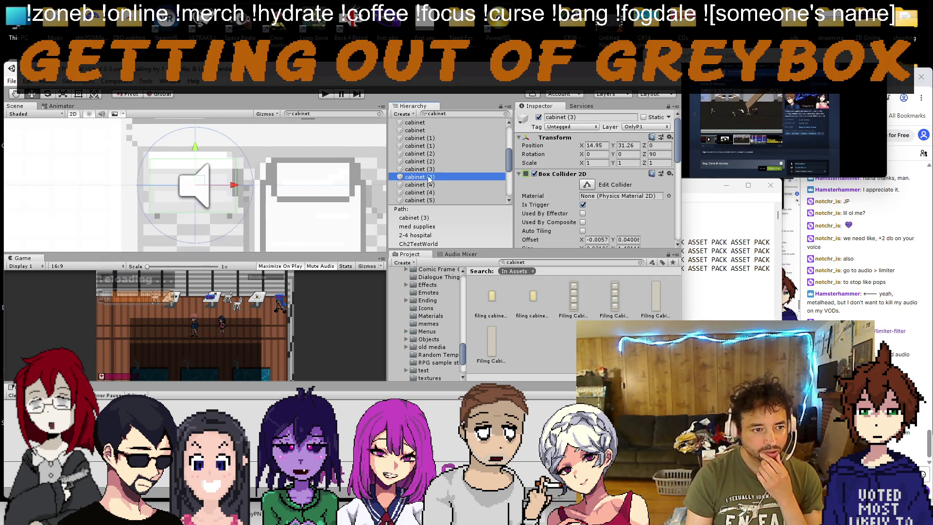
pyautogui.scroll(-3, 306, 189)
pyautogui.press('f')
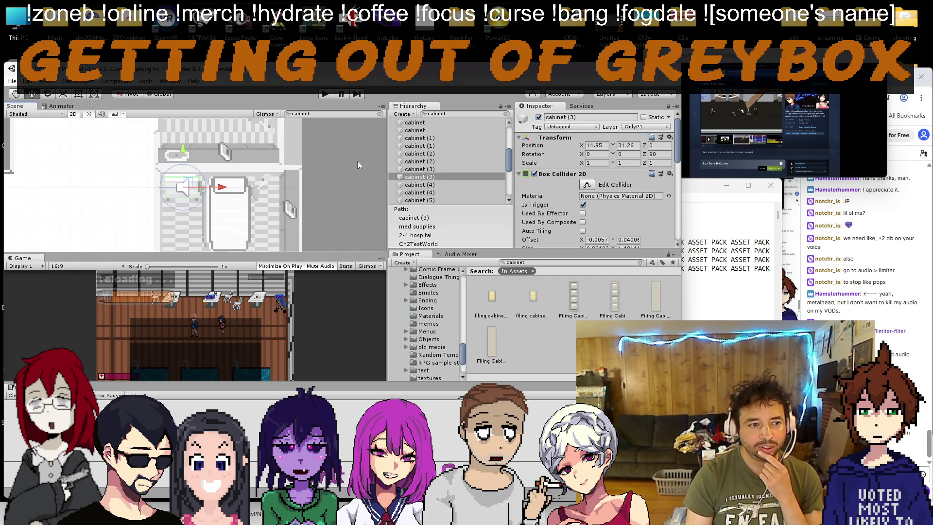
pyautogui.scroll(-5, 440, 171)
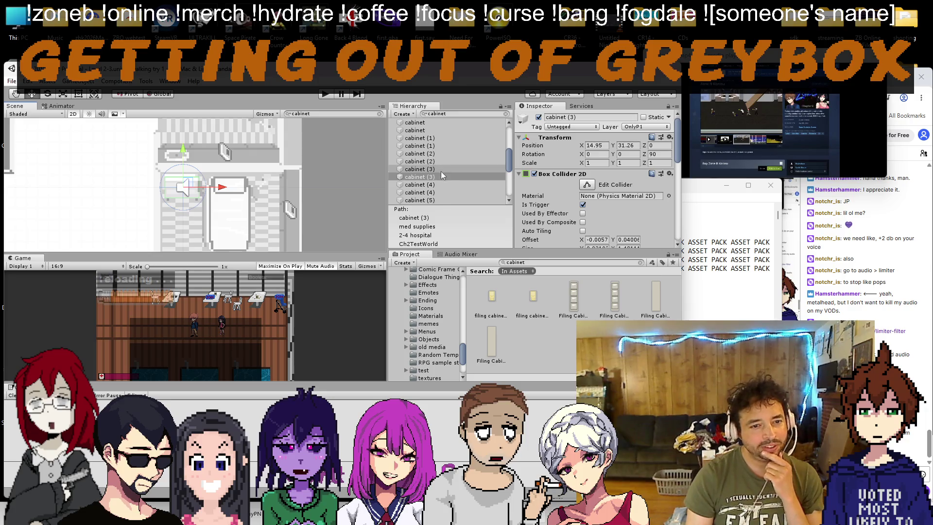
pyautogui.doubleClick(439, 163)
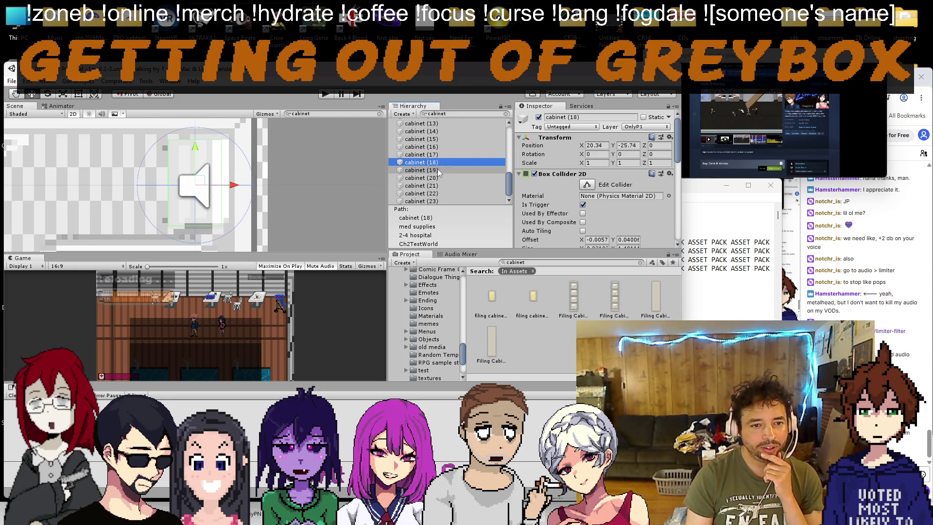
# Step: Clear the cabinet filter and zoom and pan the Scene view out over the room layouts
pyautogui.click(506, 114)
pyautogui.scroll(-10, 281, 191)
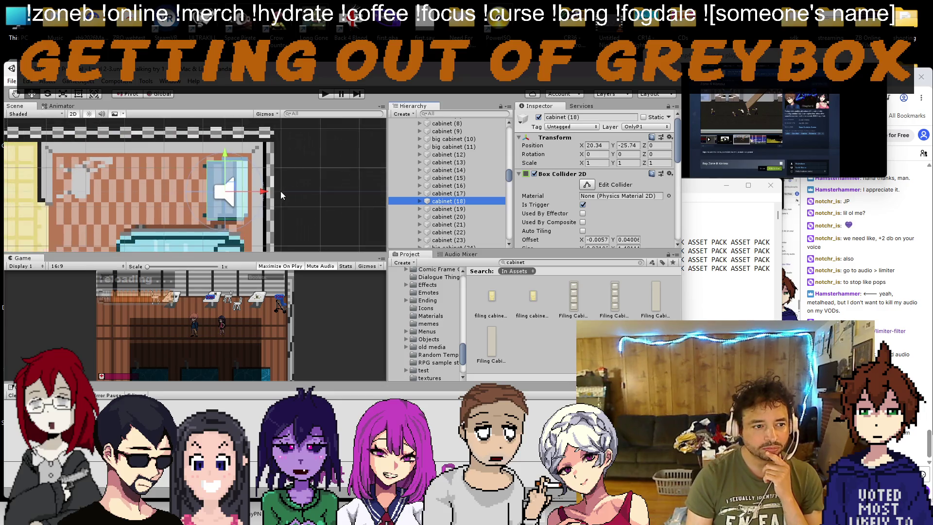
pyautogui.scroll(-5, 263, 202)
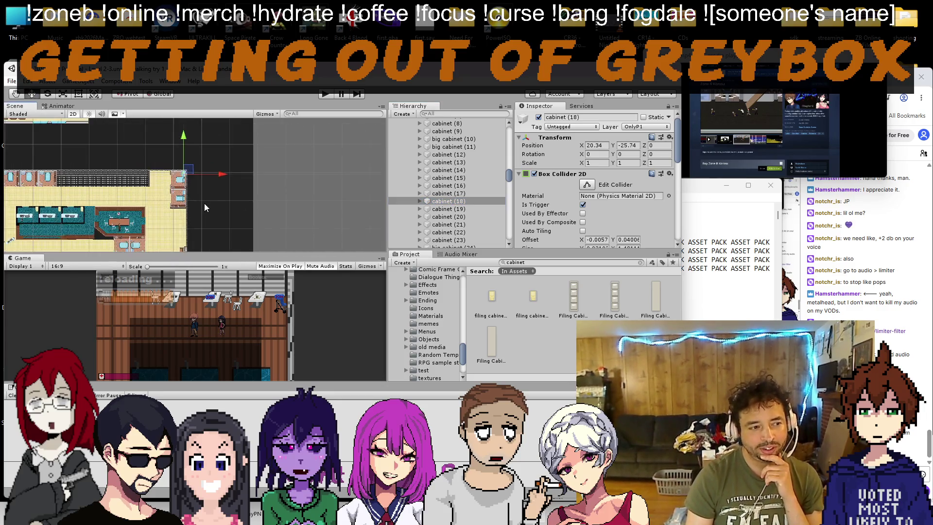
pyautogui.moveTo(213, 213); pyautogui.dragTo(117, 131)
pyautogui.scroll(-5, 223, 221)
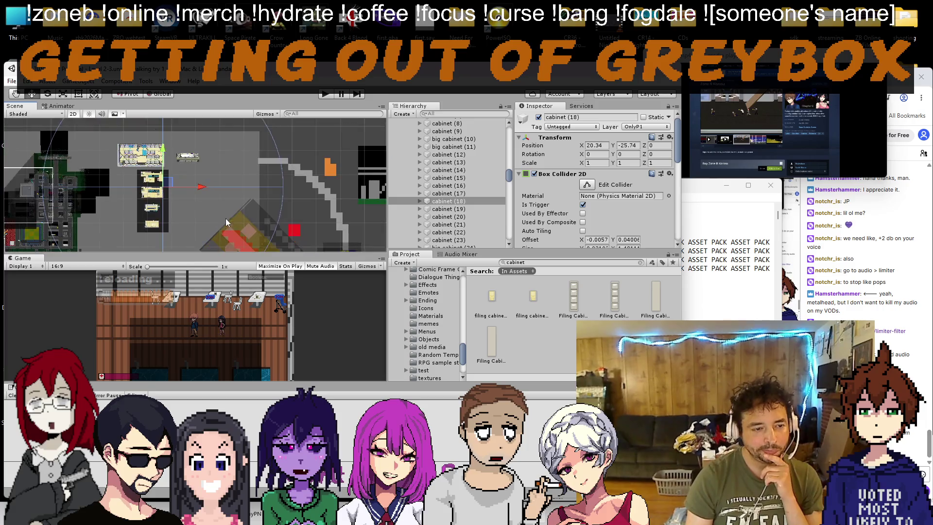
pyautogui.moveTo(235, 162); pyautogui.dragTo(138, 107)
pyautogui.scroll(6, 141, 175)
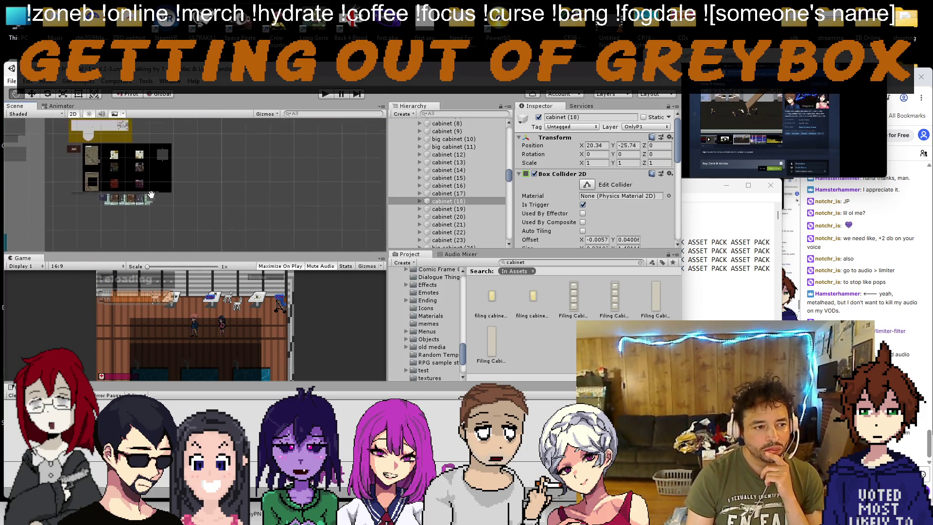
pyautogui.scroll(4, 121, 192)
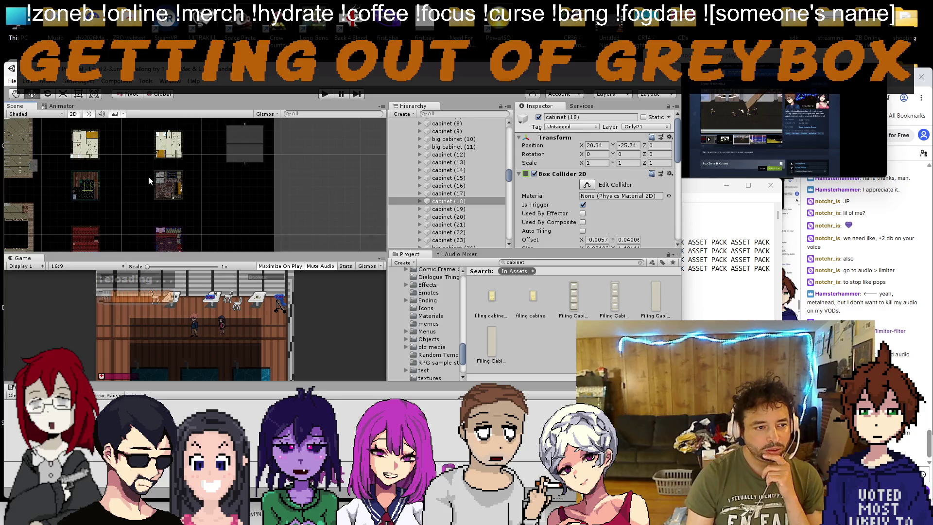
pyautogui.moveTo(115, 183); pyautogui.dragTo(215, 160)
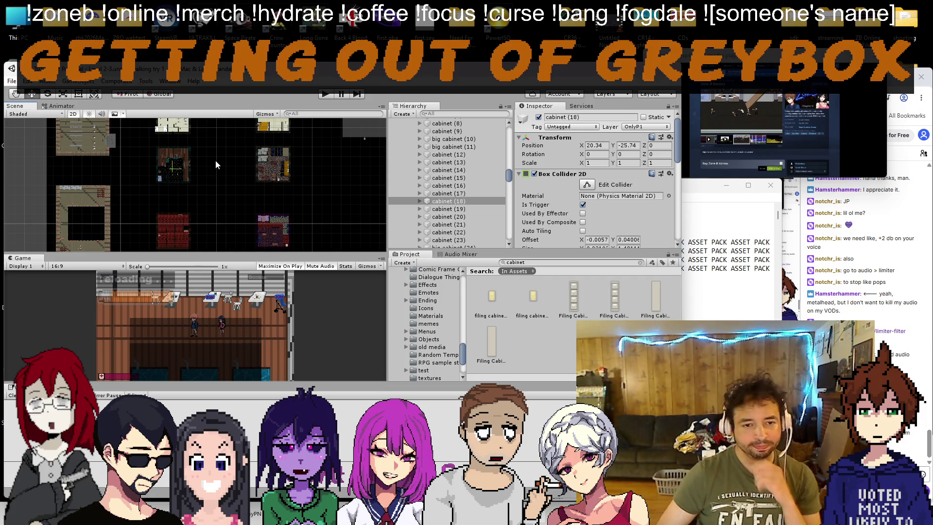
# Step: Delete the 'lockers to locker room' line from the to-do list and save it
pyautogui.hotkey('alt', 'Tab')
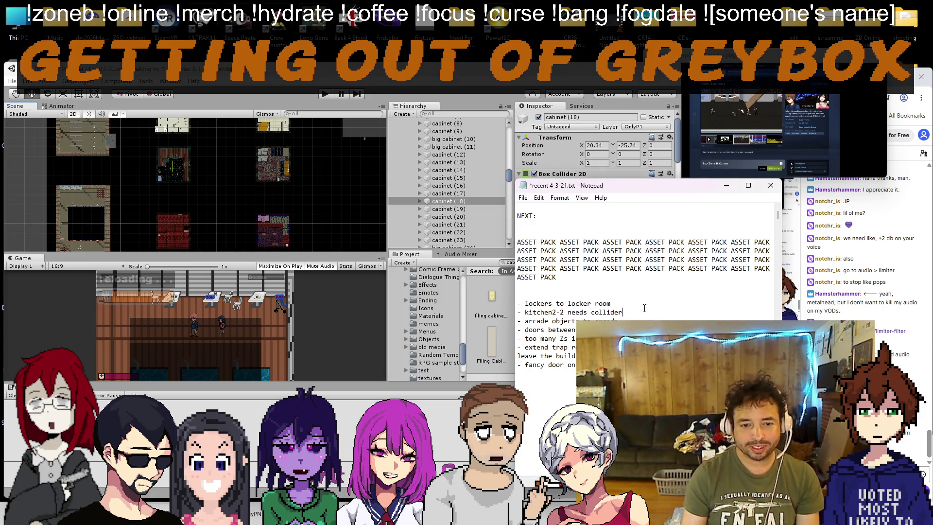
pyautogui.hotkey('shift', 'Up')
pyautogui.press('BackSpace')
pyautogui.hotkey('ctrl', 's')
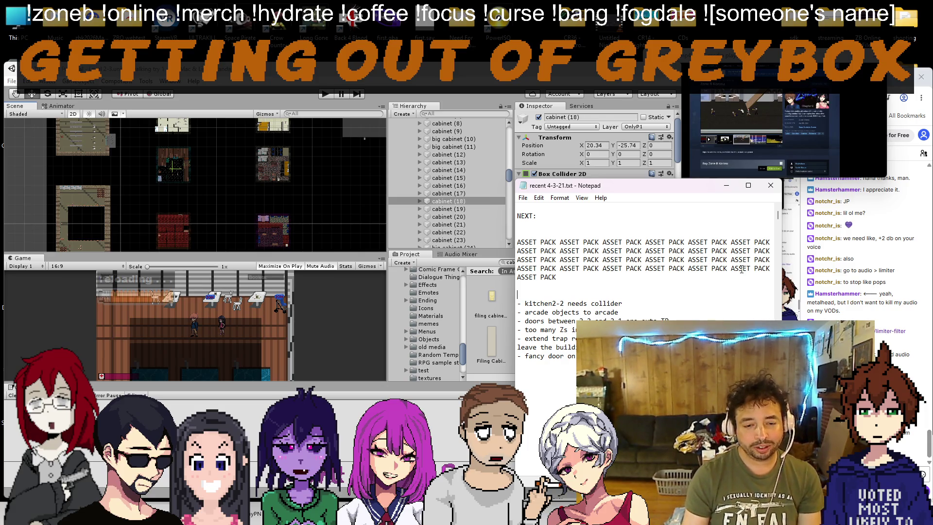
# Step: Highlight the 'kitchen2-2 needs collider' note, then select the kitchen fridge in Unity
pyautogui.click(234, 200)
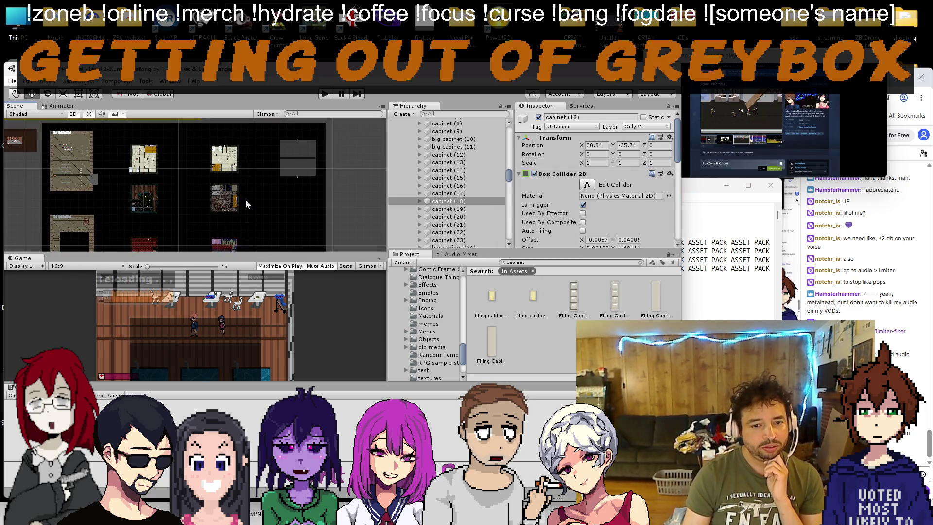
pyautogui.click(725, 297)
pyautogui.moveTo(612, 303); pyautogui.dragTo(549, 301)
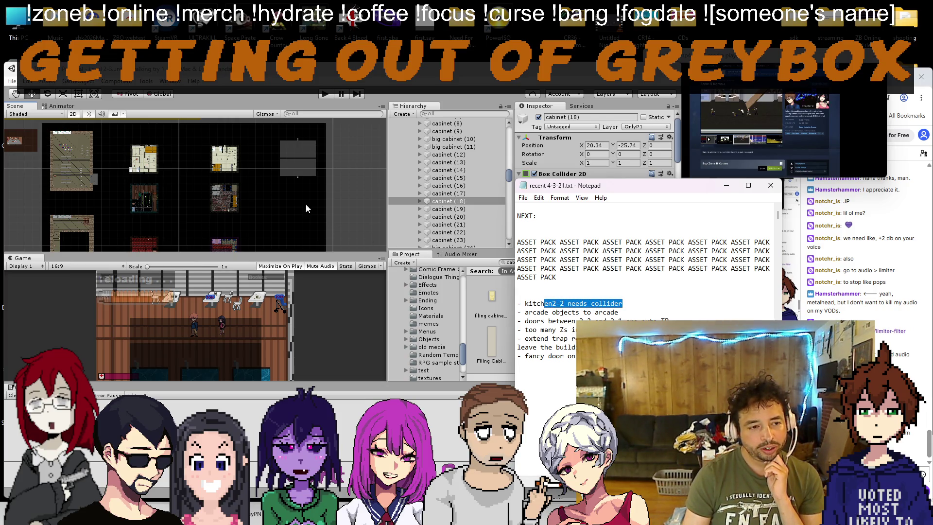
pyautogui.scroll(10, 227, 192)
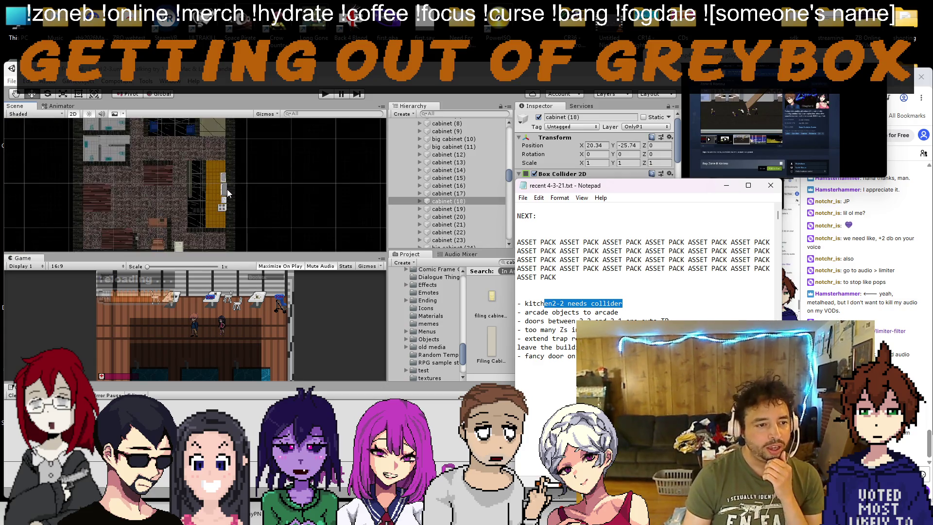
pyautogui.click(226, 189)
pyautogui.scroll(3, 227, 191)
pyautogui.scroll(3, 484, 170)
pyautogui.scroll(-3, 480, 171)
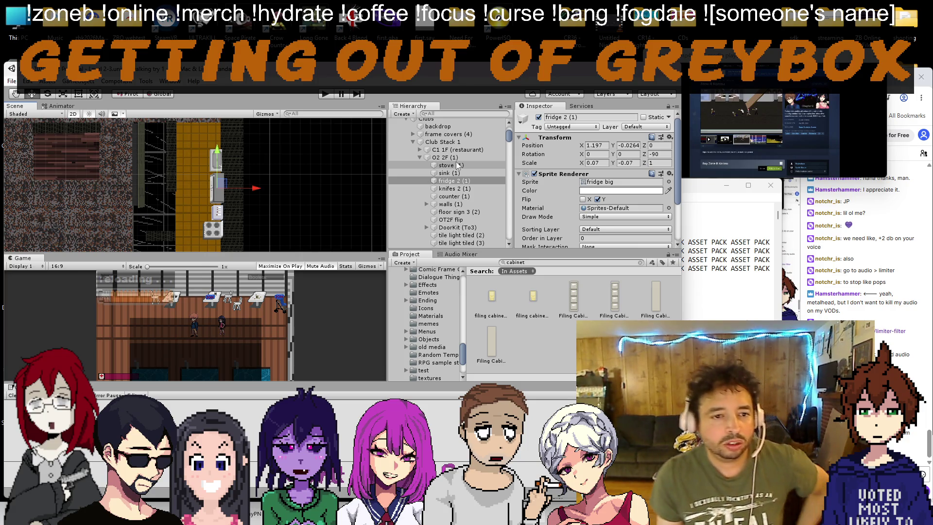
# Step: Create an empty object inside the walls (1) group of O2 2F (1)
pyautogui.click(457, 158)
pyautogui.scroll(-3, 456, 158)
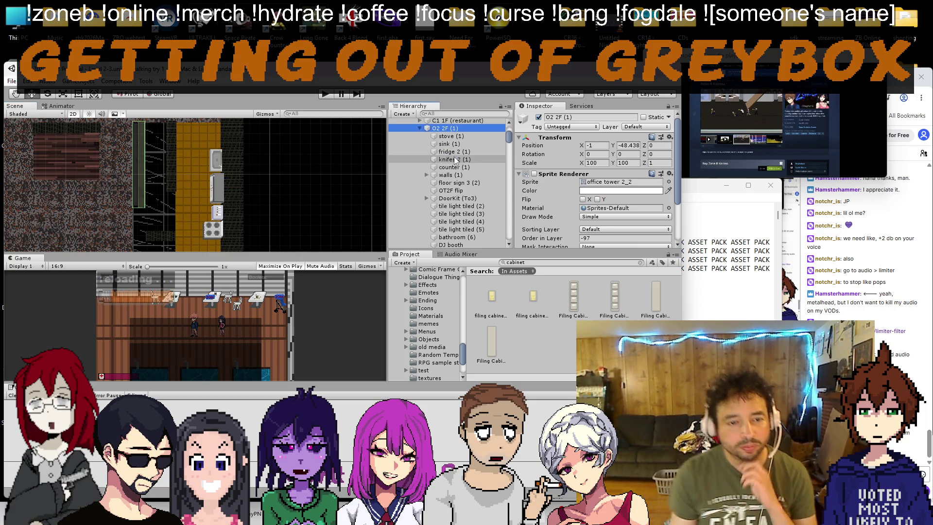
pyautogui.click(427, 175)
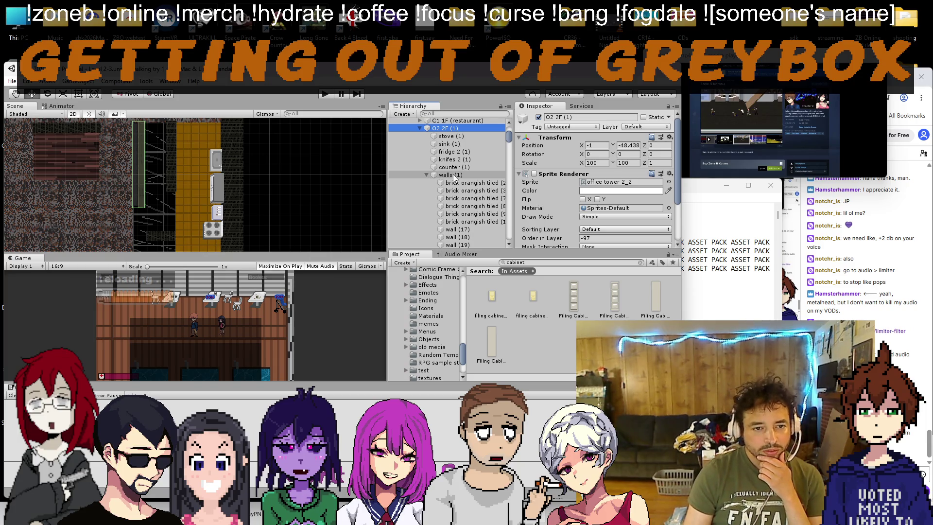
pyautogui.rightClick(454, 177)
pyautogui.click(487, 246)
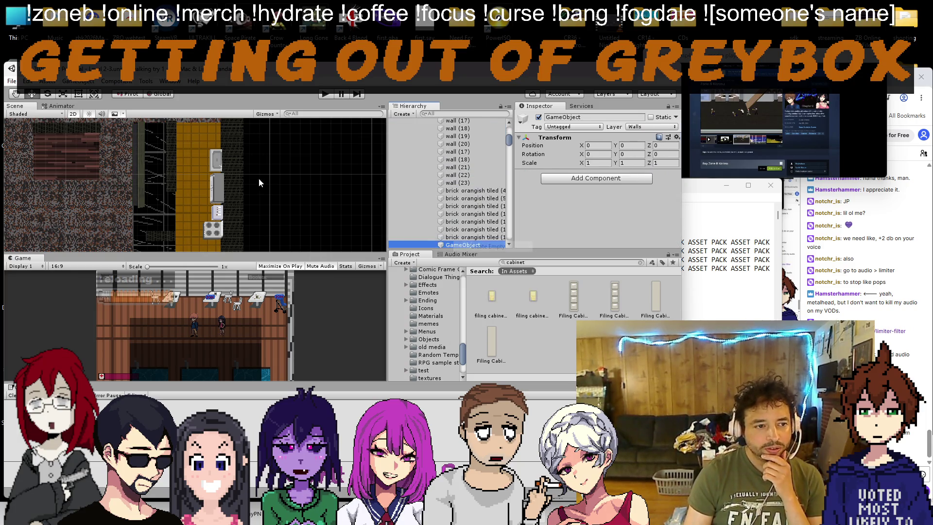
# Step: Drag the new empty object right to sit beside the kitchen wall
pyautogui.scroll(-5, 253, 185)
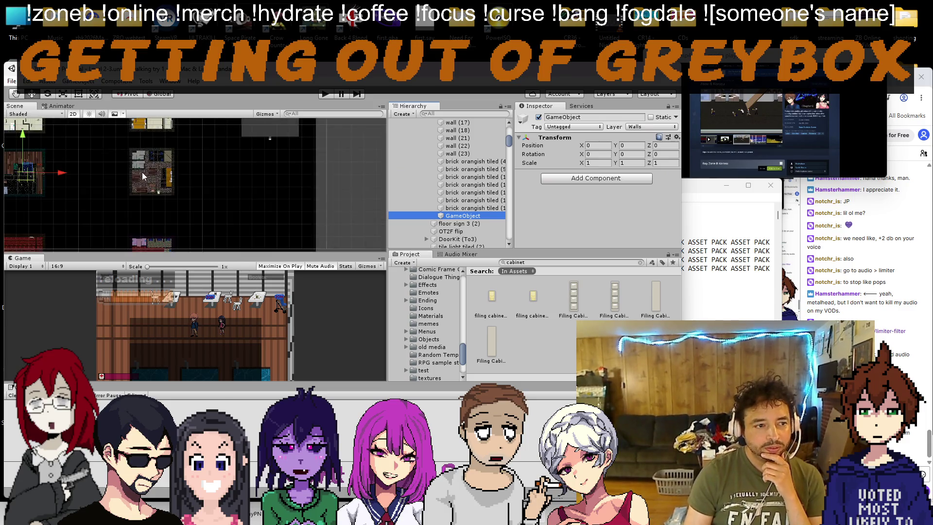
pyautogui.scroll(-3, 144, 176)
pyautogui.moveTo(63, 173)
pyautogui.mouseDown()
pyautogui.moveTo(180, 172)
pyautogui.moveTo(148, 173)
pyautogui.mouseUp()
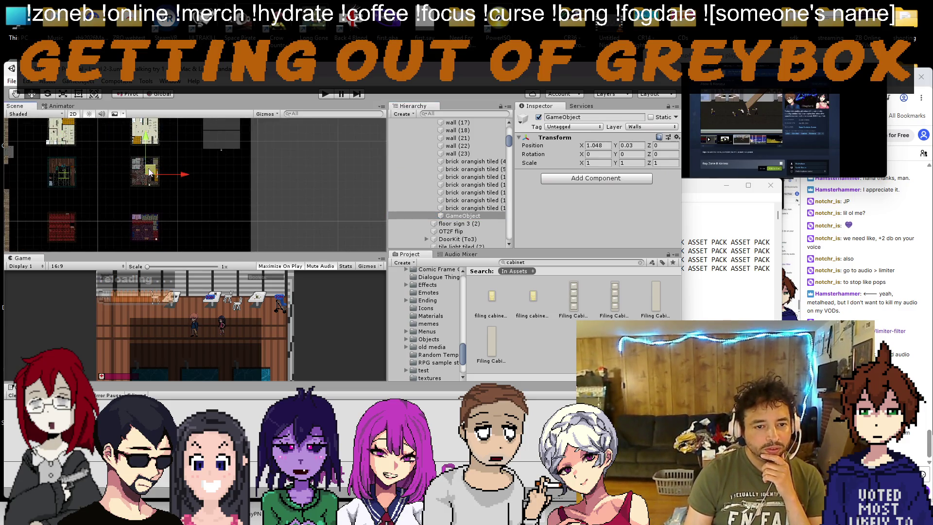
pyautogui.scroll(2, 405, 203)
pyautogui.scroll(-1, 456, 193)
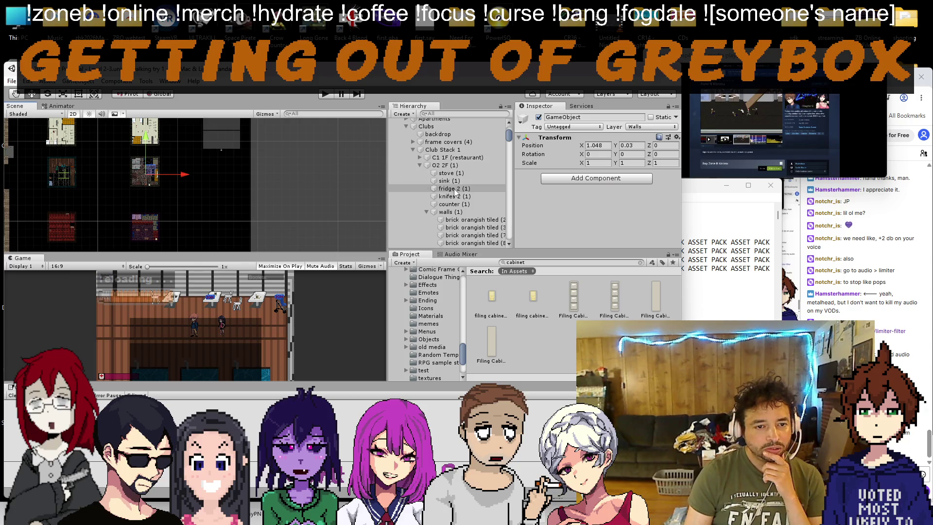
pyautogui.scroll(5, 168, 200)
pyautogui.moveTo(123, 154); pyautogui.dragTo(173, 155)
pyautogui.scroll(-5, 470, 182)
pyautogui.scroll(-3, 469, 182)
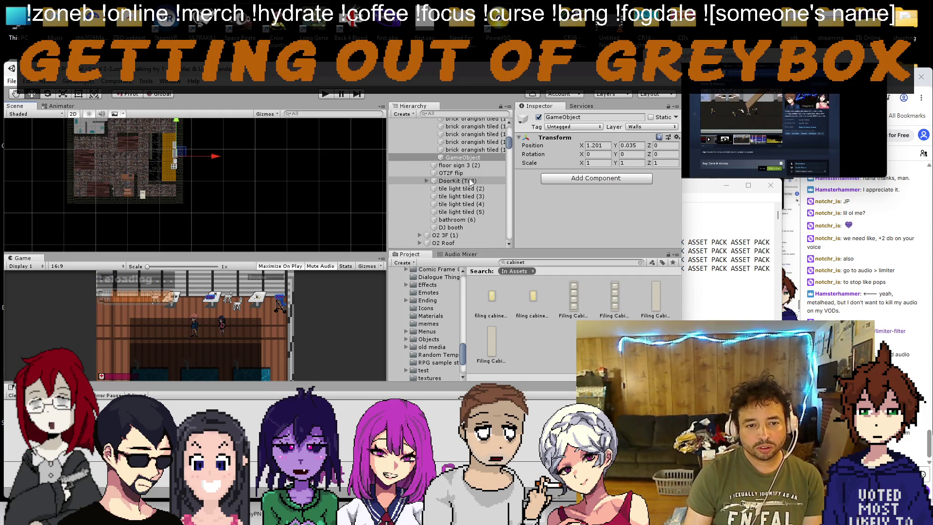
pyautogui.scroll(3, 186, 125)
pyautogui.scroll(3, 186, 125)
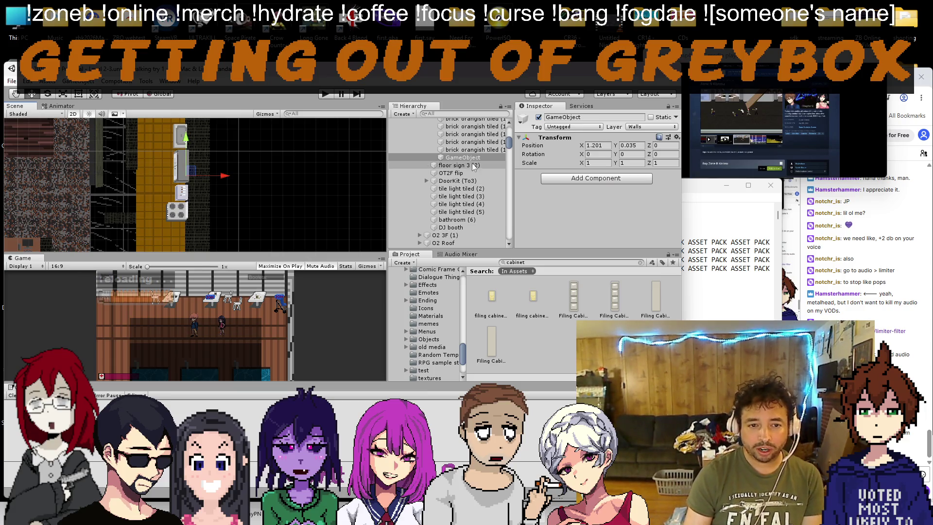
# Step: Rename the empty object to 'Kitchen Col'
pyautogui.rightClick(486, 156)
pyautogui.click(502, 190)
pyautogui.write('K')
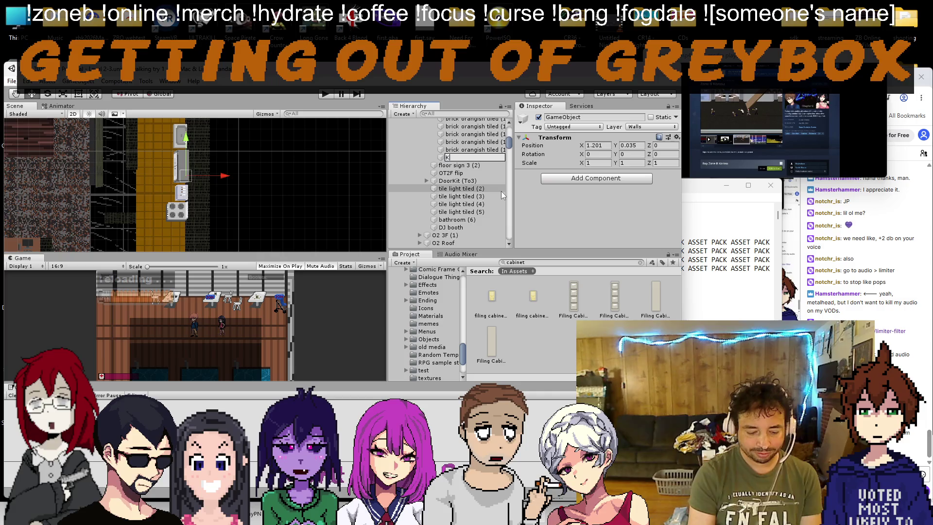
pyautogui.write('itchen Col')
pyautogui.press('Return')
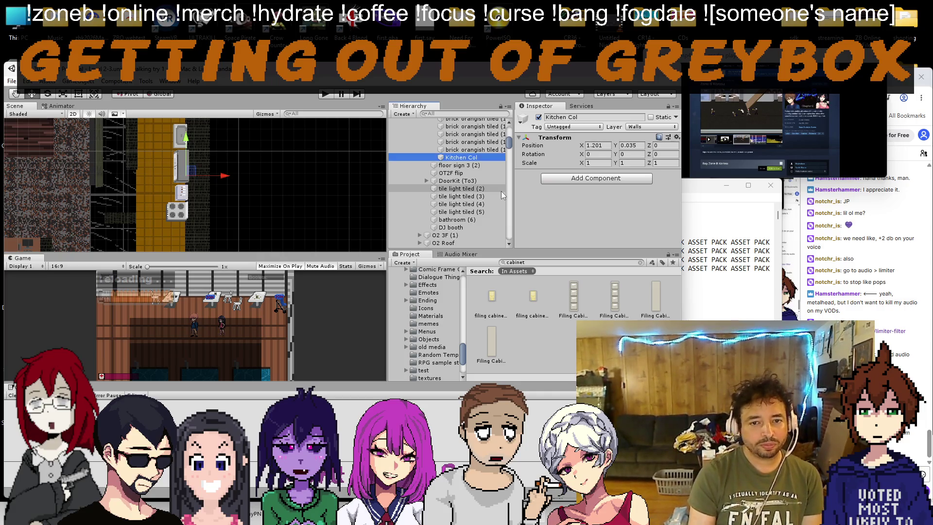
pyautogui.click(608, 179)
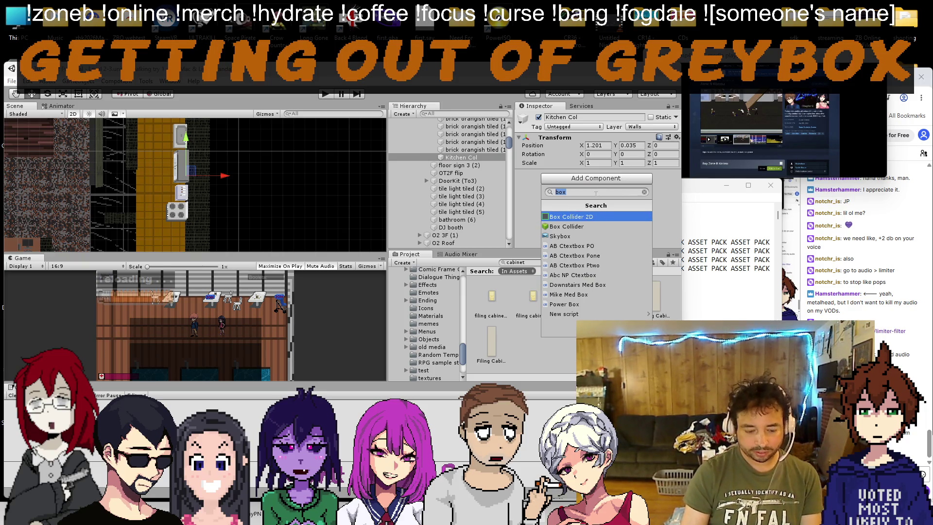
# Step: Add an Edge Collider 2D to Kitchen Col and turn on collider editing
pyautogui.write('edge')
pyautogui.press('Return')
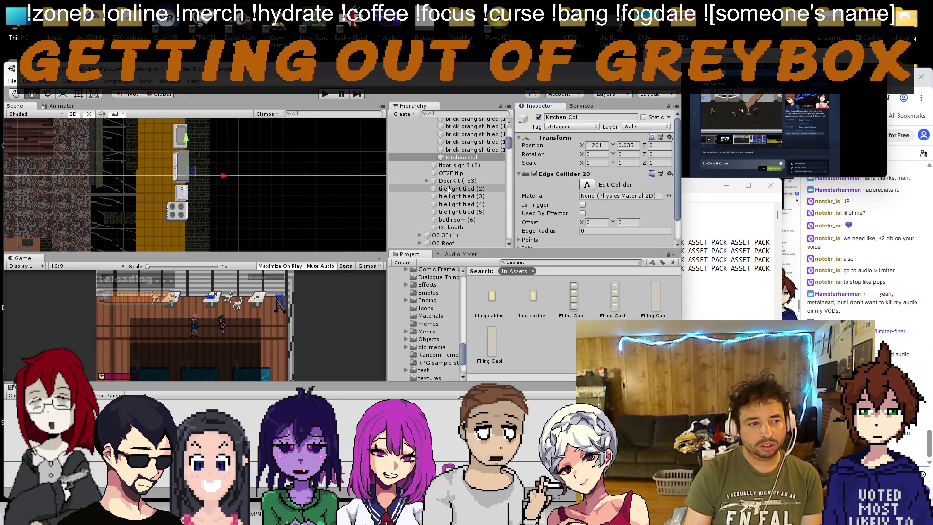
pyautogui.scroll(-3, 451, 191)
pyautogui.scroll(-5, 217, 214)
pyautogui.click(587, 185)
# Step: Pin the collider ends to the kitchen wall and trace points along the fridge's top and side
pyautogui.moveTo(64, 204)
pyautogui.mouseDown()
pyautogui.moveTo(196, 191)
pyautogui.moveTo(190, 202)
pyautogui.mouseUp()
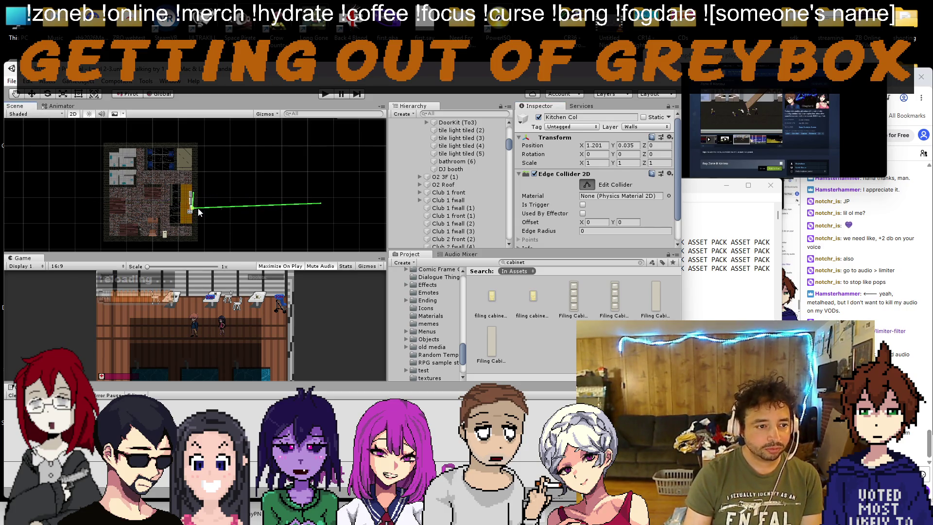
pyautogui.moveTo(323, 204); pyautogui.dragTo(193, 195)
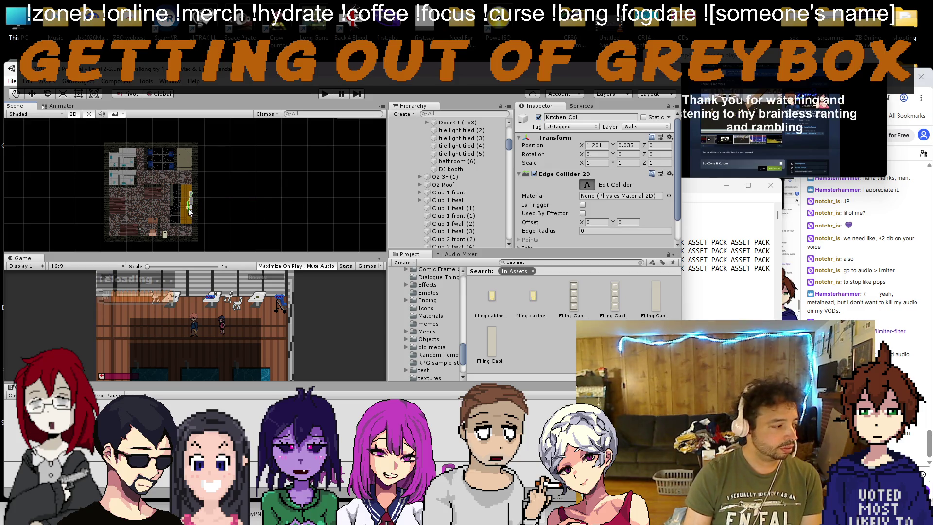
pyautogui.scroll(3, 164, 193)
pyautogui.scroll(2, 164, 193)
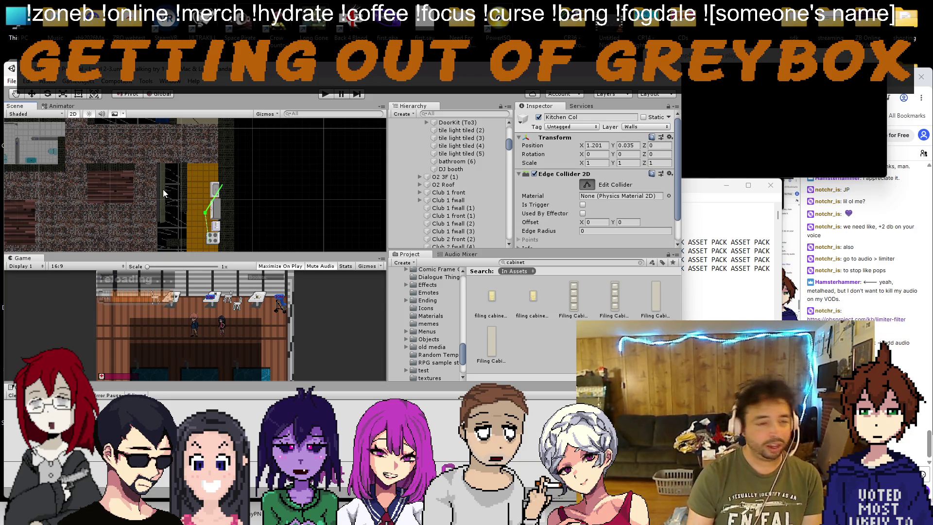
pyautogui.scroll(5, 214, 196)
pyautogui.scroll(2, 214, 197)
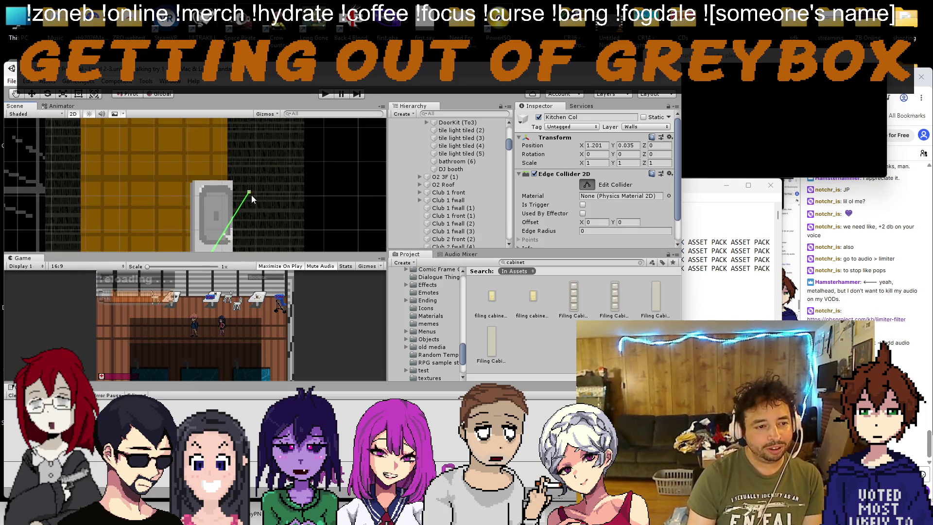
pyautogui.moveTo(251, 195); pyautogui.dragTo(194, 173)
pyautogui.scroll(2, 201, 177)
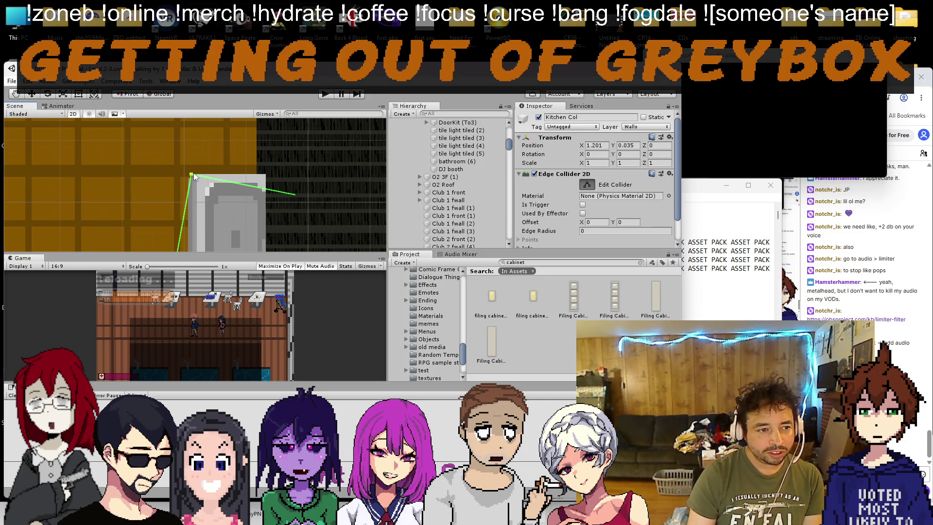
pyautogui.moveTo(294, 194); pyautogui.dragTo(281, 176)
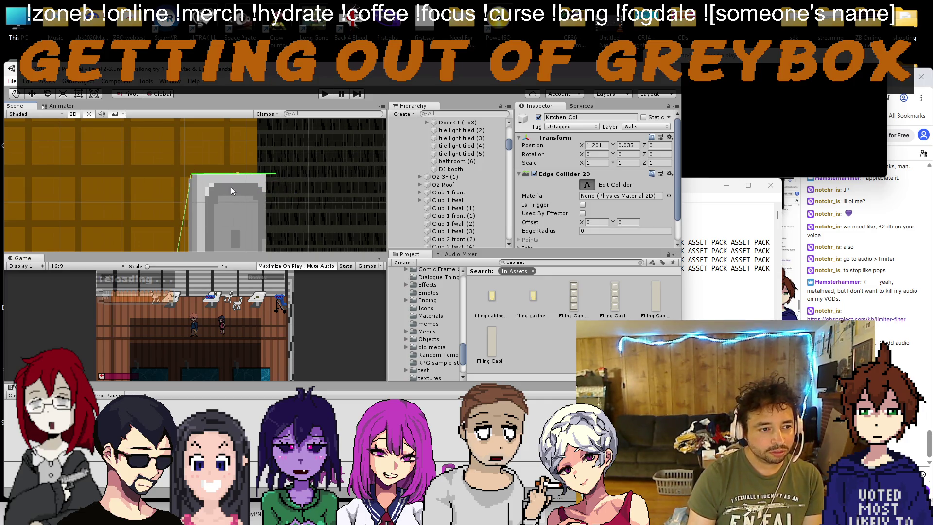
pyautogui.moveTo(190, 181); pyautogui.dragTo(179, 214)
pyautogui.scroll(-3, 194, 220)
pyautogui.scroll(3, 167, 205)
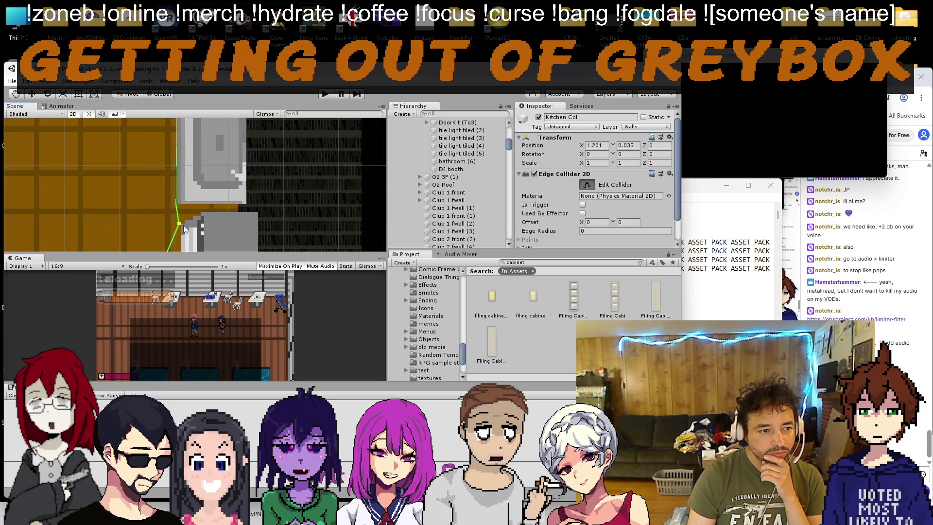
pyautogui.scroll(-2, 185, 226)
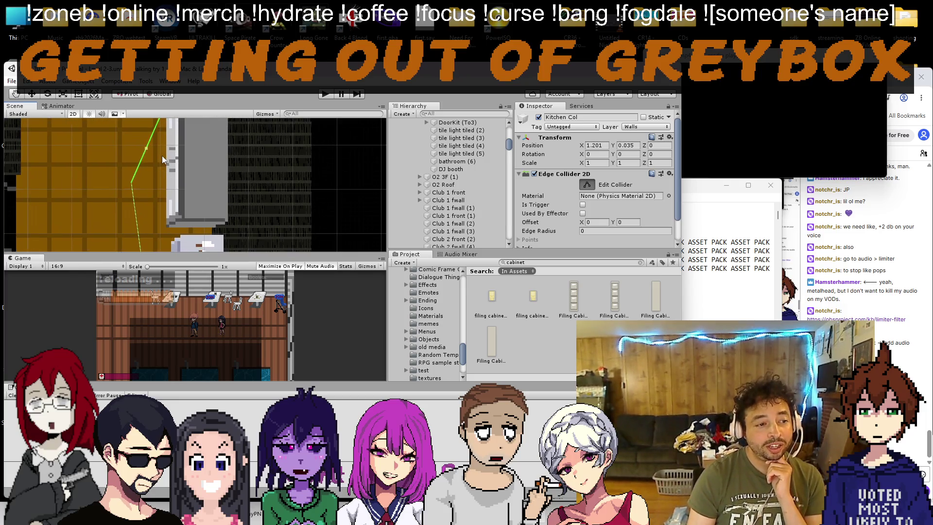
pyautogui.moveTo(129, 147)
pyautogui.mouseDown()
pyautogui.moveTo(168, 206)
pyautogui.moveTo(178, 170)
pyautogui.moveTo(166, 165)
pyautogui.mouseUp()
# Step: Bend the collider into a right angle around the stove and finish editing the shape
pyautogui.scroll(-1, 192, 195)
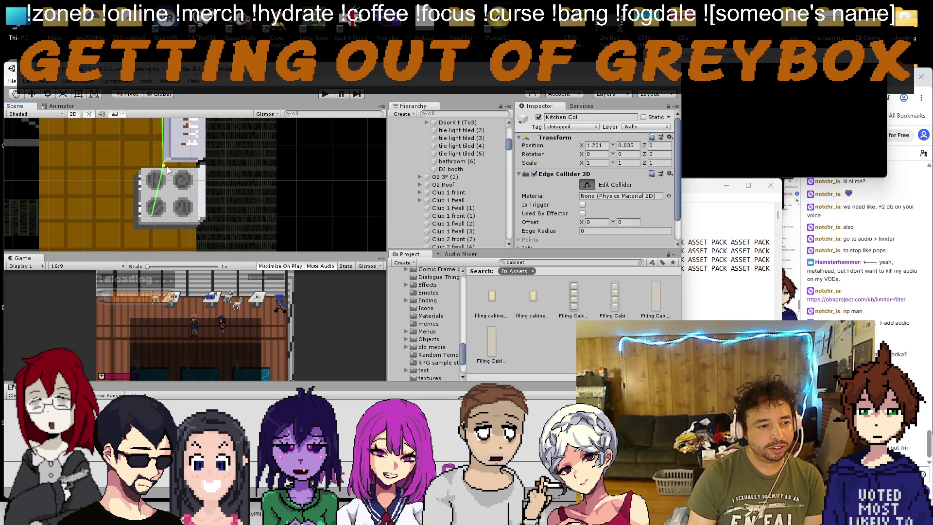
pyautogui.scroll(2, 164, 174)
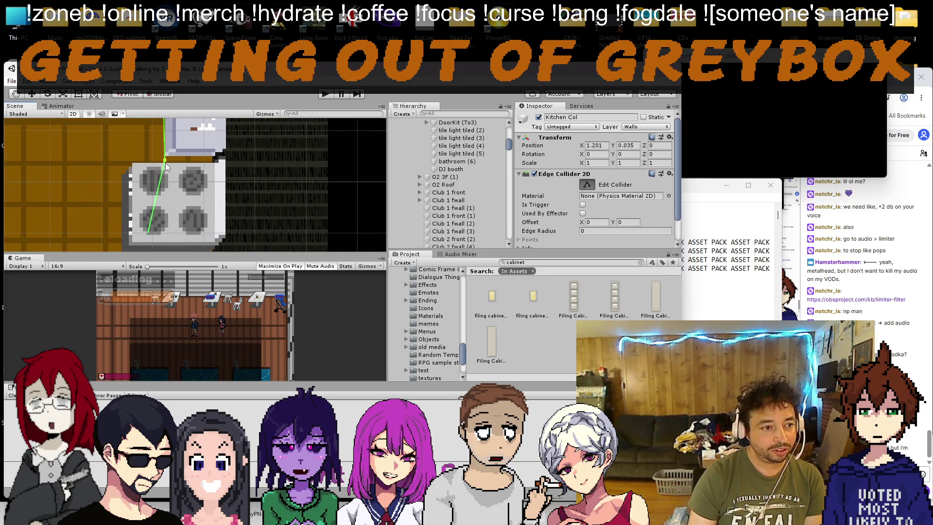
pyautogui.moveTo(165, 168)
pyautogui.mouseDown()
pyautogui.moveTo(125, 171)
pyautogui.moveTo(118, 223)
pyautogui.moveTo(144, 203)
pyautogui.moveTo(222, 222)
pyautogui.mouseUp()
pyautogui.scroll(5, 124, 139)
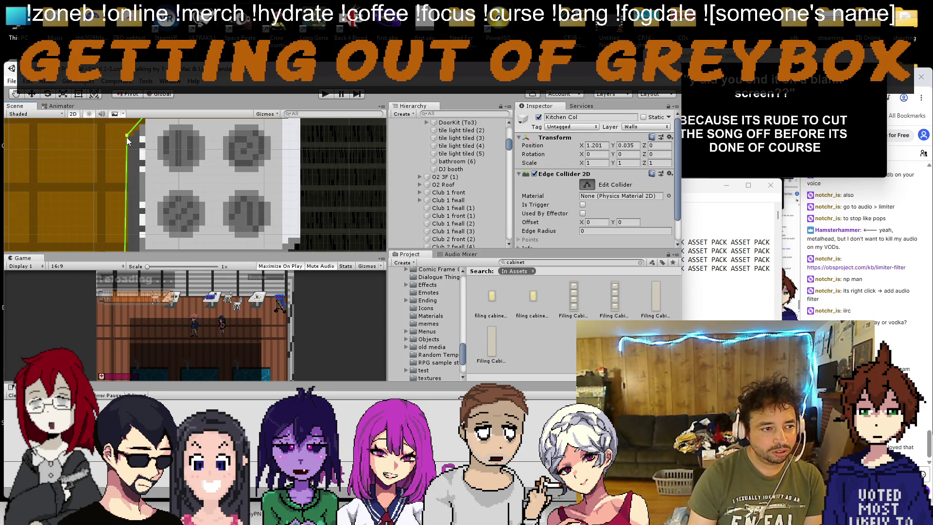
pyautogui.press('Down')
pyautogui.press('Down')
pyautogui.press('Down')
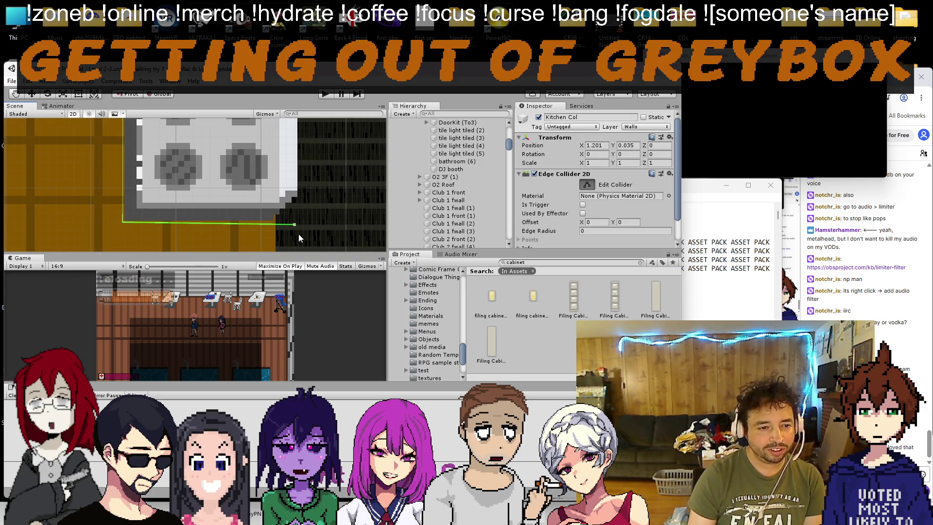
pyautogui.scroll(-10, 297, 229)
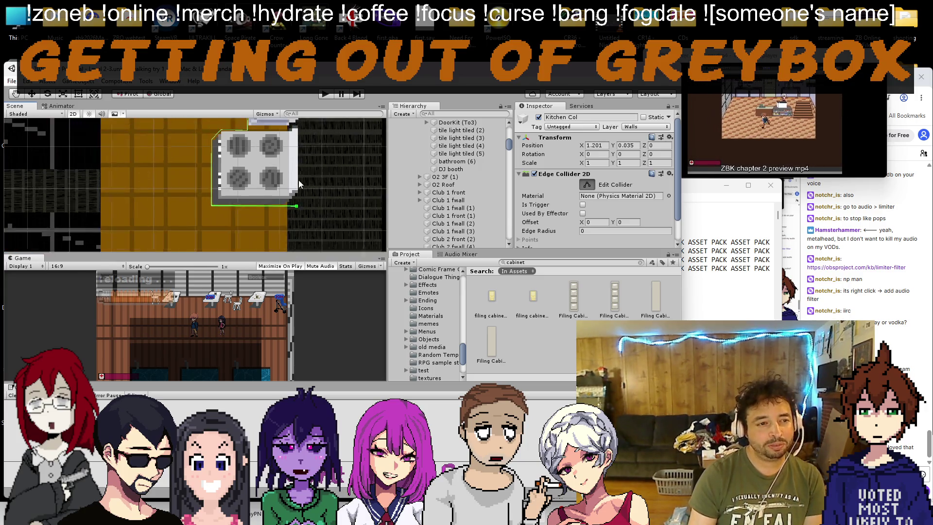
pyautogui.scroll(-2, 283, 192)
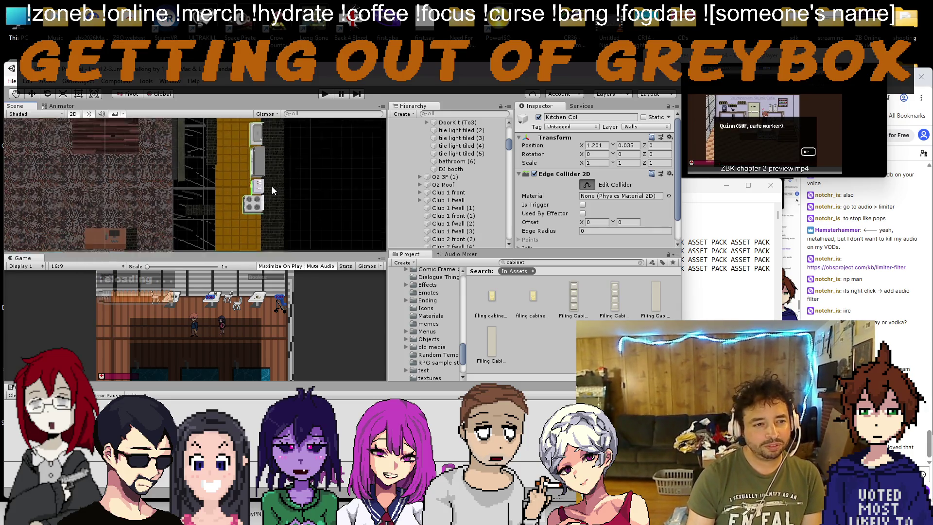
pyautogui.moveTo(278, 159); pyautogui.dragTo(258, 171)
pyautogui.scroll(-2, 258, 171)
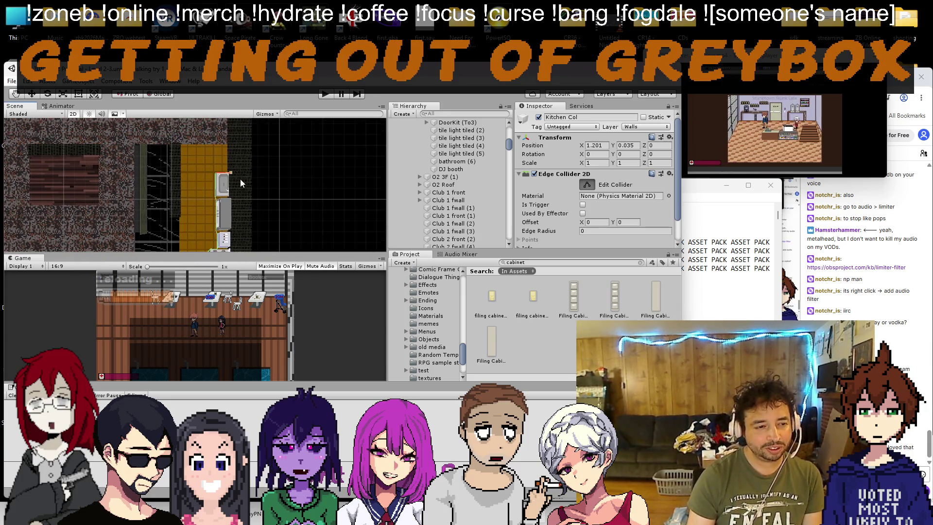
pyautogui.press('w')
pyautogui.scroll(-3, 195, 199)
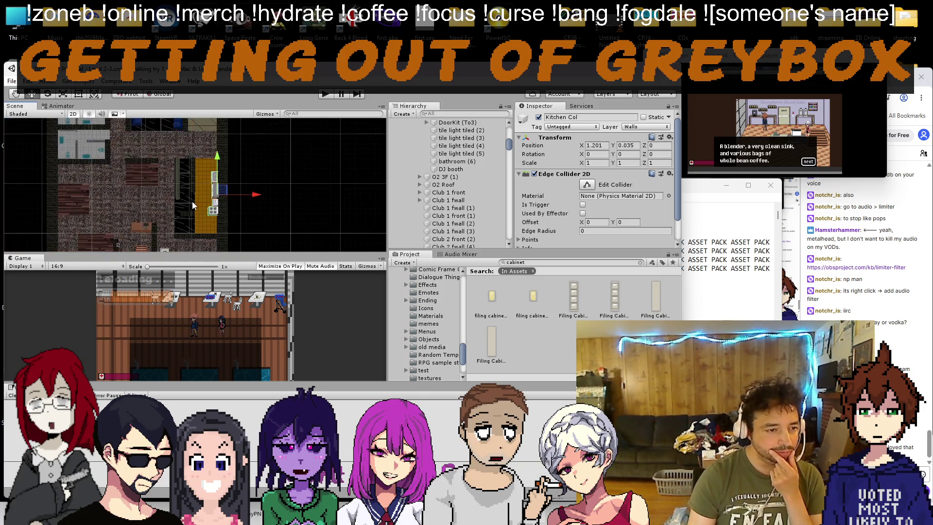
pyautogui.scroll(2, 178, 195)
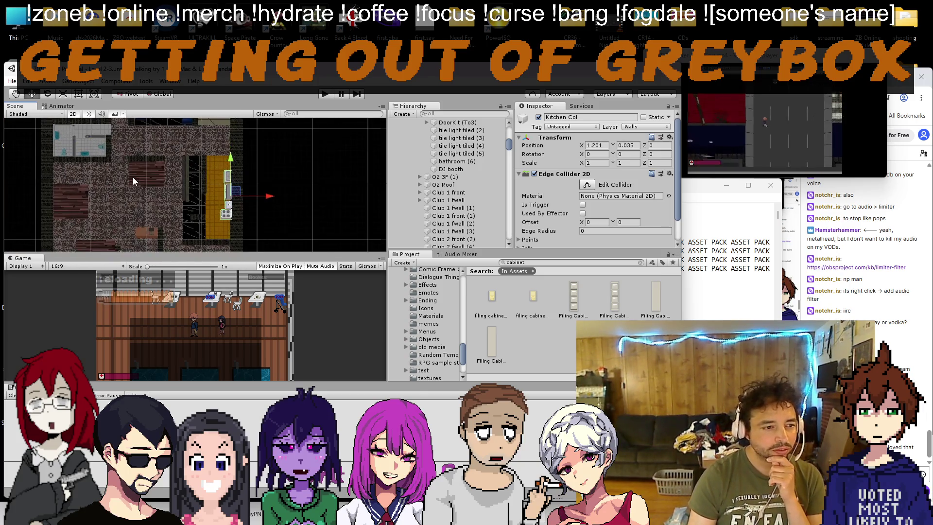
# Step: Delete the finished kitchen collider to-do line from the notes
pyautogui.click(659, 313)
pyautogui.hotkey('shift', 'Home')
pyautogui.press('BackSpace')
pyautogui.press('BackSpace')
pyautogui.click(509, 262)
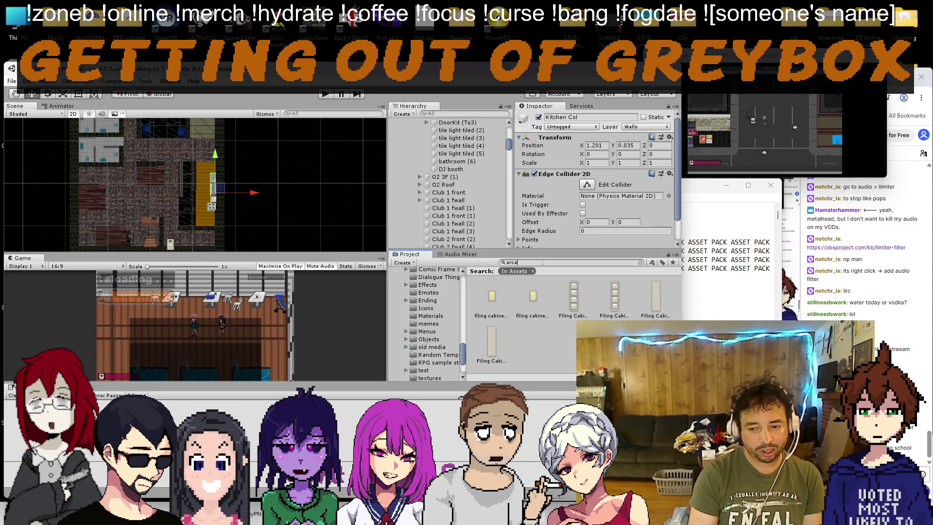
# Step: Drag an arcade machine sprite into the Level 2-3 scene
pyautogui.write('de')
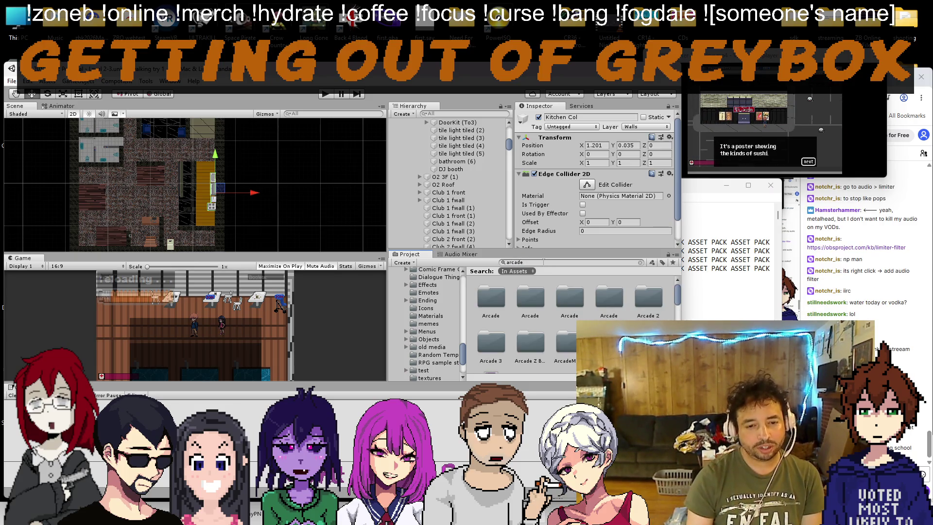
pyautogui.scroll(-3, 568, 320)
pyautogui.scroll(-3, 568, 319)
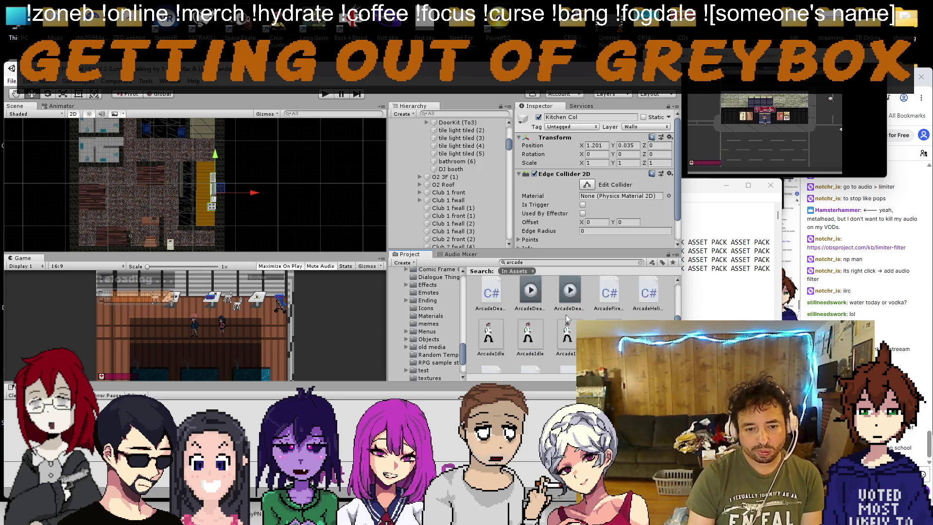
pyautogui.scroll(3, 565, 328)
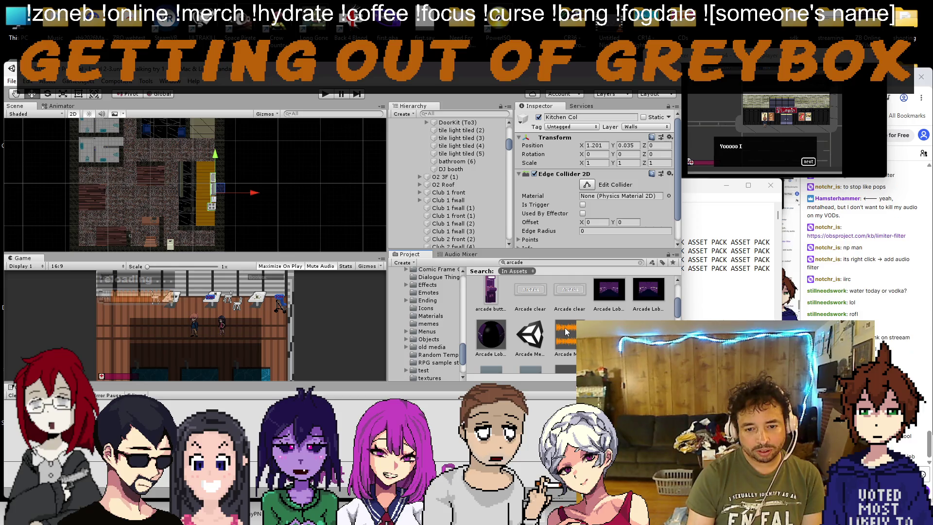
pyautogui.scroll(3, 202, 191)
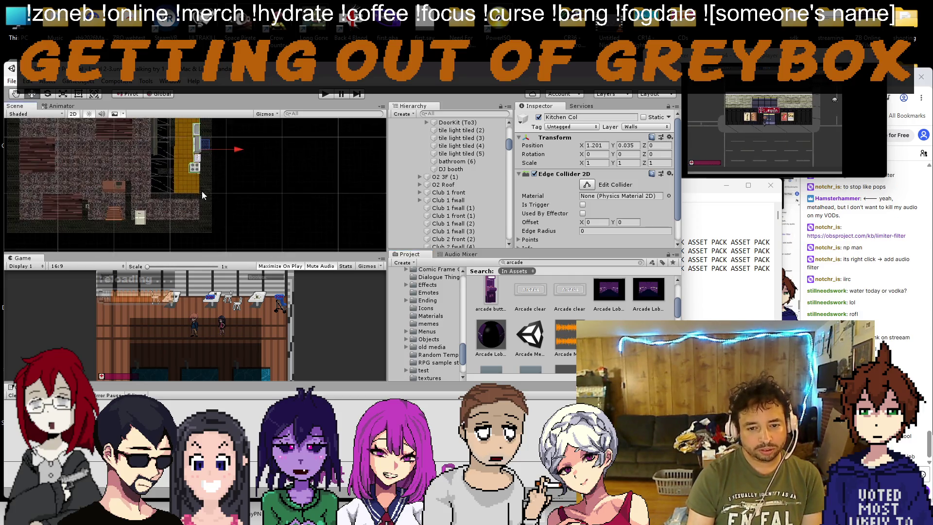
pyautogui.scroll(2, 570, 306)
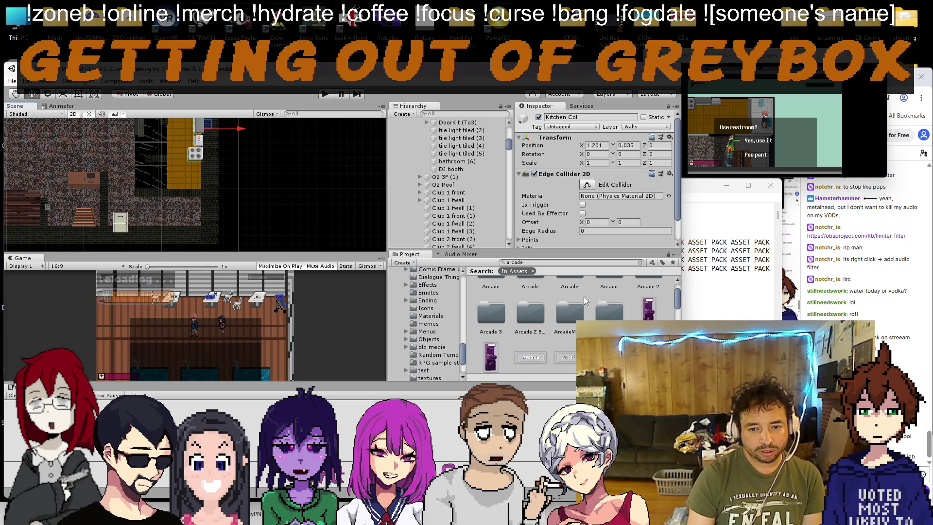
pyautogui.scroll(5, 215, 213)
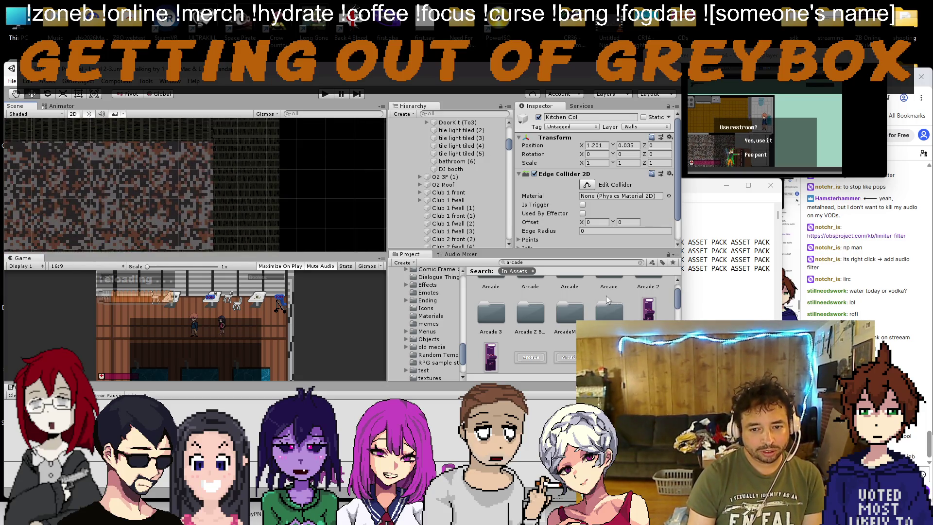
pyautogui.moveTo(652, 313)
pyautogui.mouseDown()
pyautogui.moveTo(194, 175)
pyautogui.moveTo(162, 170)
pyautogui.moveTo(156, 182)
pyautogui.mouseUp()
# Step: Nudge the arcade button sprite left, delete it, and collapse the World 2-3 tree
pyautogui.scroll(-3, 161, 181)
pyautogui.scroll(2, 175, 185)
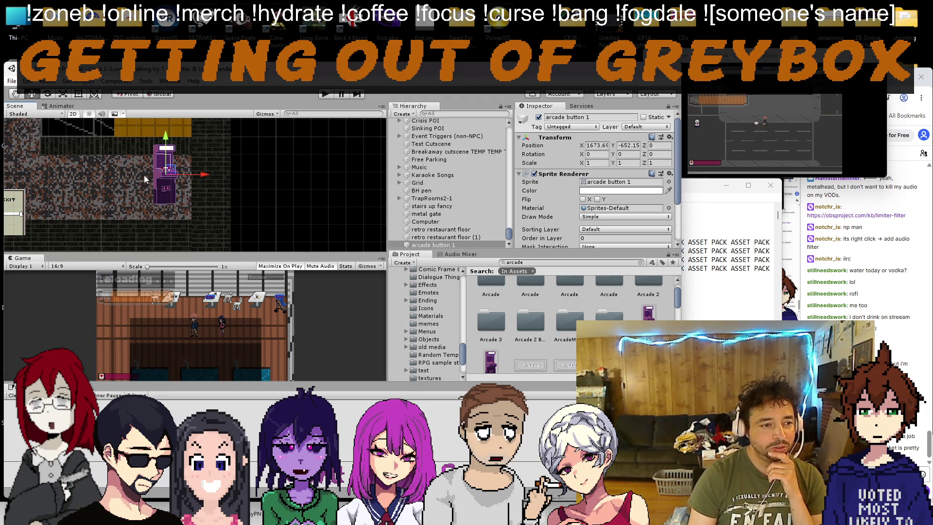
pyautogui.moveTo(171, 170)
pyautogui.mouseDown()
pyautogui.moveTo(127, 165)
pyautogui.moveTo(148, 184)
pyautogui.mouseUp()
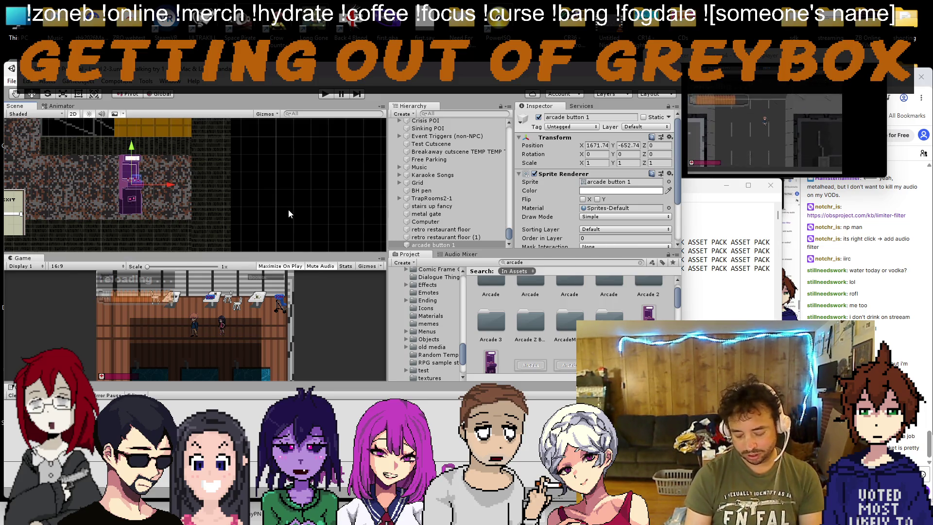
pyautogui.press('Delete')
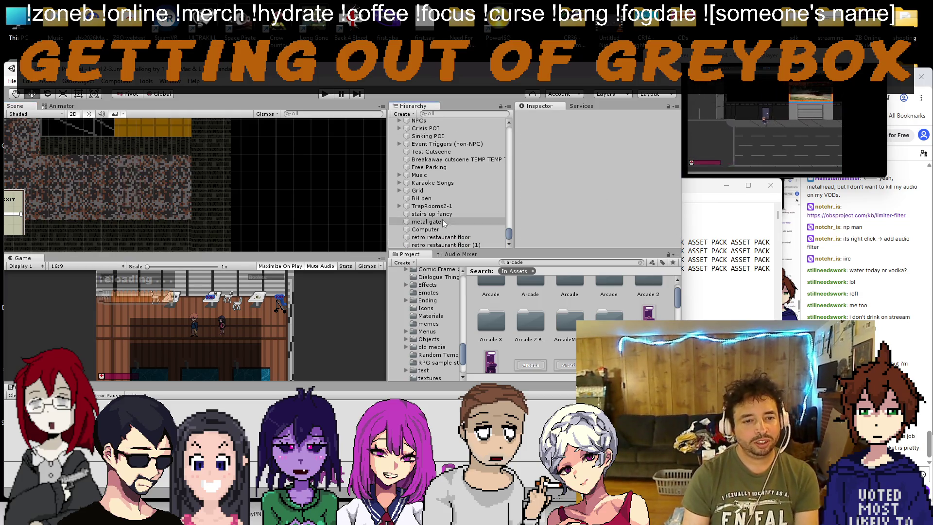
pyautogui.scroll(10, 448, 230)
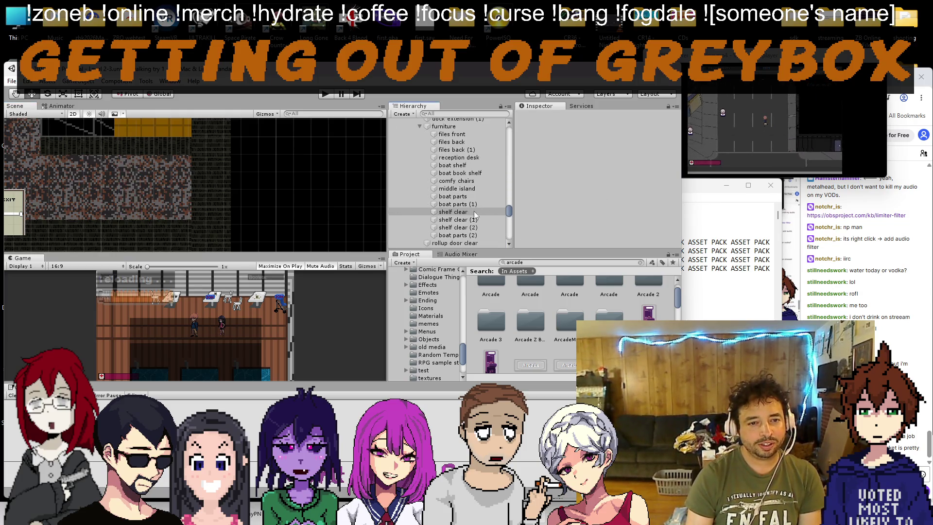
pyautogui.moveTo(508, 212); pyautogui.dragTo(510, 117)
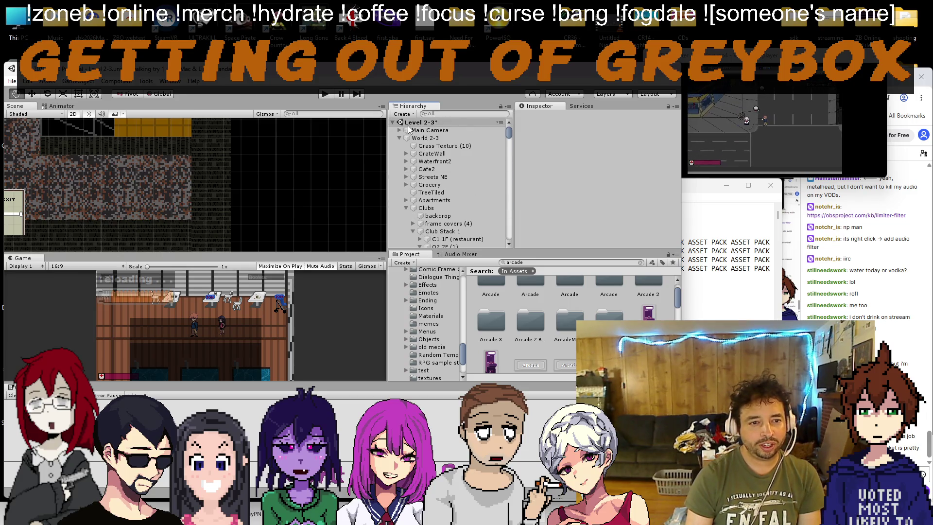
pyautogui.click(393, 122)
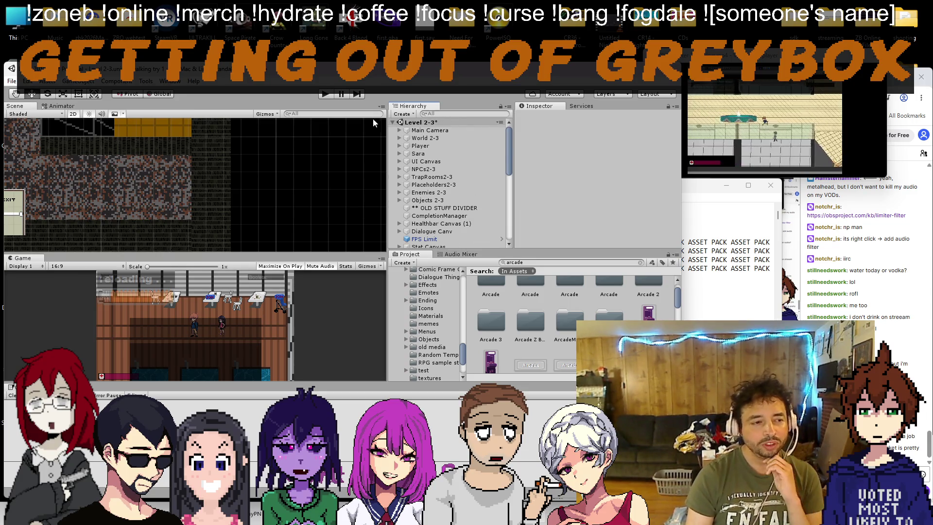
pyautogui.scroll(-3, 167, 188)
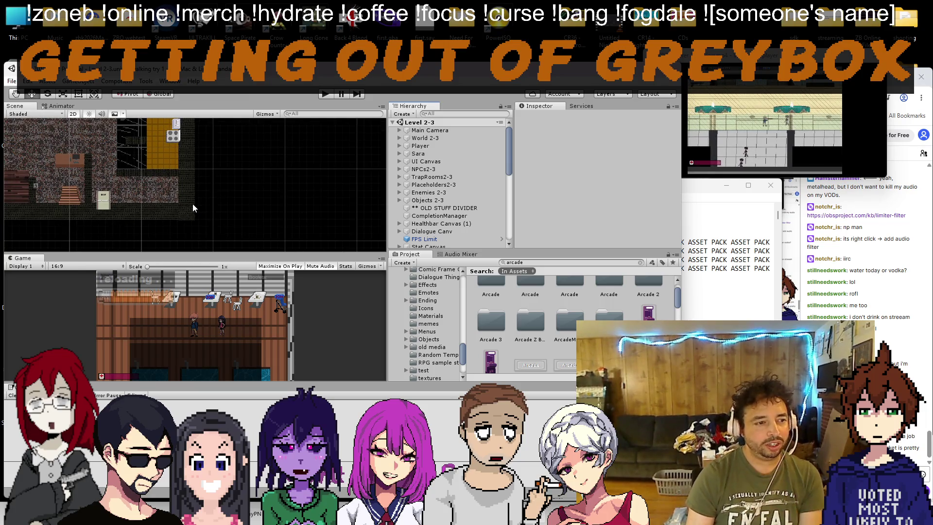
pyautogui.click(11, 81)
# Step: Open the ArcadeStage2 scene from the Scenes folder
pyautogui.click(29, 111)
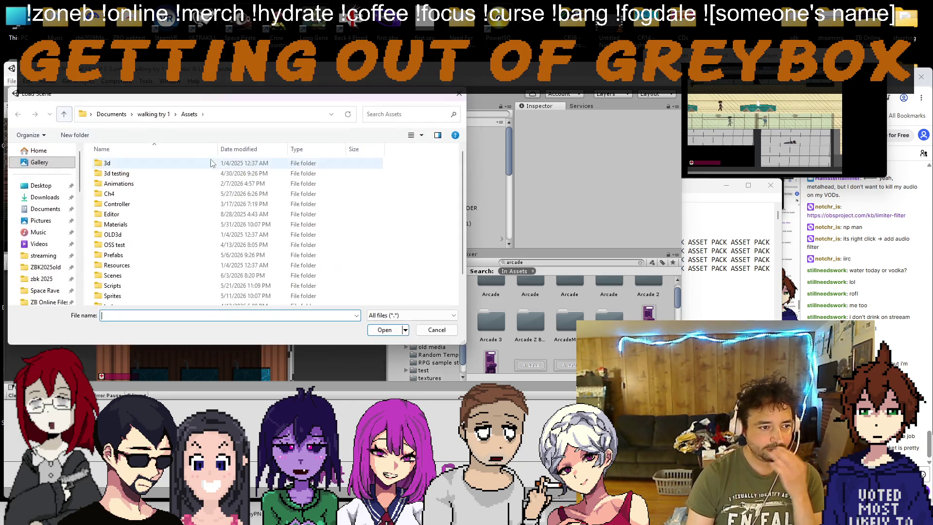
pyautogui.doubleClick(195, 275)
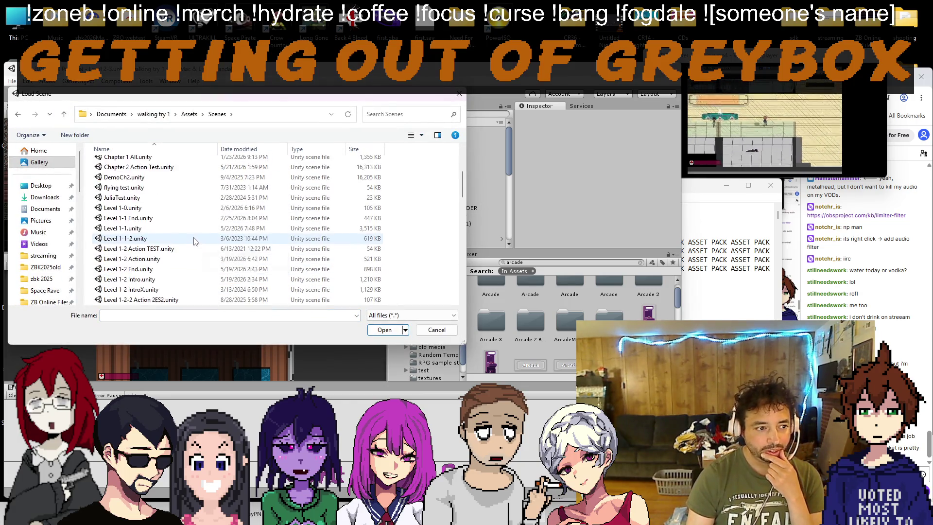
pyautogui.scroll(2, 194, 242)
pyautogui.doubleClick(149, 182)
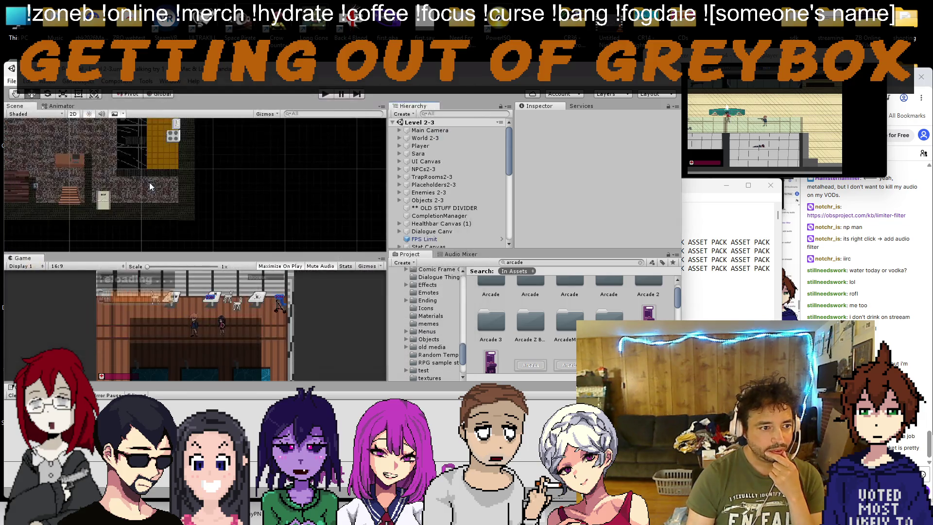
# Step: Open ArcadeStage3 from the Scenes folder and zoom the view onto the dance club
pyautogui.click(12, 81)
pyautogui.click(29, 101)
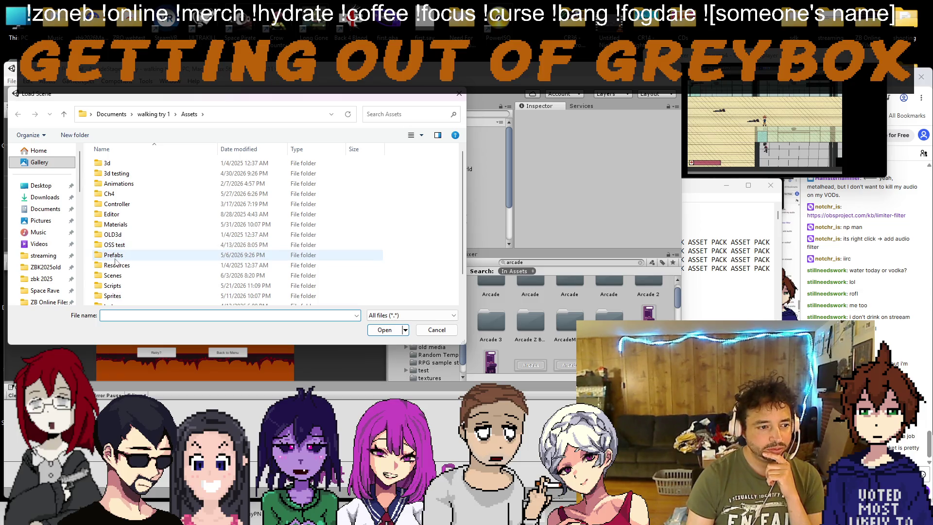
pyautogui.doubleClick(113, 275)
pyautogui.scroll(-2, 164, 227)
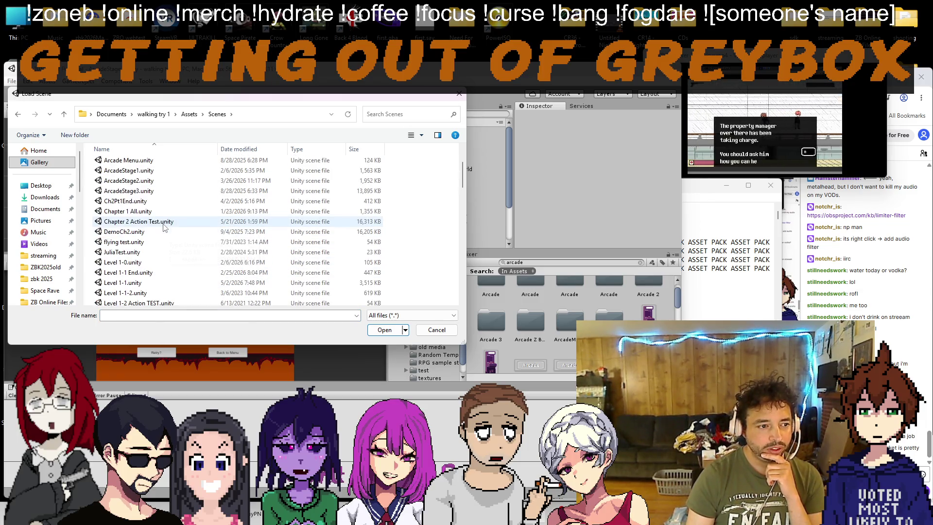
pyautogui.doubleClick(155, 192)
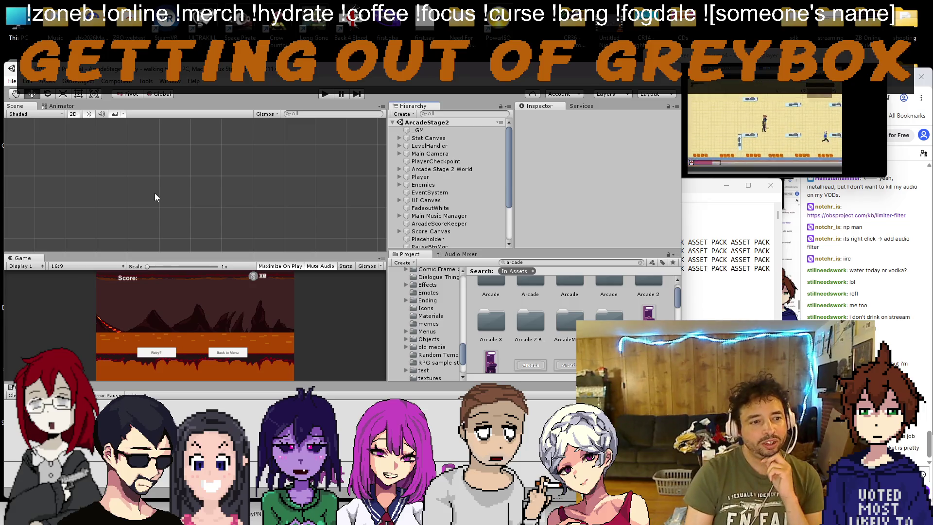
pyautogui.scroll(-5, 199, 202)
pyautogui.moveTo(118, 178); pyautogui.dragTo(139, 190)
pyautogui.scroll(6, 139, 191)
pyautogui.scroll(10, 222, 188)
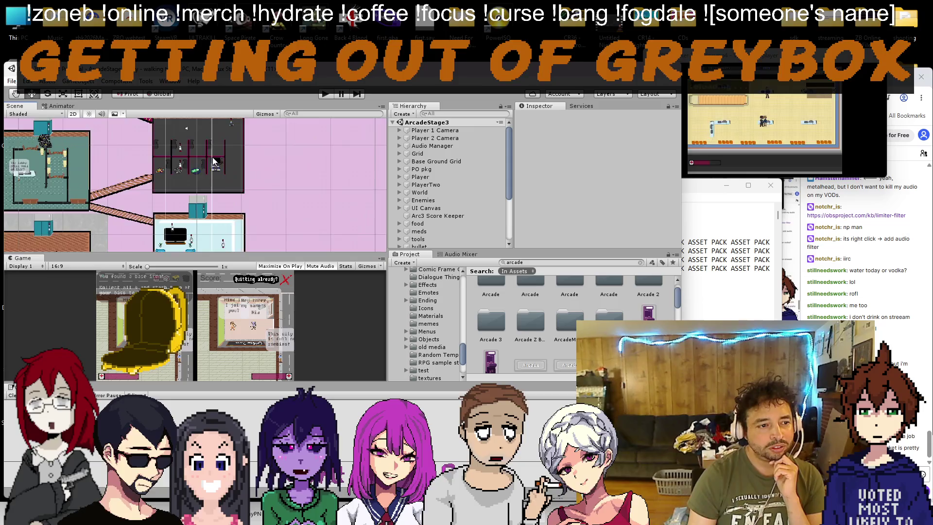
# Step: Select the '5 maybe (level hazard) inner' object and ping its 5 Interior (2) sprite asset
pyautogui.scroll(6, 214, 160)
pyautogui.click(202, 164)
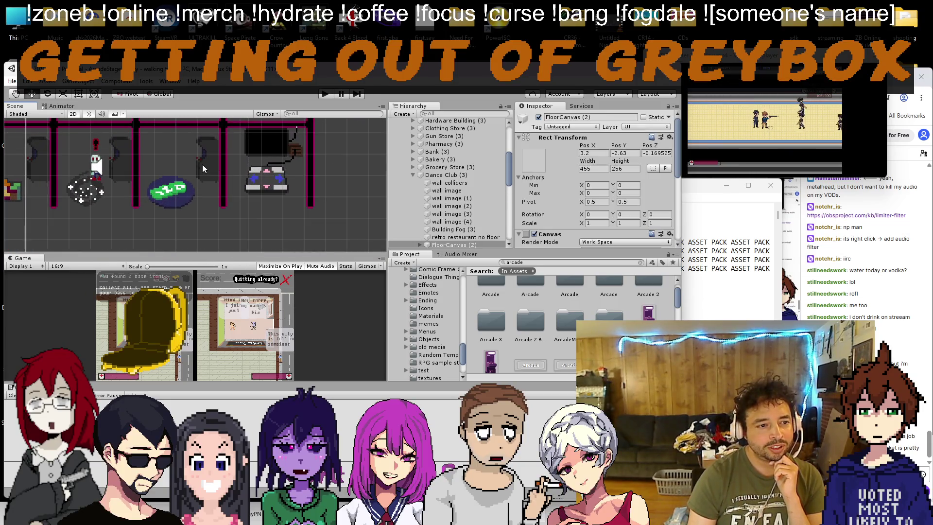
pyautogui.scroll(4, 202, 164)
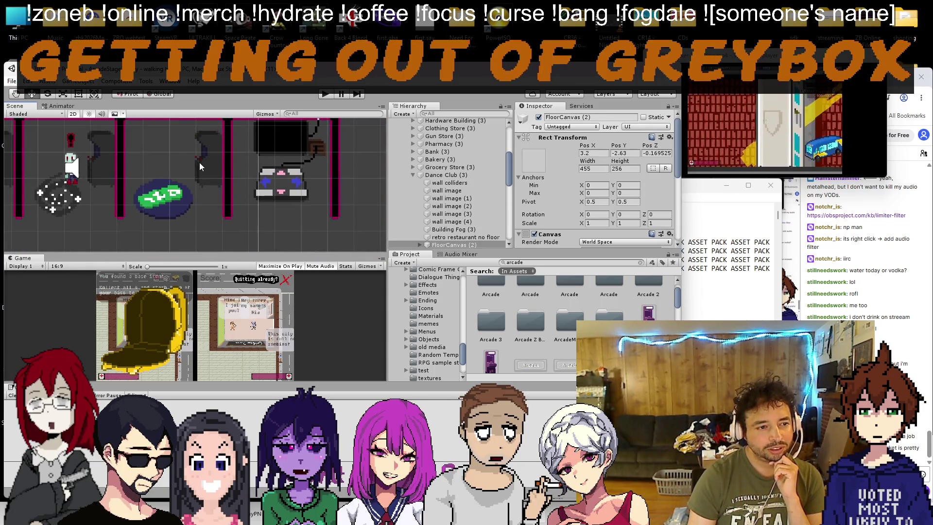
pyautogui.scroll(-3, 200, 168)
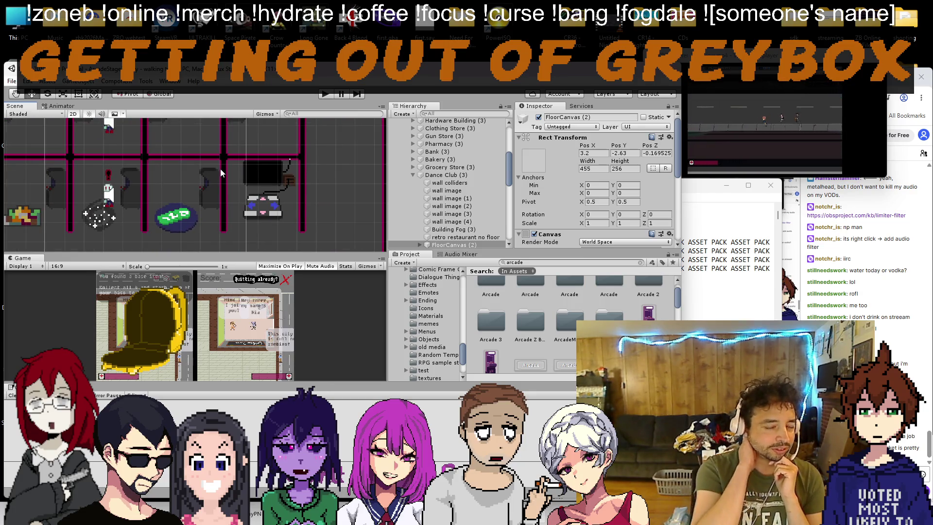
pyautogui.scroll(3, 211, 193)
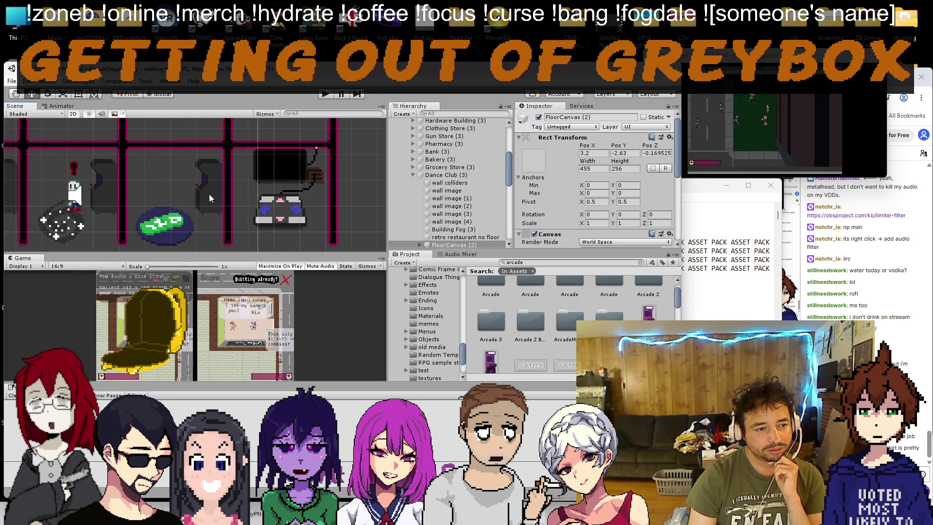
pyautogui.scroll(3, 204, 191)
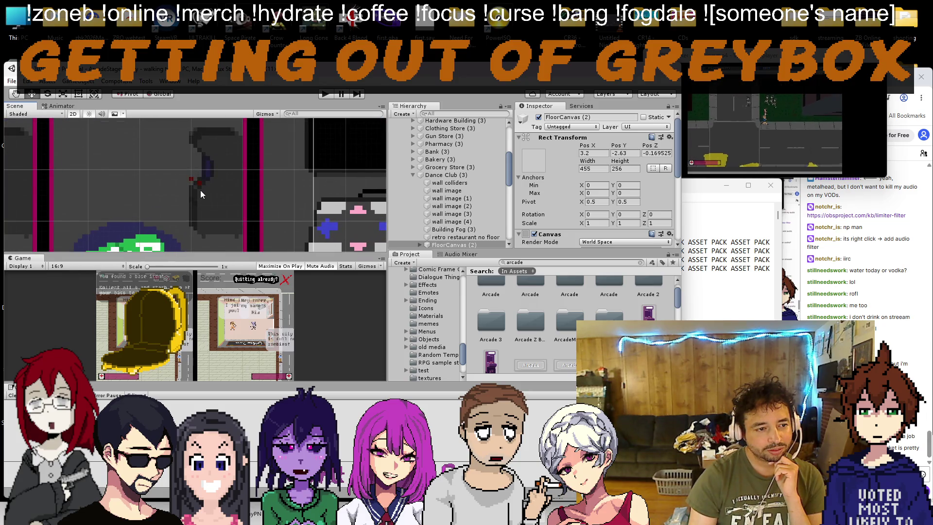
pyautogui.scroll(-3, 200, 191)
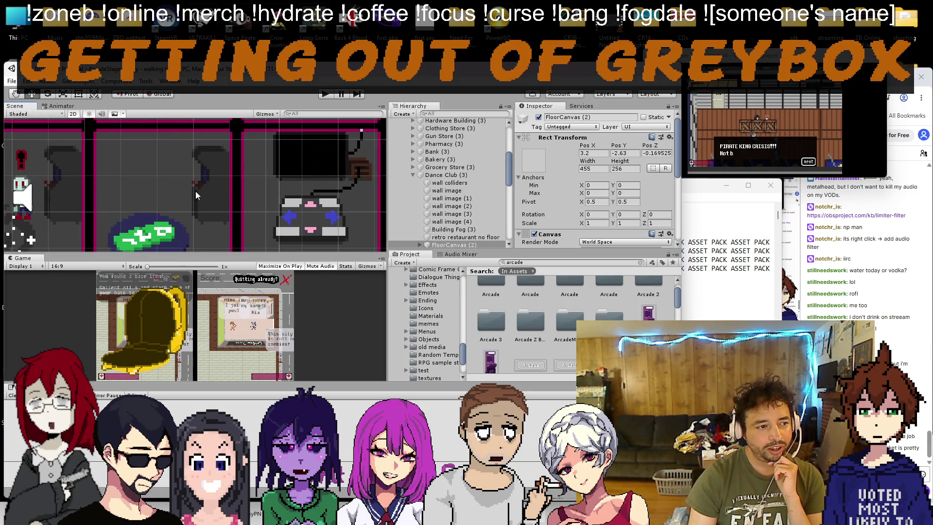
pyautogui.scroll(3, 195, 191)
pyautogui.scroll(-3, 238, 190)
pyautogui.click(245, 189)
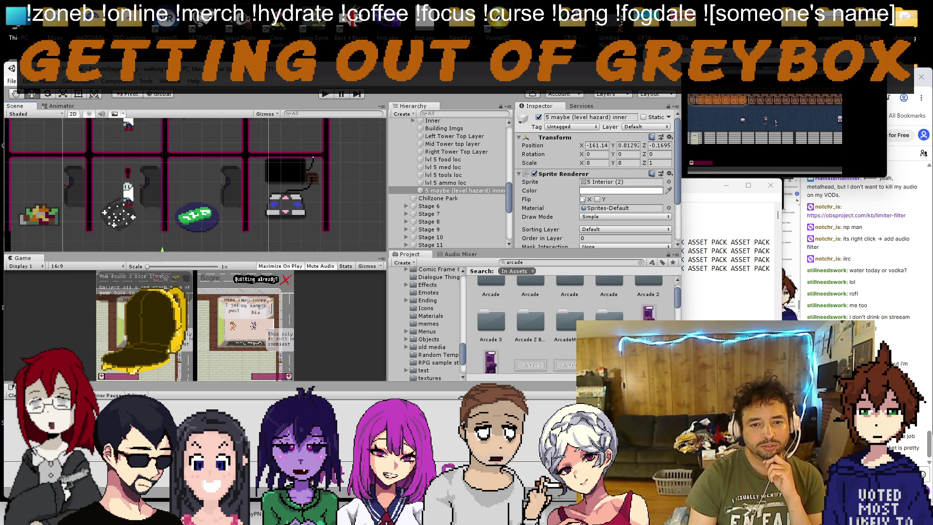
pyautogui.click(622, 184)
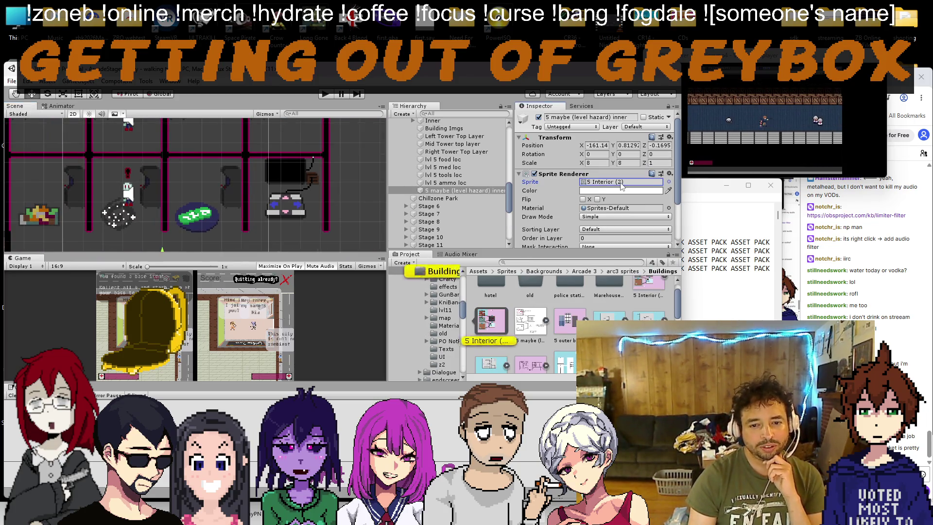
# Step: Preview the 5 Interior (2) image in Paint, then duplicate the sprite in Unity
pyautogui.doubleClick(655, 293)
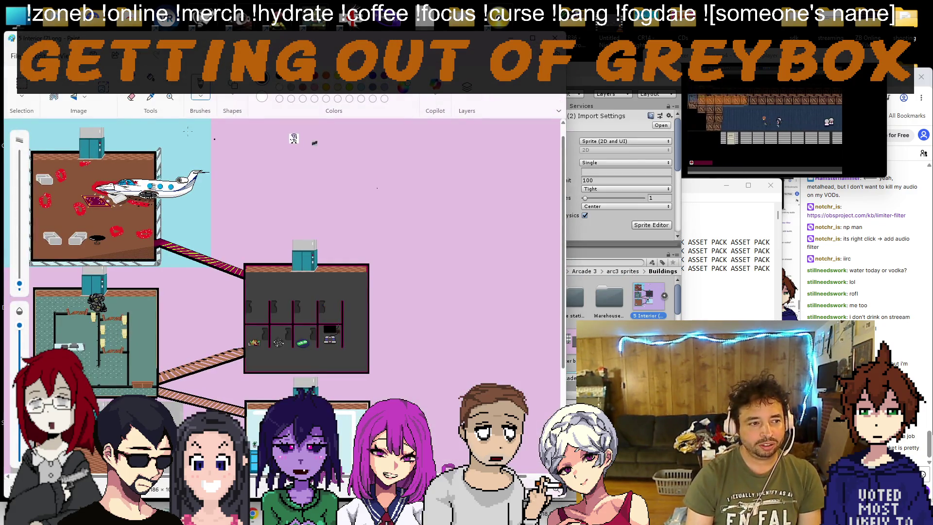
pyautogui.click(649, 305)
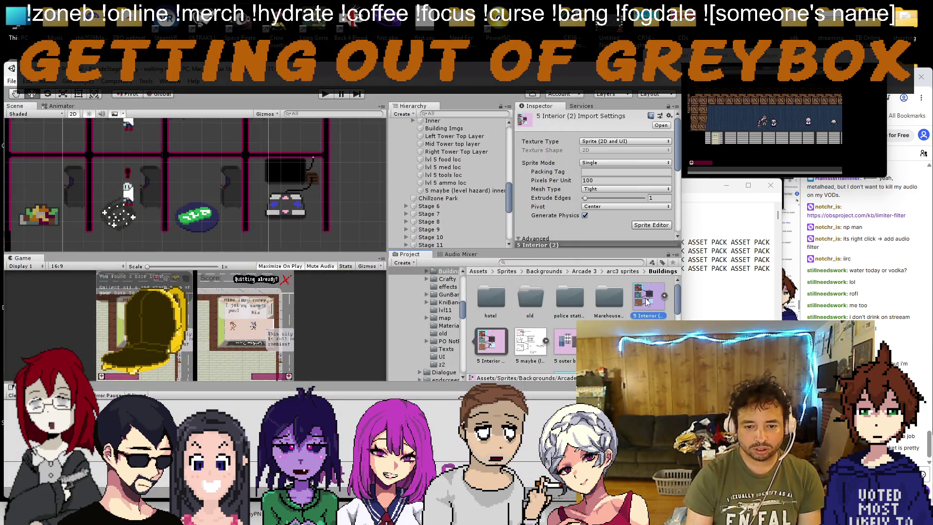
pyautogui.hotkey('ctrl', 'd')
# Step: Move the 5 Interior sprite into the Sprites/Chapter 2/s2pt3 folder and show its contents
pyautogui.scroll(5, 432, 321)
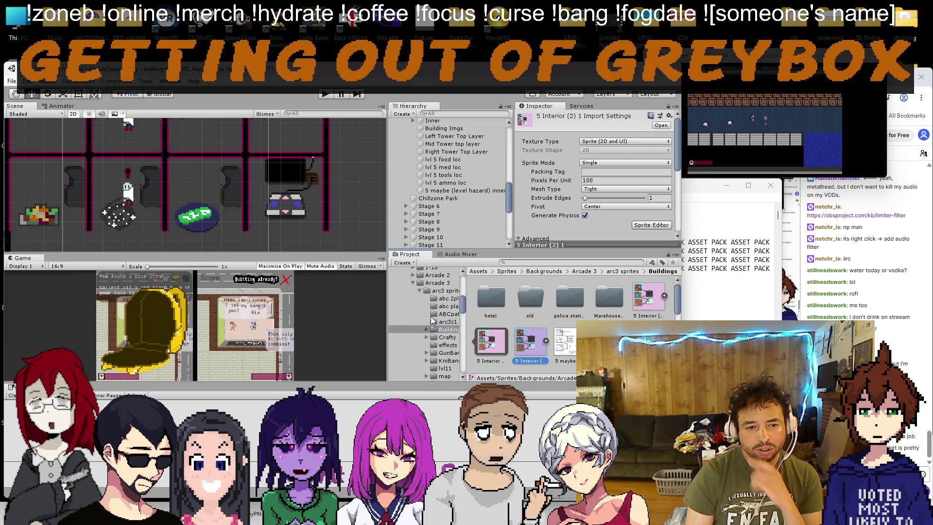
pyautogui.scroll(10, 424, 308)
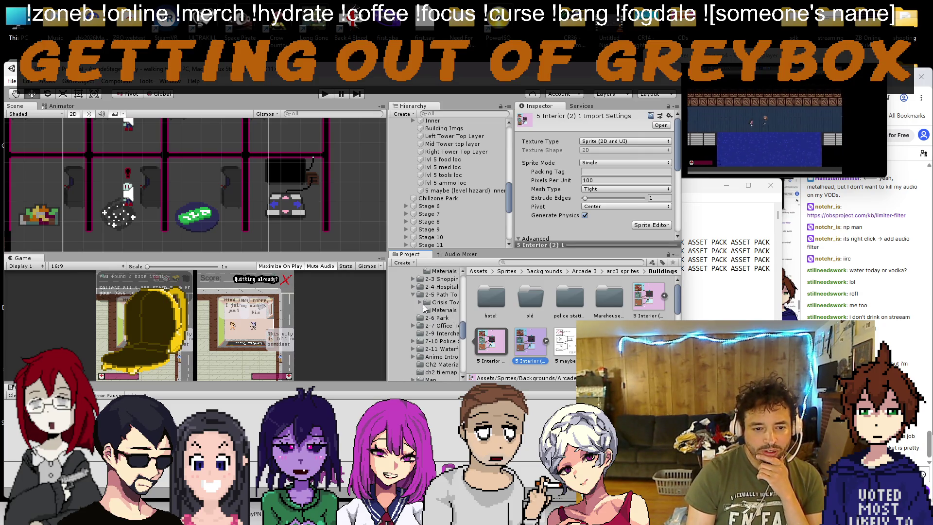
pyautogui.scroll(3, 423, 304)
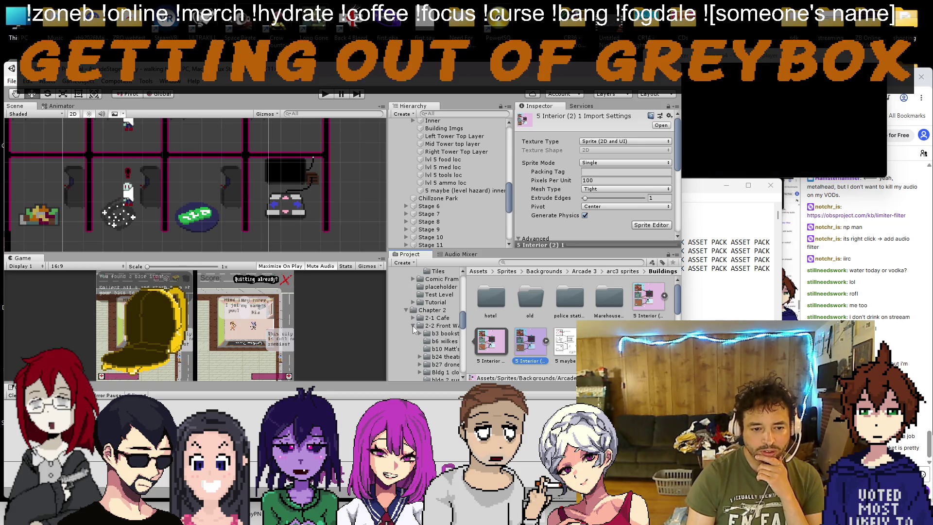
pyautogui.scroll(-8, 413, 329)
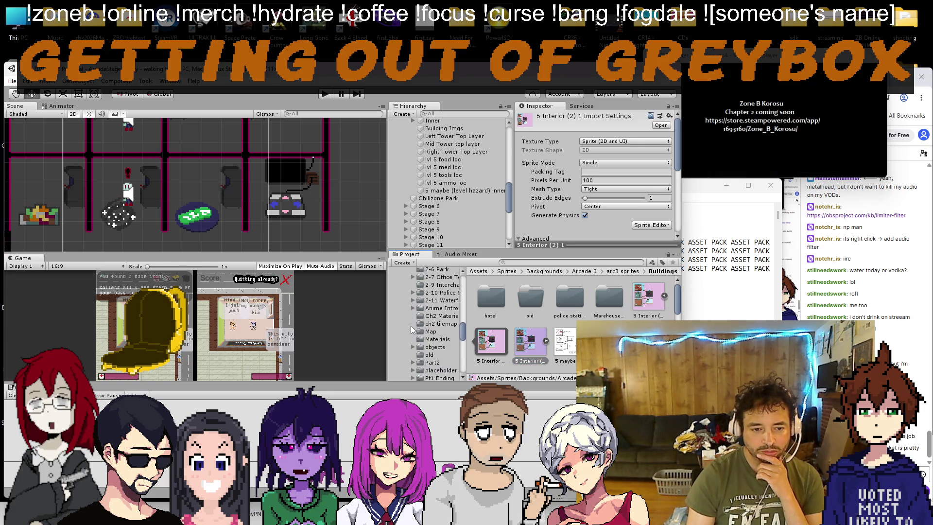
pyautogui.scroll(2, 411, 329)
pyautogui.moveTo(533, 346)
pyautogui.mouseDown()
pyautogui.moveTo(504, 346)
pyautogui.moveTo(438, 316)
pyautogui.moveTo(435, 300)
pyautogui.mouseUp()
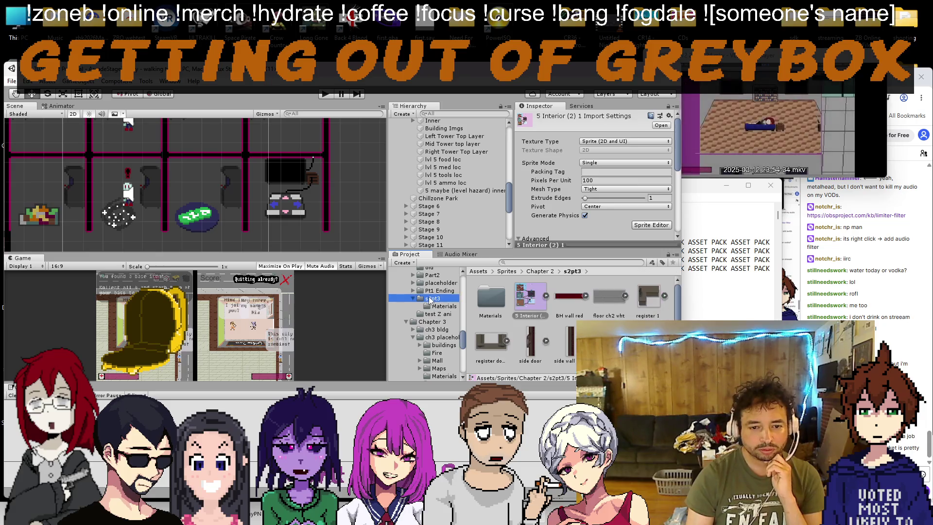
pyautogui.click(432, 299)
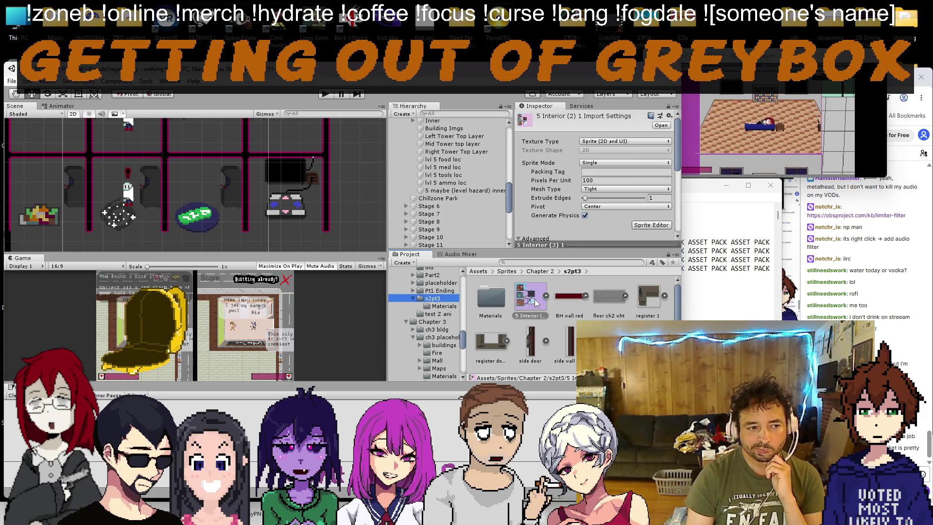
pyautogui.scroll(-3, 275, 206)
pyautogui.scroll(2, 275, 207)
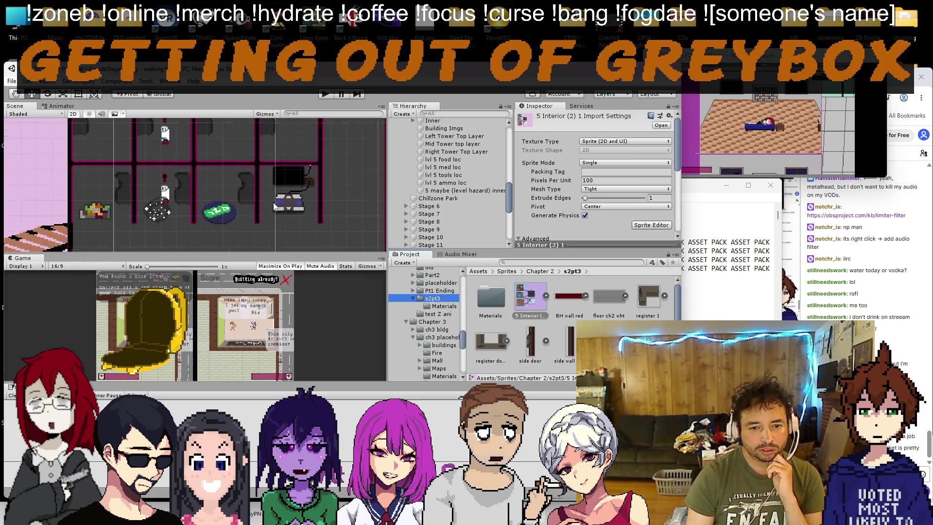
# Step: Rename the 5 Interior sprite to 'ABCtower base'
pyautogui.rightClick(531, 306)
pyautogui.click(559, 111)
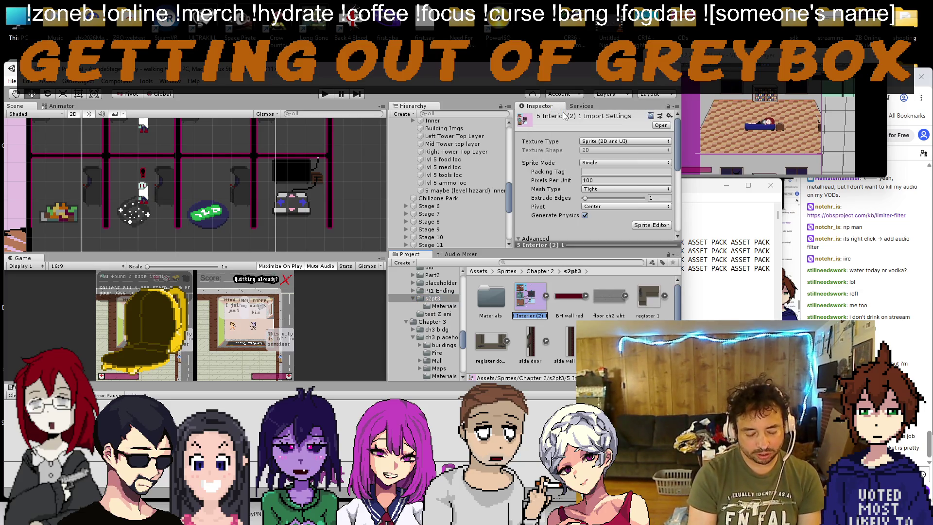
pyautogui.write('AB')
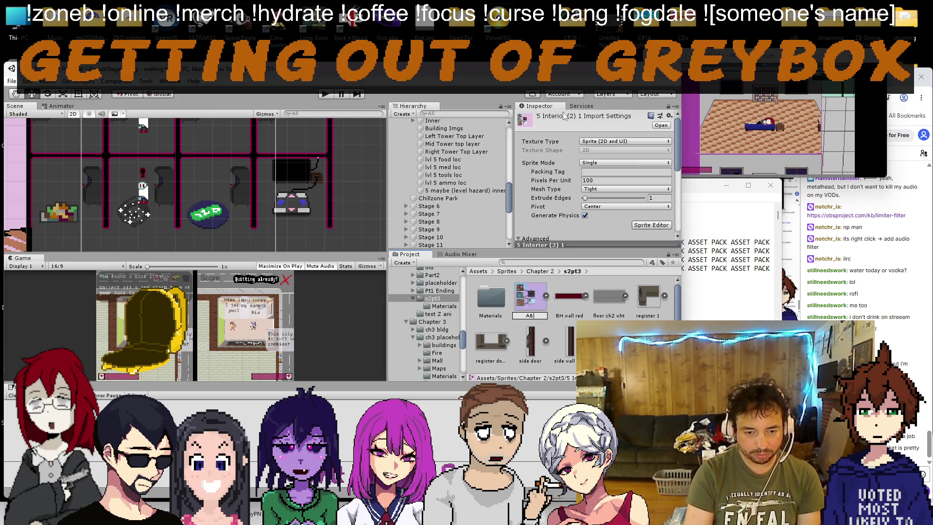
pyautogui.write('Ctower base')
pyautogui.press('Return')
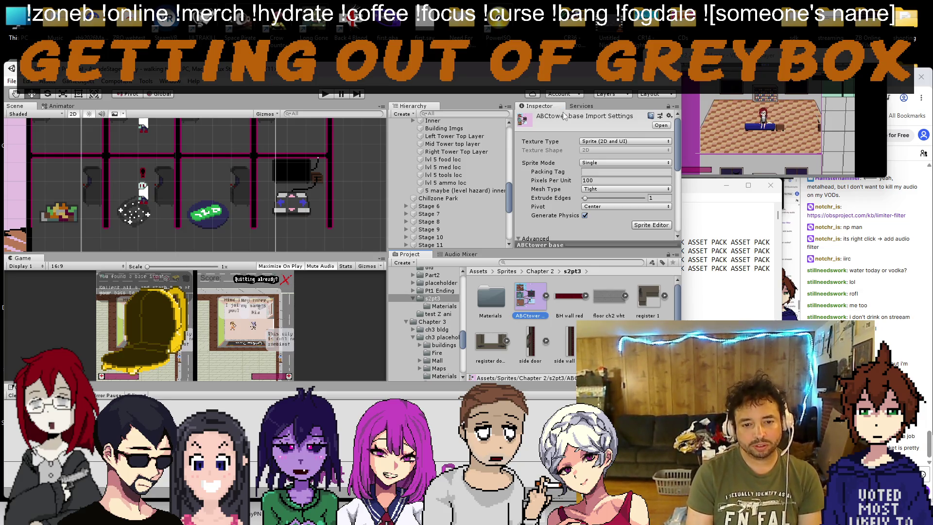
# Step: Duplicate it, name the copy 'arcade cabinet', and open that copy in Paint
pyautogui.hotkey('ctrl', 'd')
pyautogui.rightClick(569, 299)
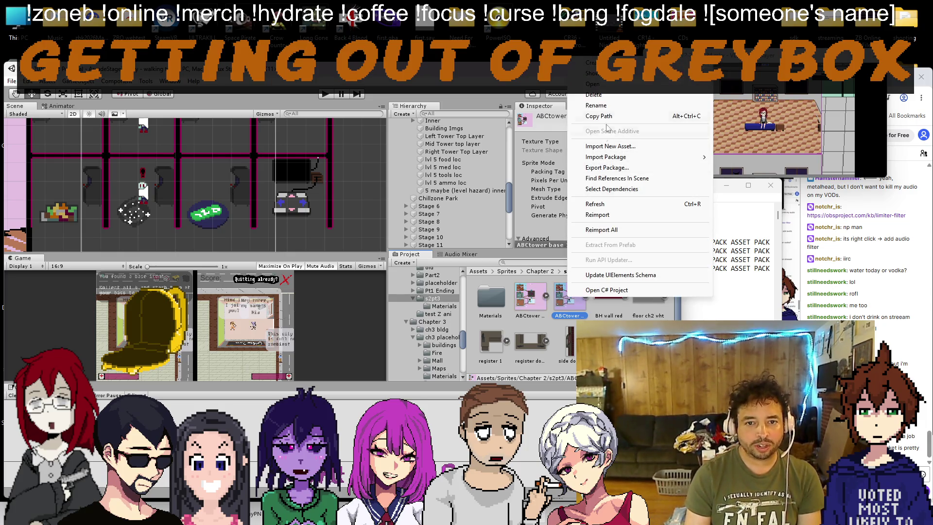
pyautogui.click(614, 107)
pyautogui.write('arcade')
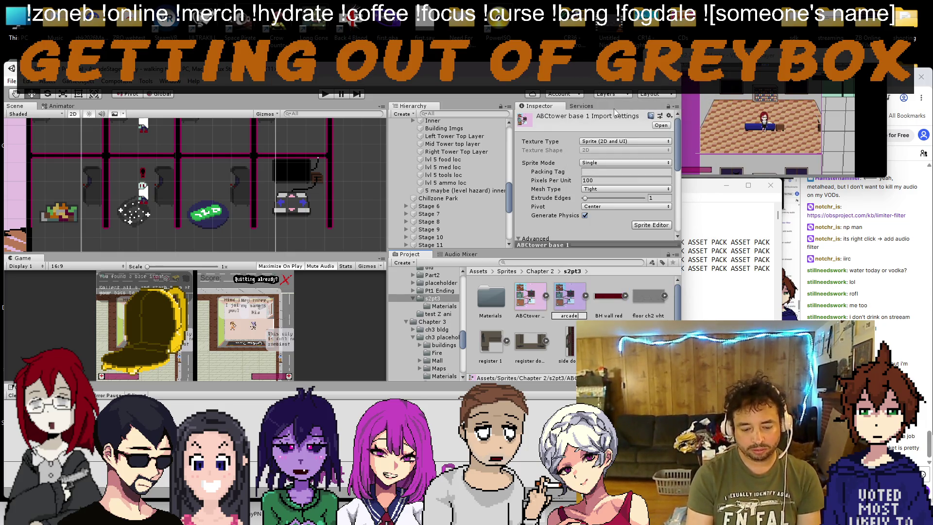
pyautogui.write(' cabinet')
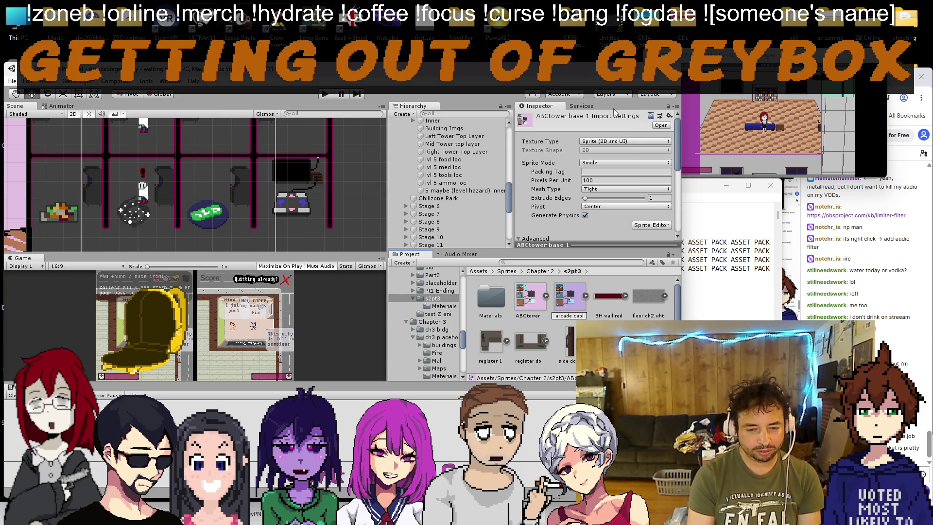
pyautogui.press('Return')
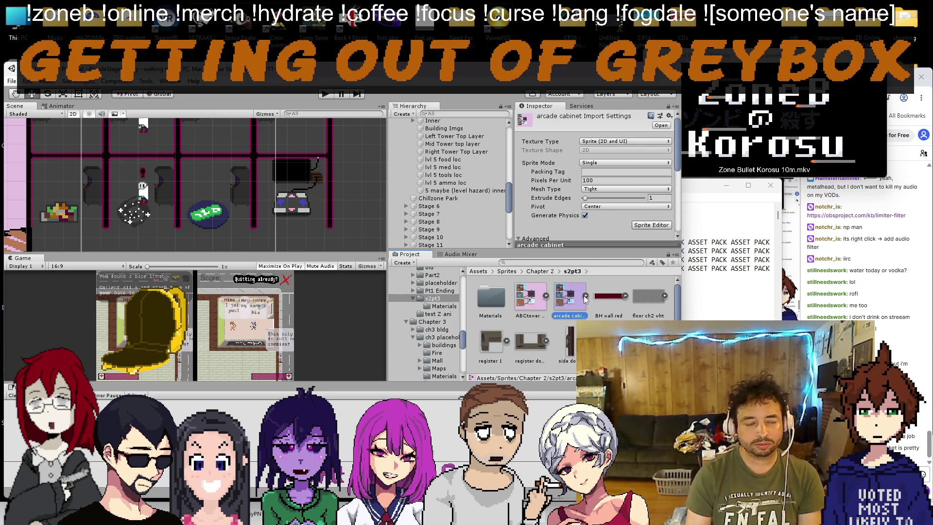
pyautogui.doubleClick(577, 304)
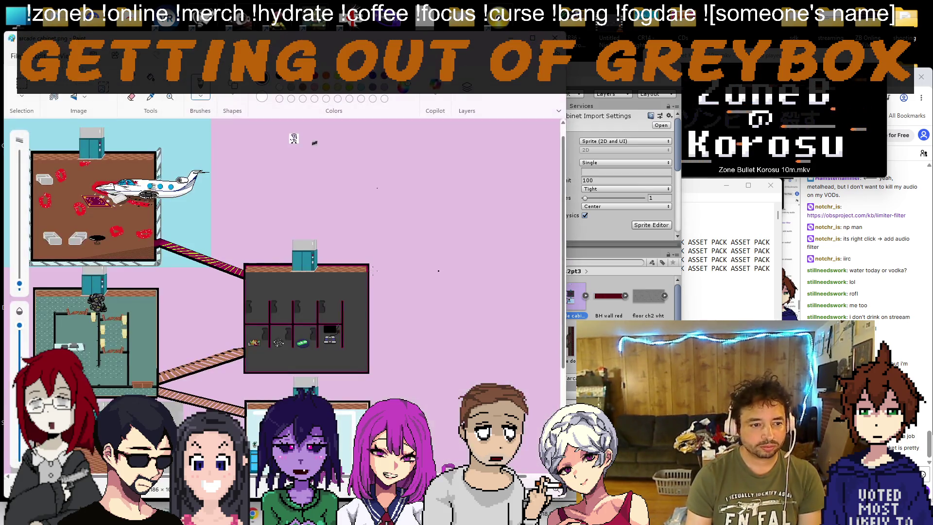
# Step: Crop the arcade cabinet image to the right-hand dark cabinet sprite, then close Paint
pyautogui.scroll(-3, 304, 257)
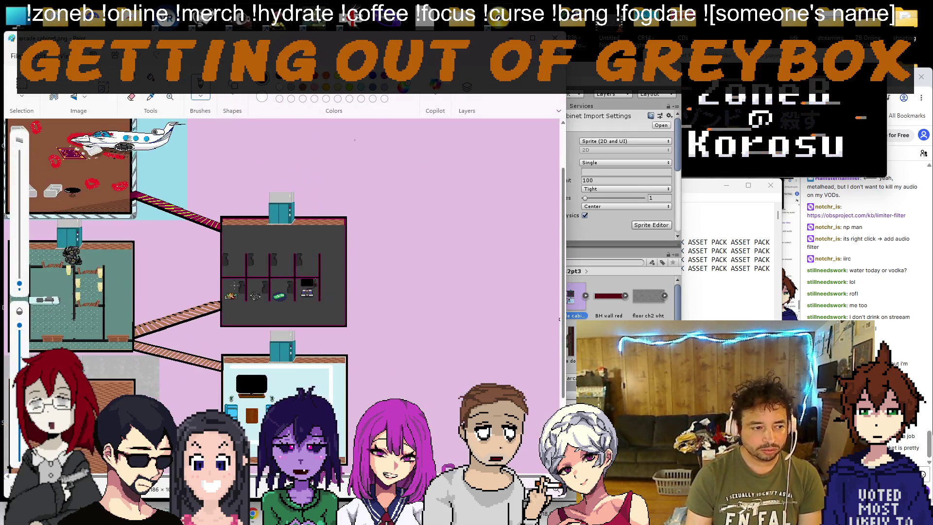
pyautogui.scroll(5, 101, 266)
pyautogui.scroll(-5, 101, 265)
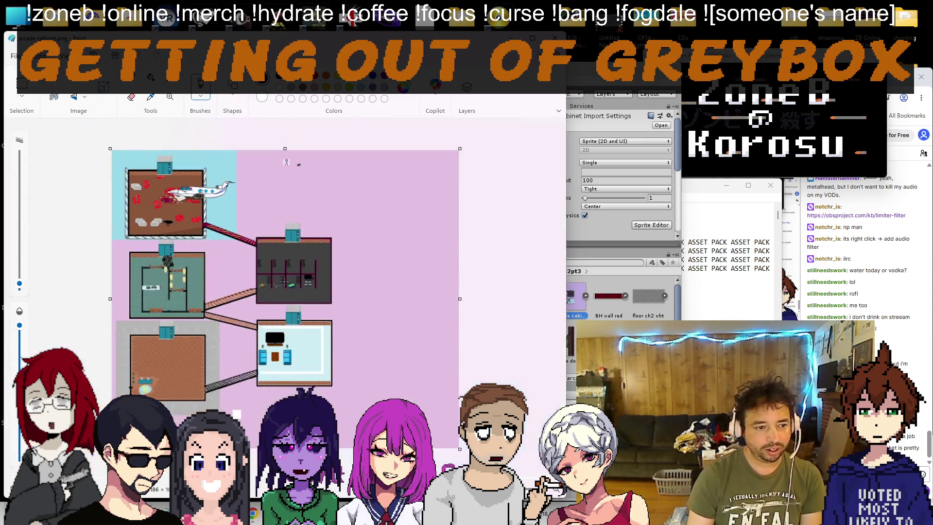
pyautogui.scroll(1, 172, 336)
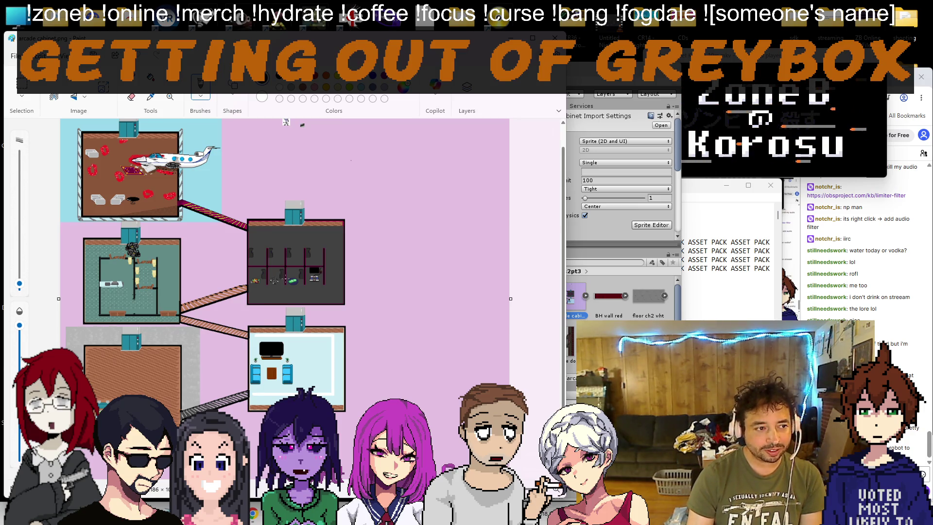
pyautogui.scroll(6, 307, 275)
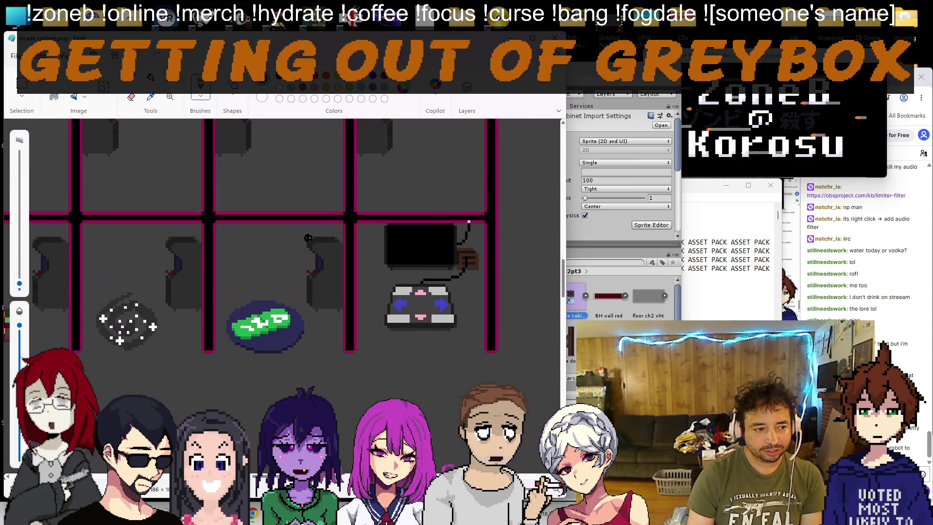
pyautogui.scroll(2, 342, 236)
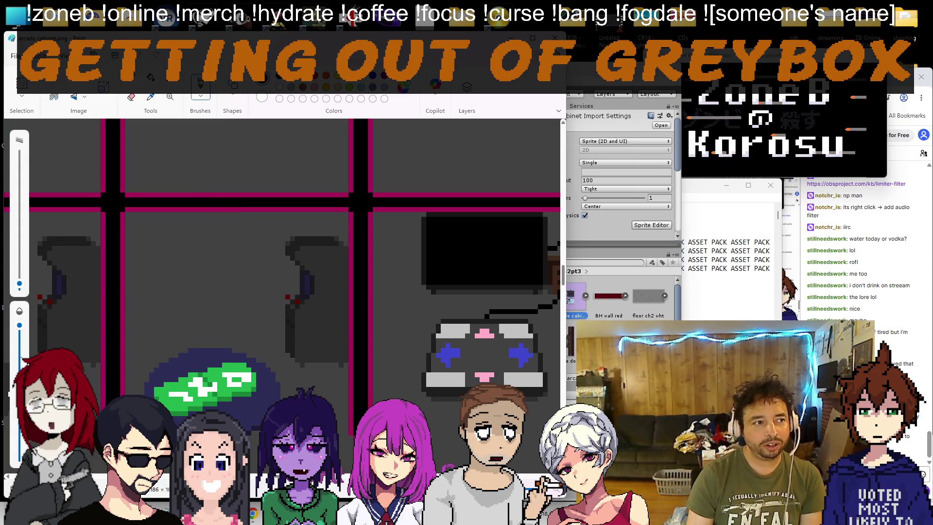
pyautogui.click(21, 83)
pyautogui.moveTo(281, 236)
pyautogui.mouseDown()
pyautogui.moveTo(317, 348)
pyautogui.moveTo(338, 367)
pyautogui.mouseUp()
pyautogui.click(338, 368)
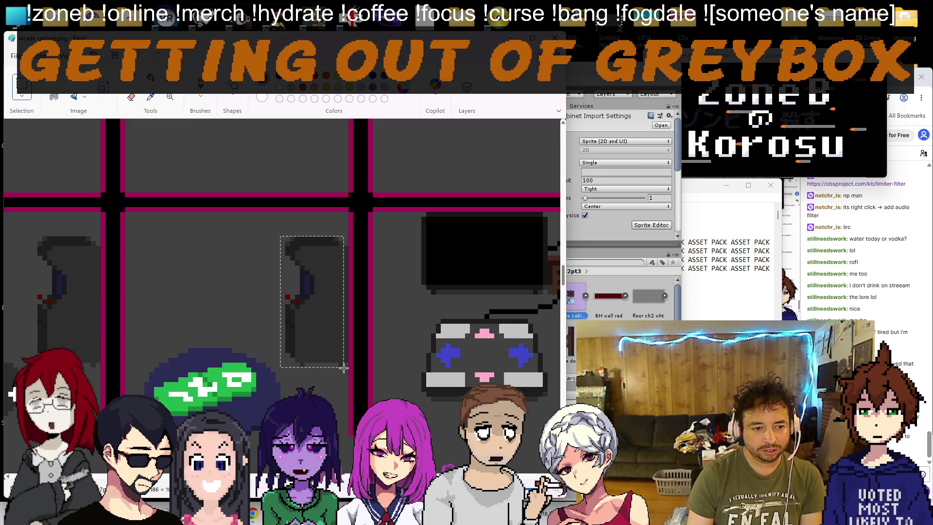
pyautogui.moveTo(286, 236)
pyautogui.mouseDown()
pyautogui.moveTo(329, 344)
pyautogui.moveTo(349, 368)
pyautogui.mouseUp()
pyautogui.click(57, 81)
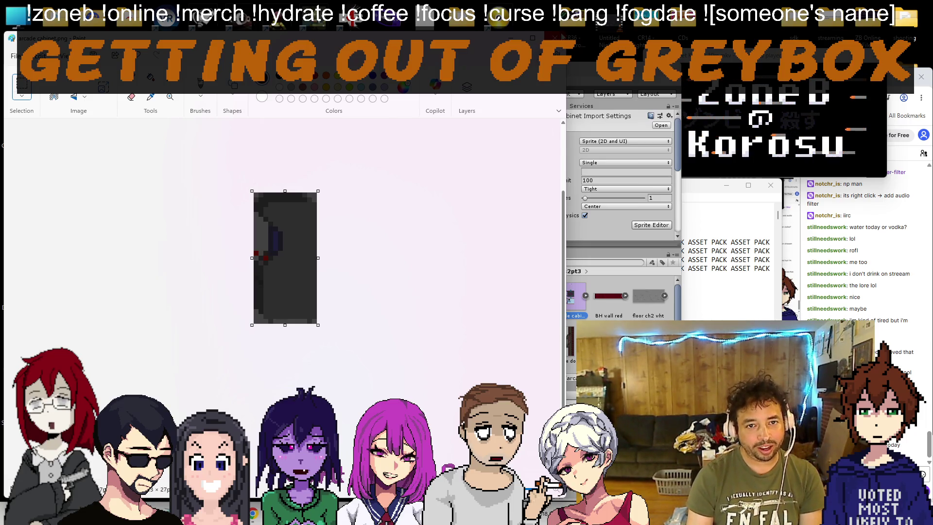
pyautogui.click(555, 37)
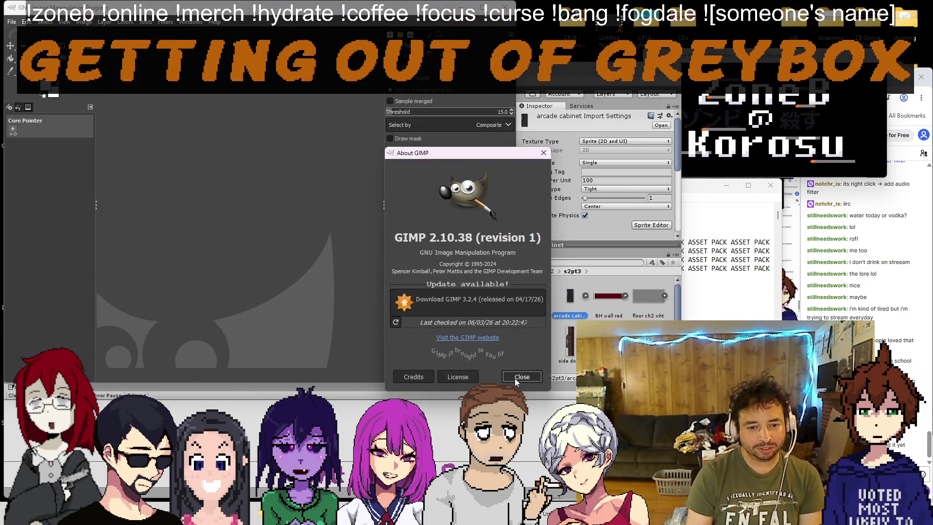
# Step: Dismiss the About GIMP box and reveal the arcade cabinet asset in File Explorer
pyautogui.click(520, 374)
pyautogui.click(319, 257)
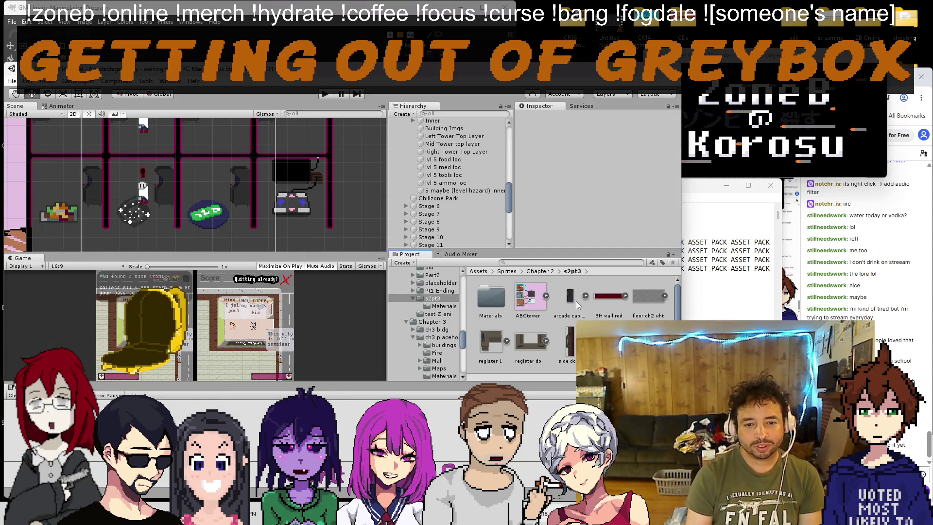
pyautogui.rightClick(573, 300)
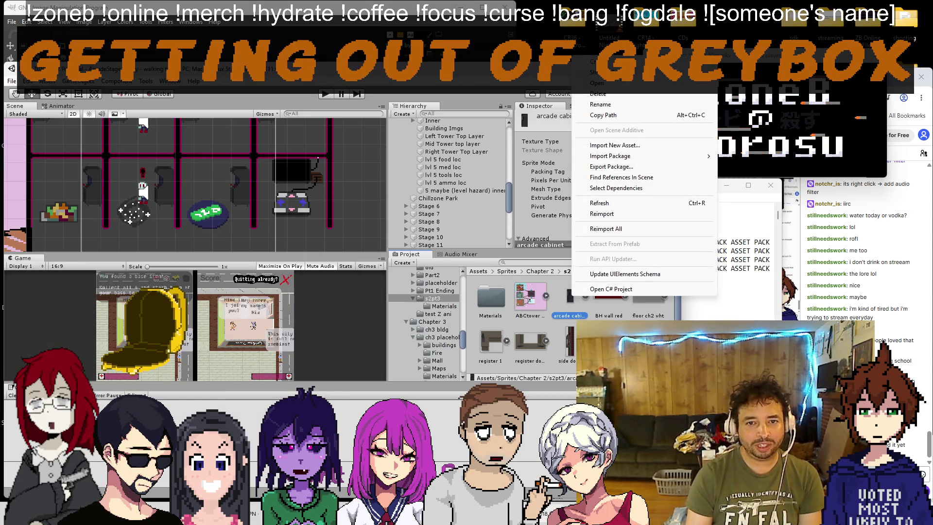
pyautogui.click(618, 98)
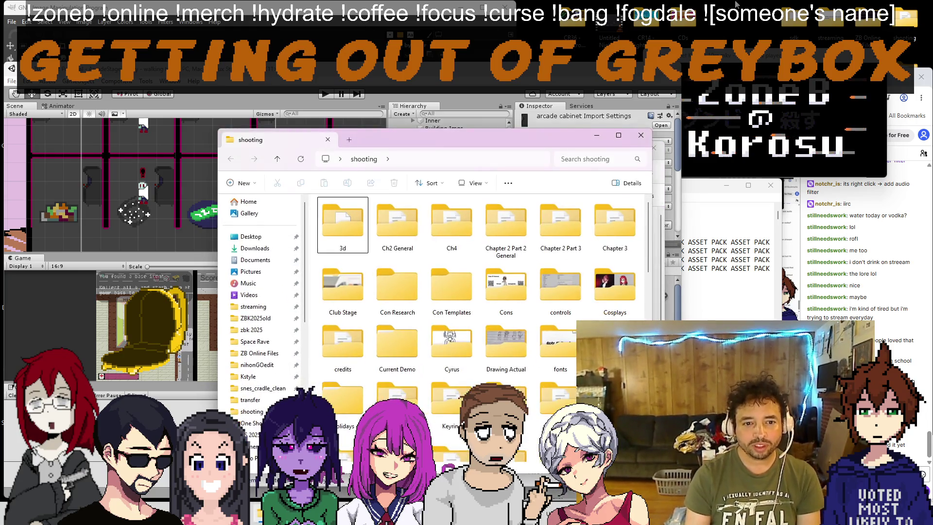
# Step: Open the Spritesheets folder and look inside Cameos before returning
pyautogui.scroll(-10, 448, 329)
pyautogui.scroll(10, 450, 327)
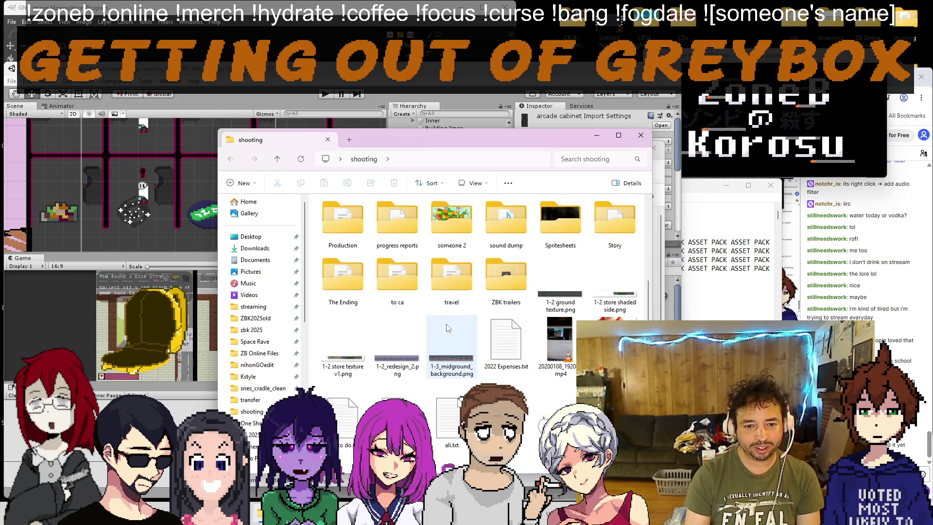
pyautogui.scroll(-3, 452, 323)
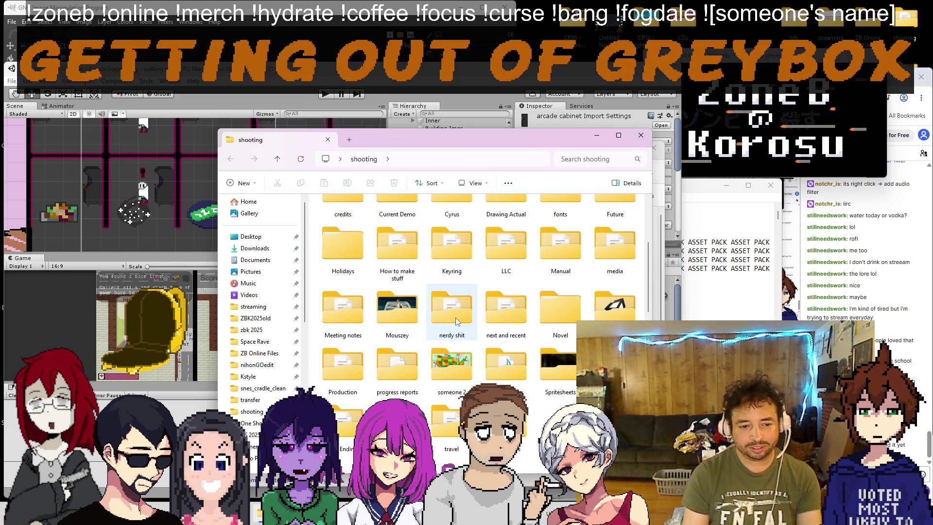
pyautogui.doubleClick(552, 366)
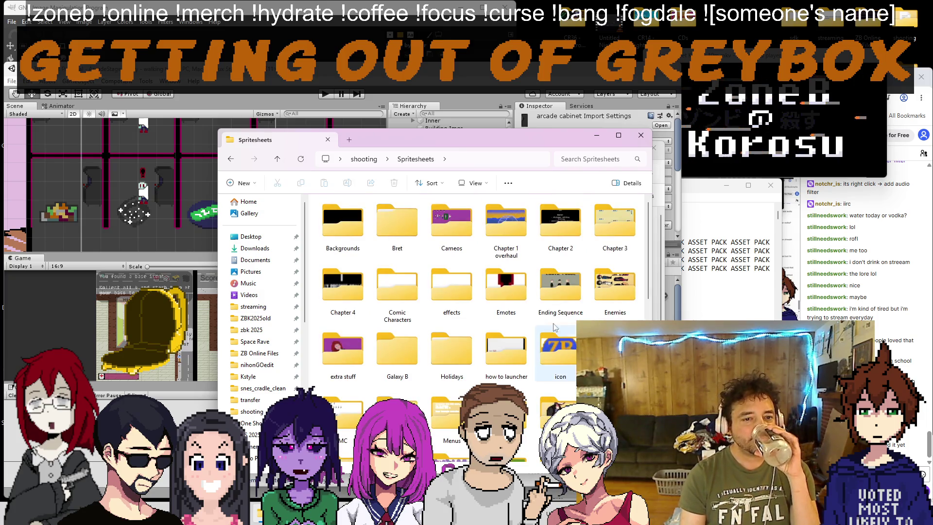
pyautogui.doubleClick(452, 224)
pyautogui.scroll(-2, 480, 297)
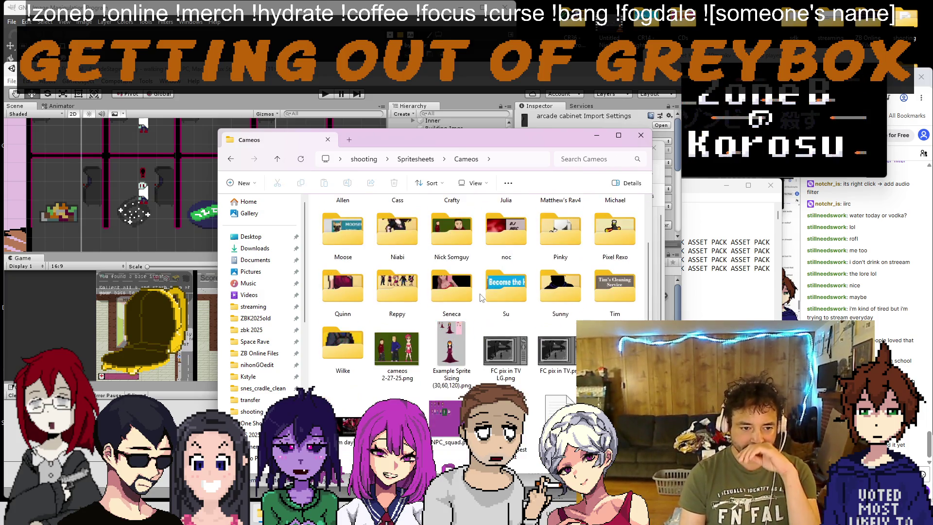
pyautogui.scroll(2, 480, 298)
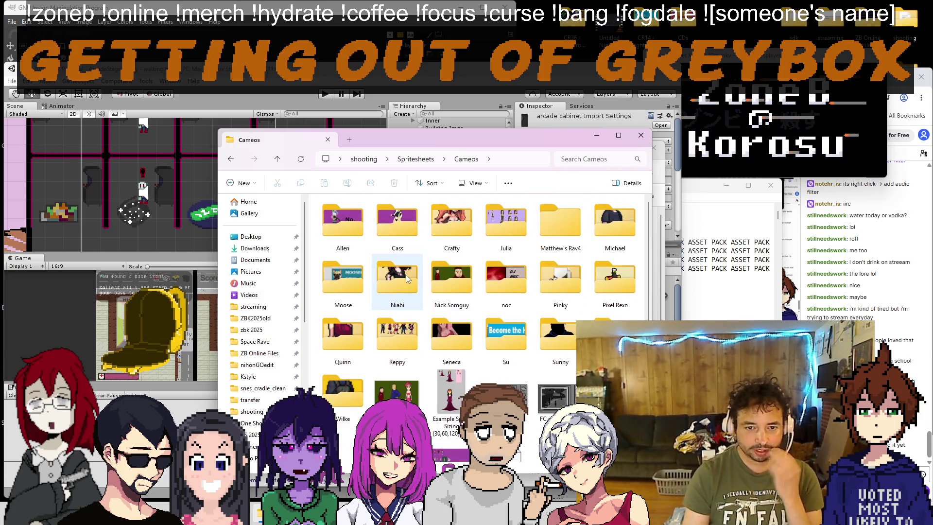
pyautogui.click(413, 160)
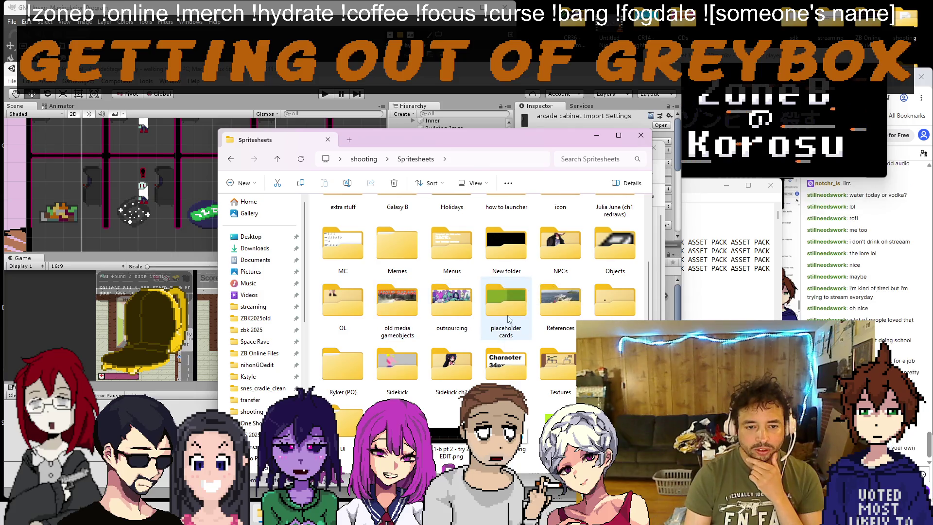
# Step: Check the Textures folder, then open the 'extra stuff' folder in Spritesheets
pyautogui.moveTo(549, 330)
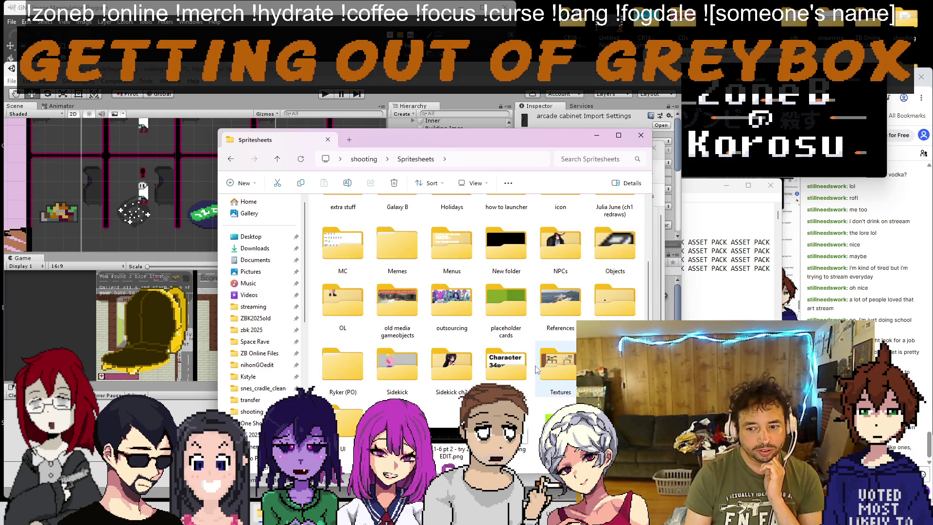
pyautogui.moveTo(536, 371)
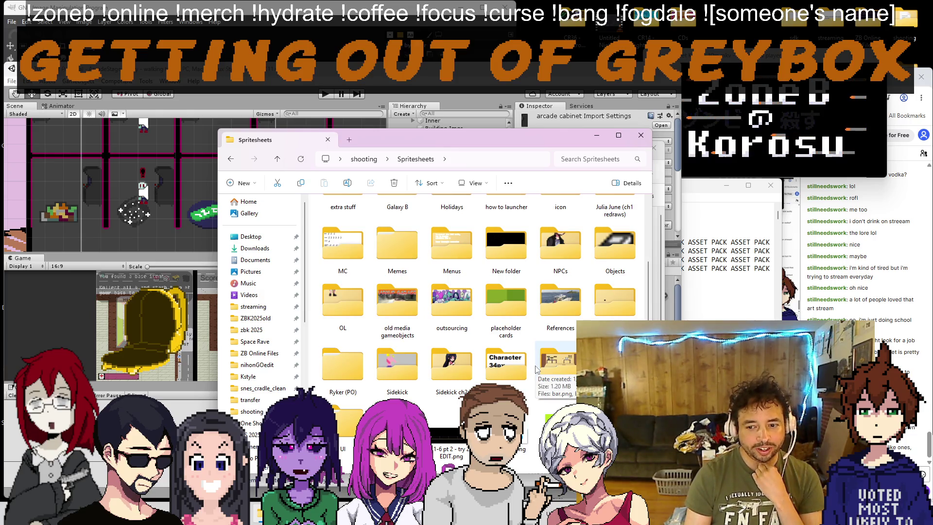
pyautogui.doubleClick(537, 371)
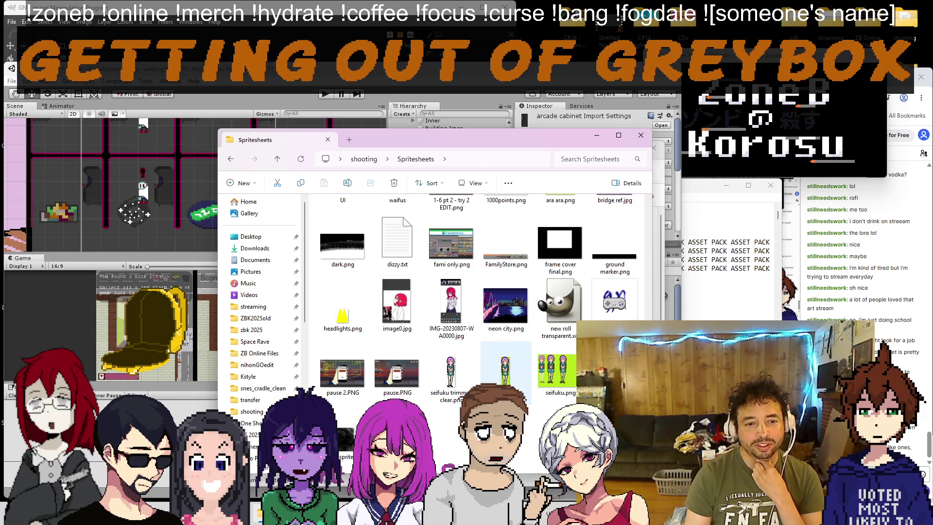
pyautogui.hotkey('alt', 'Left')
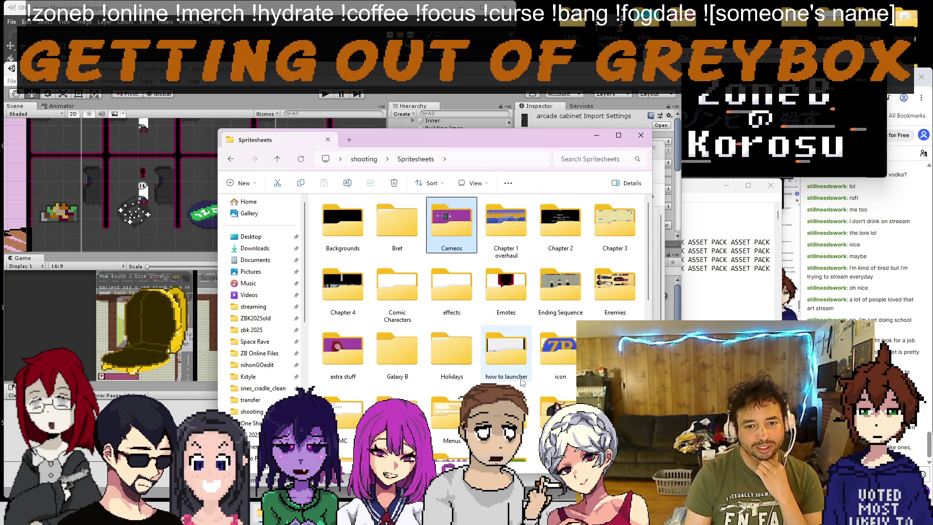
pyautogui.moveTo(525, 382)
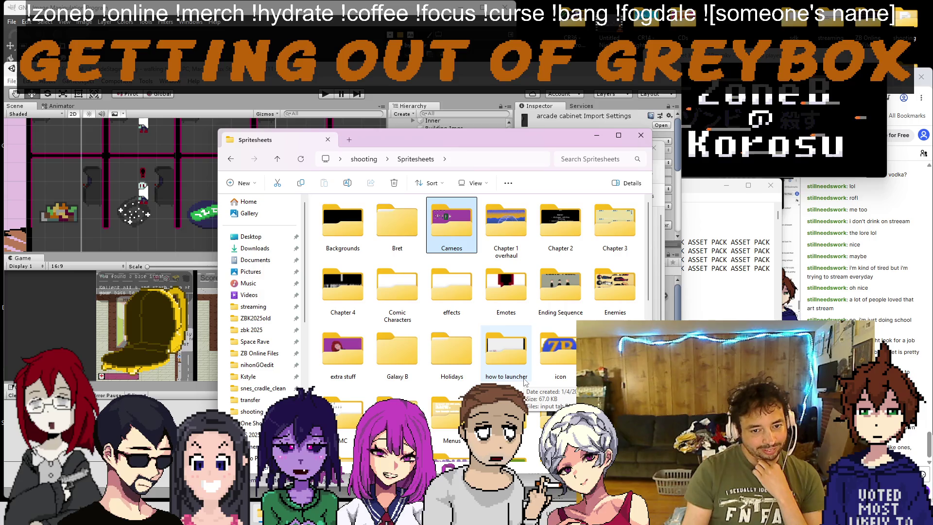
pyautogui.scroll(-3, 554, 355)
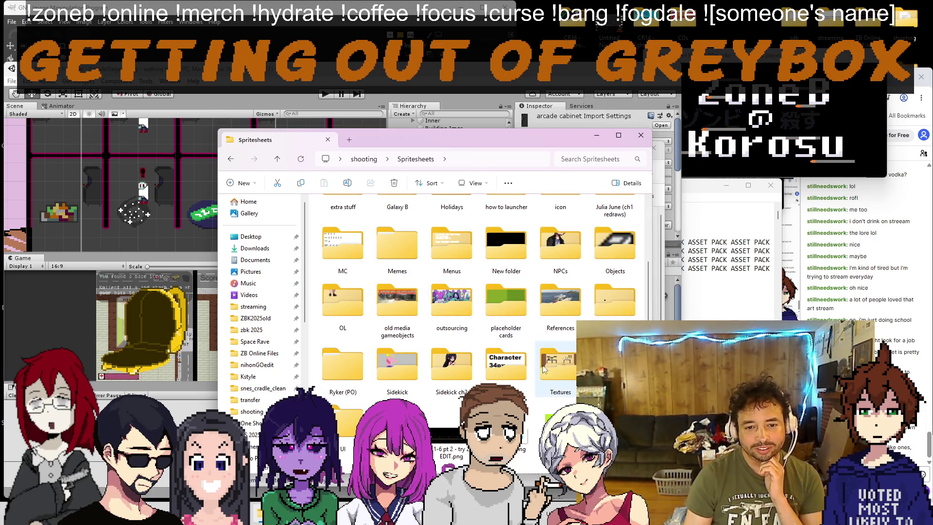
pyautogui.scroll(3, 559, 307)
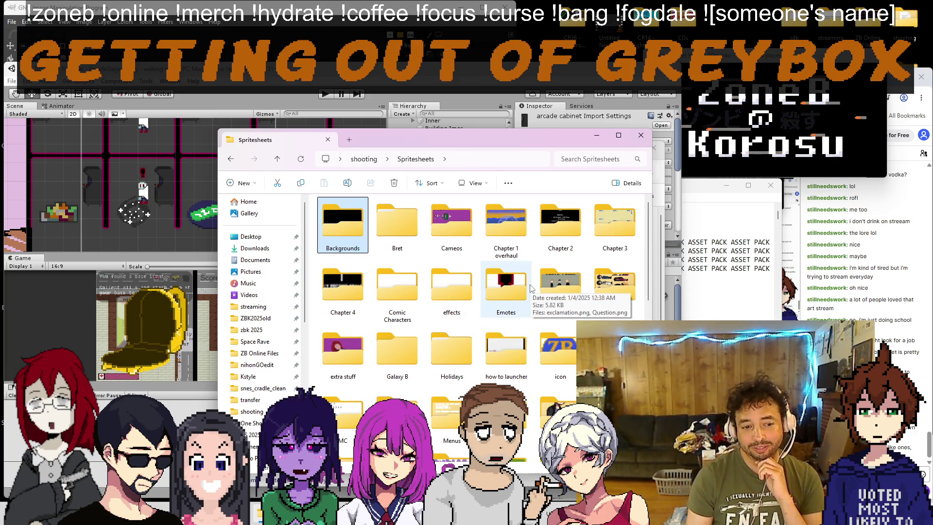
pyautogui.doubleClick(355, 352)
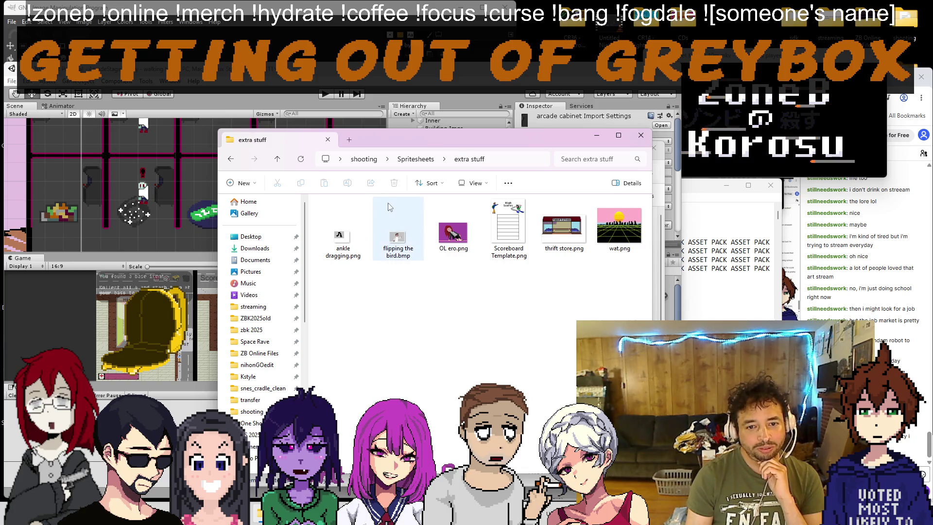
# Step: Go back up to the Spritesheets folder via its breadcrumb and scroll through its contents
pyautogui.click(414, 153)
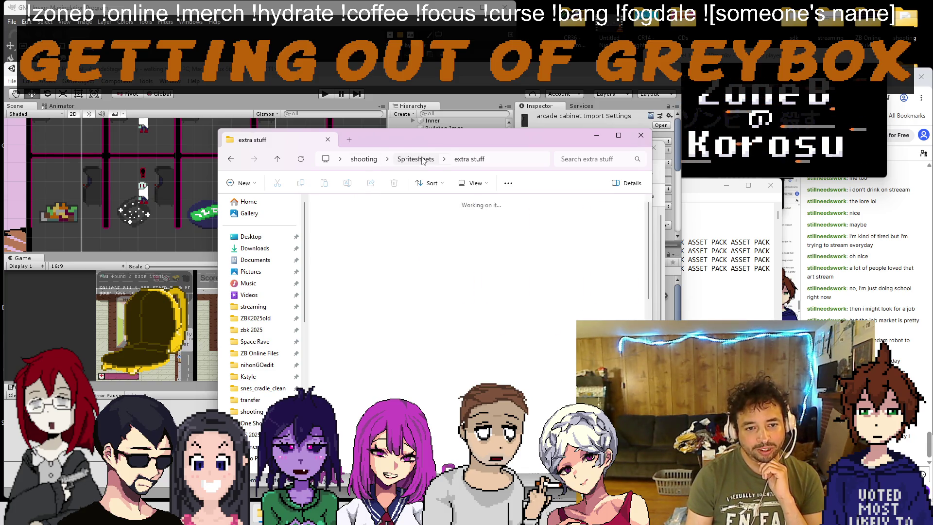
pyautogui.scroll(-3, 453, 315)
pyautogui.scroll(3, 454, 316)
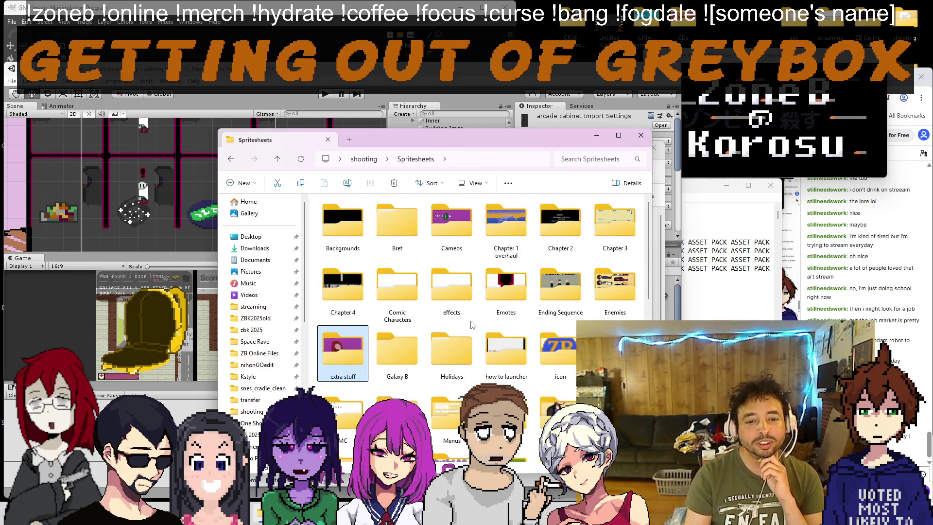
pyautogui.scroll(-3, 471, 324)
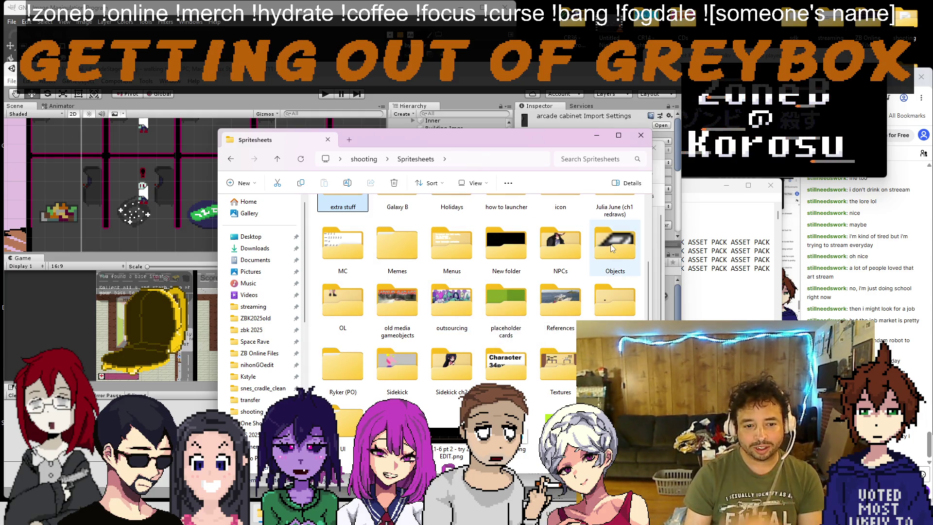
# Step: Peek into the outsourcing folder, return to Spritesheets, and scroll to its loose image files
pyautogui.moveTo(612, 249)
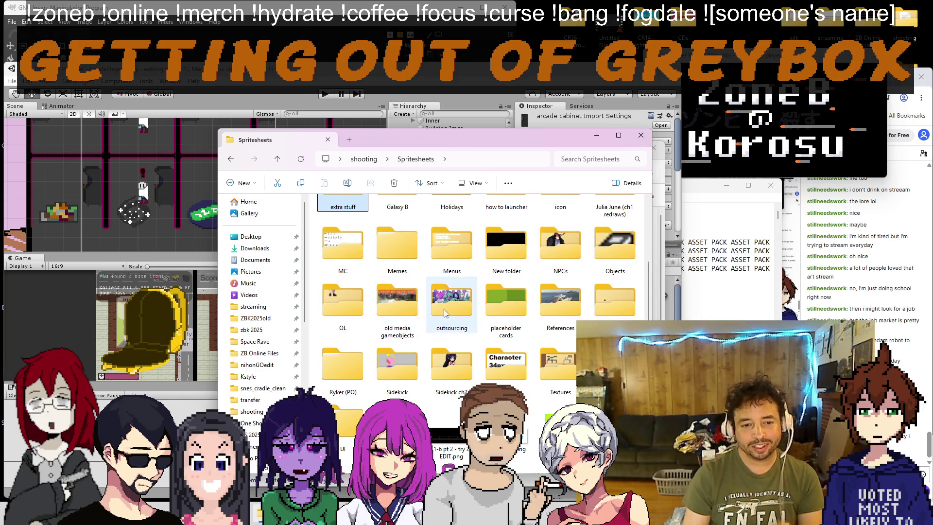
pyautogui.doubleClick(451, 298)
pyautogui.click(416, 159)
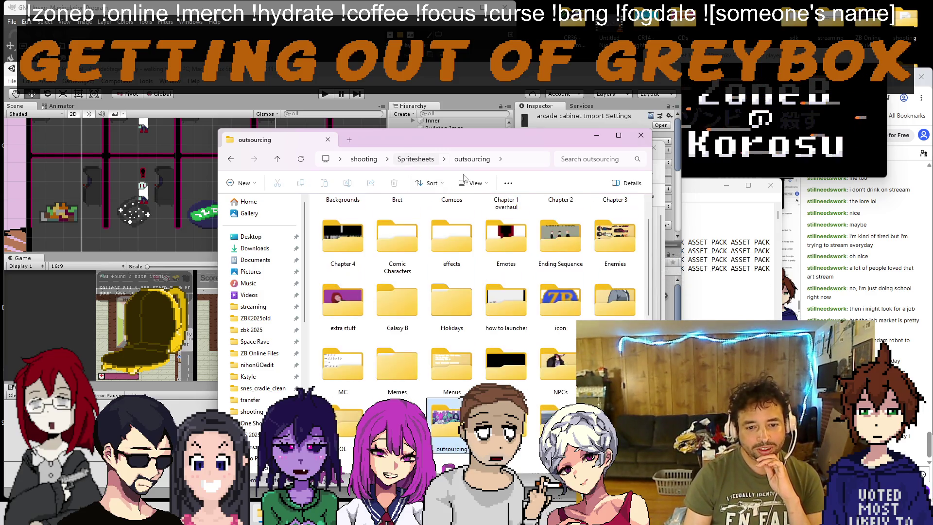
pyautogui.scroll(-5, 584, 311)
pyautogui.scroll(3, 559, 306)
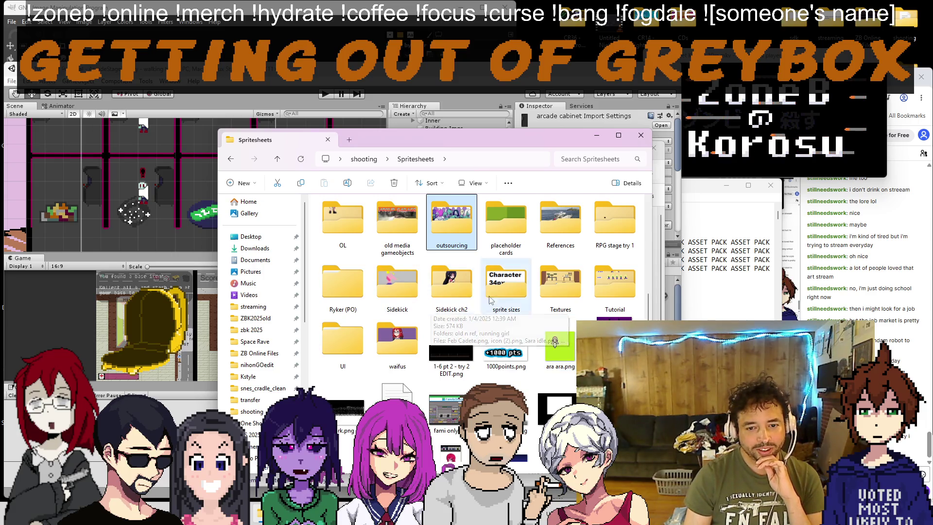
pyautogui.scroll(-3, 494, 304)
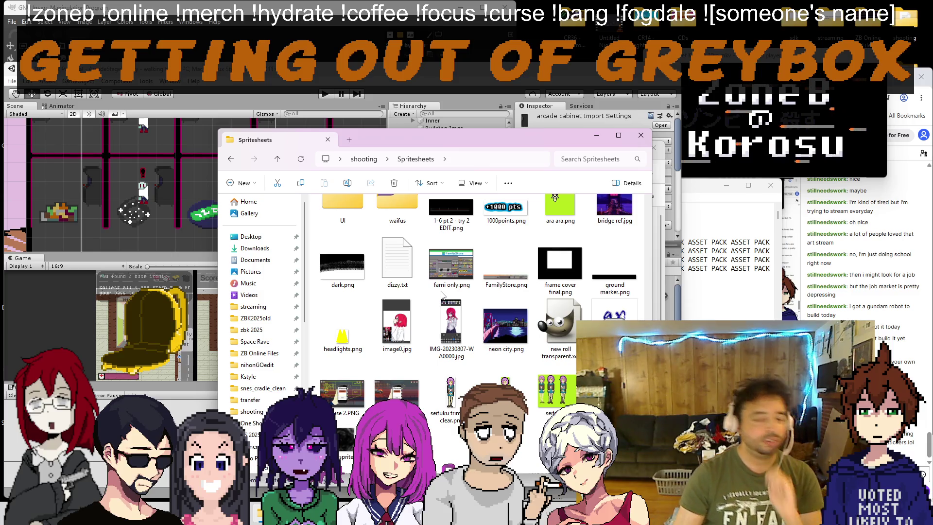
pyautogui.click(892, 225)
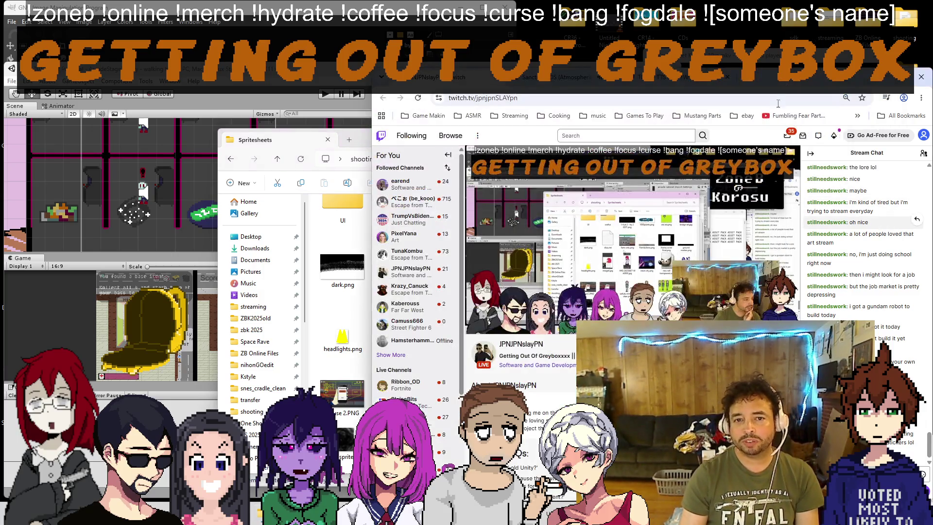
# Step: Load instagram.com in a new browser tab
pyautogui.click(729, 77)
pyautogui.write('instagram.com')
pyautogui.press('Return')
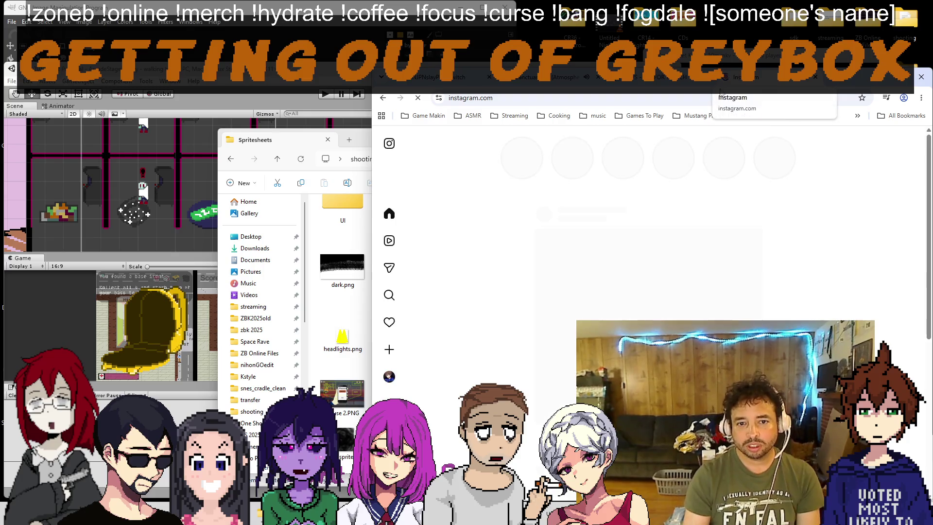
# Step: Search for the artist's account, scroll its photo grid, and open the Sazabi sprite post
pyautogui.click(390, 295)
pyautogui.click(604, 148)
pyautogui.write('joshan')
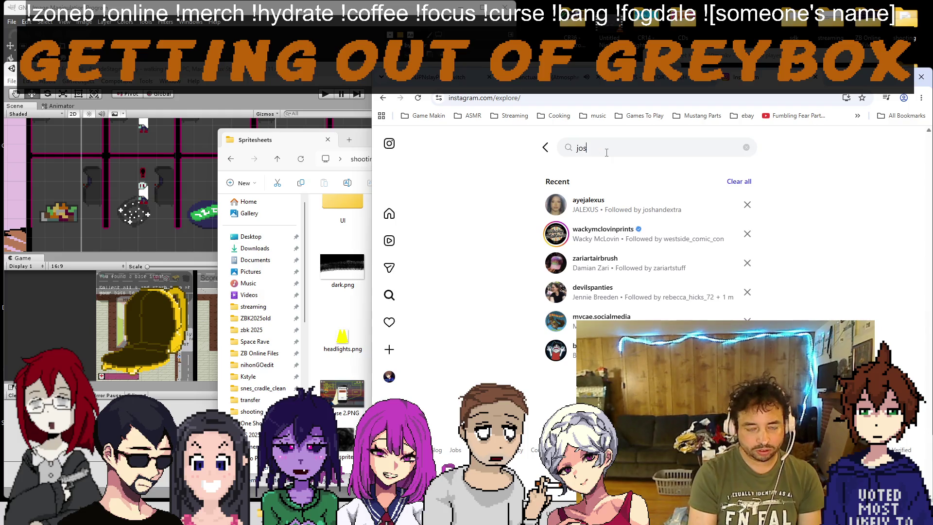
pyautogui.write('d')
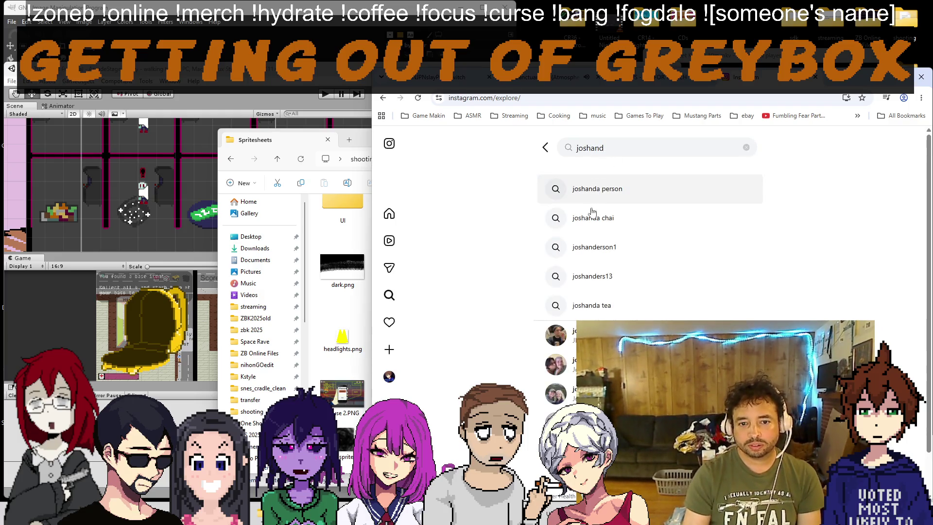
pyautogui.press('Return')
pyautogui.scroll(-15, 701, 287)
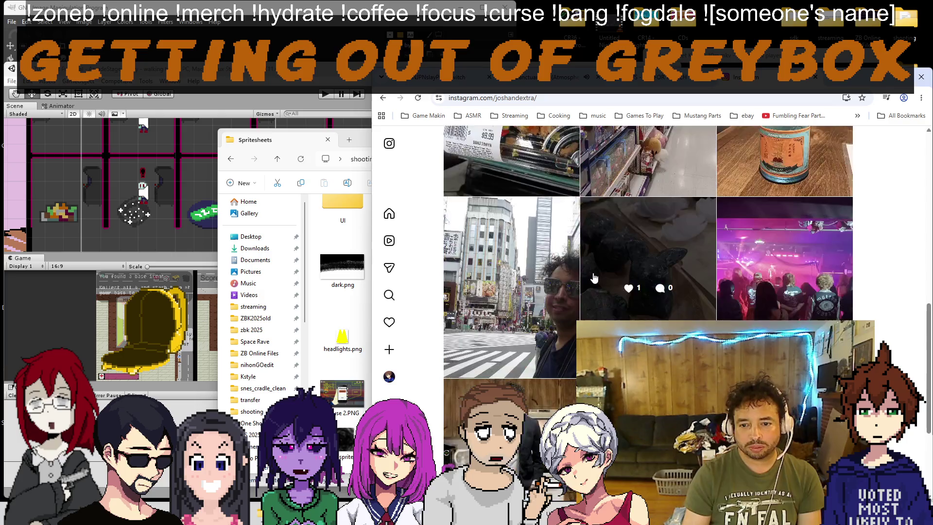
pyautogui.scroll(-15, 701, 287)
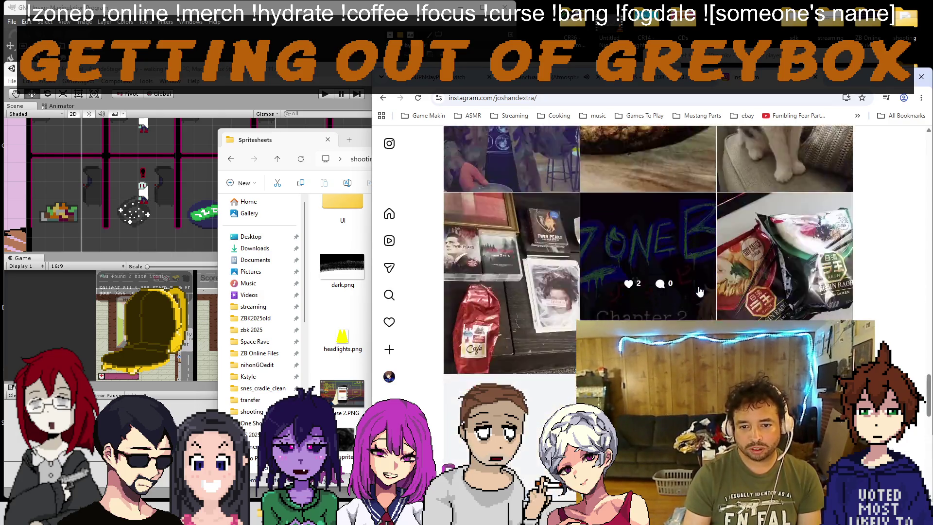
pyautogui.scroll(-15, 691, 287)
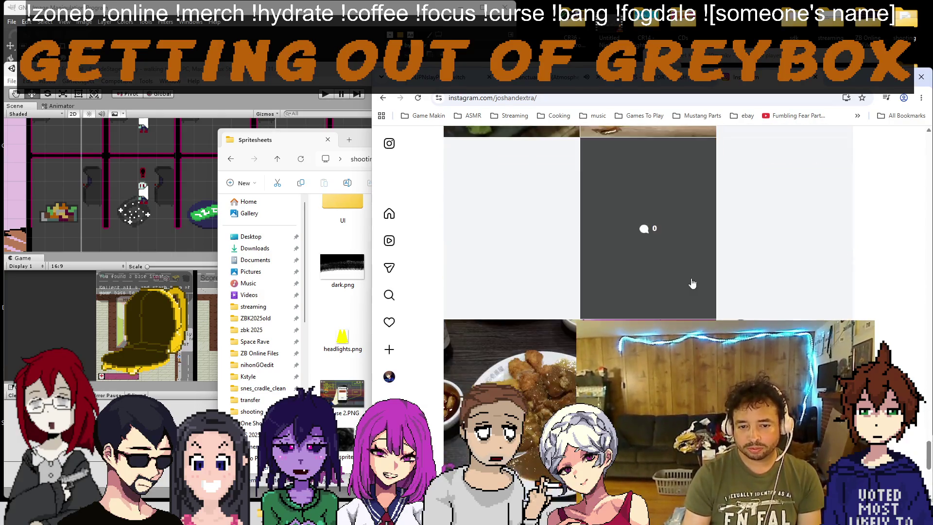
pyautogui.scroll(-15, 687, 282)
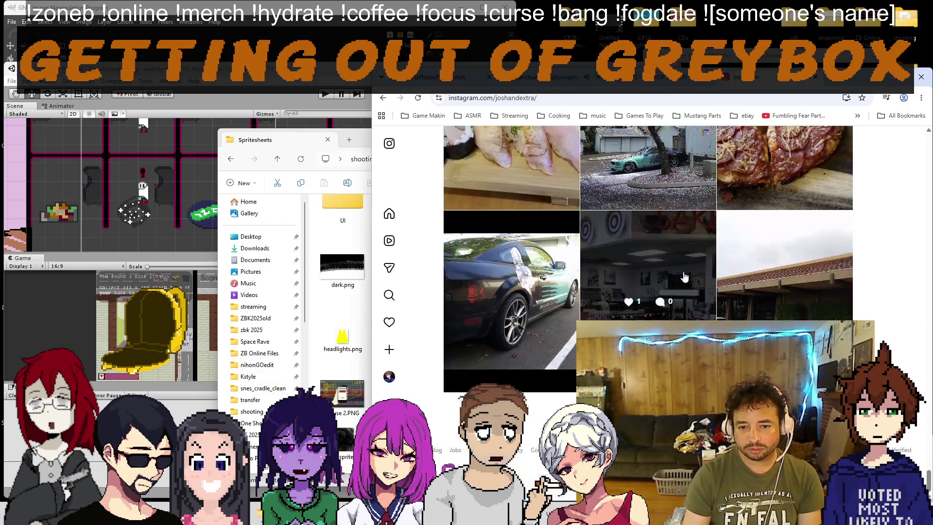
pyautogui.scroll(-5, 680, 276)
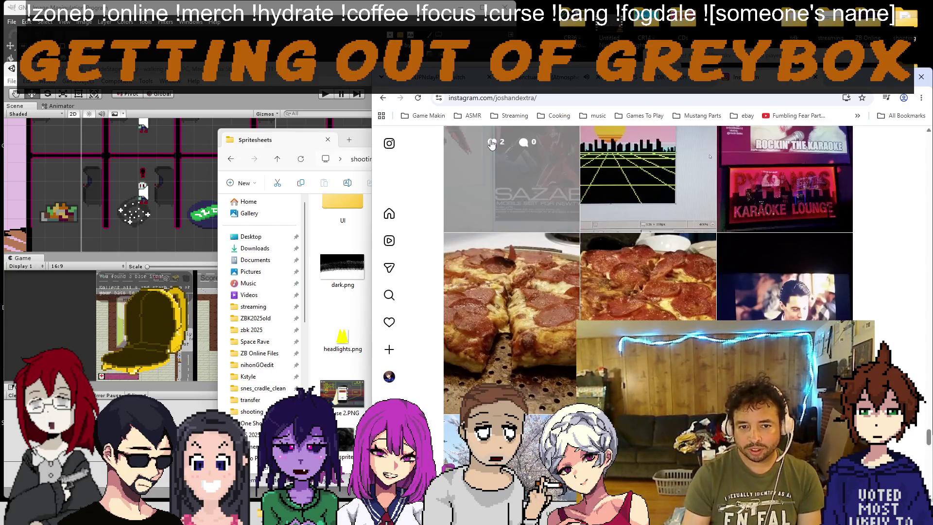
pyautogui.click(502, 194)
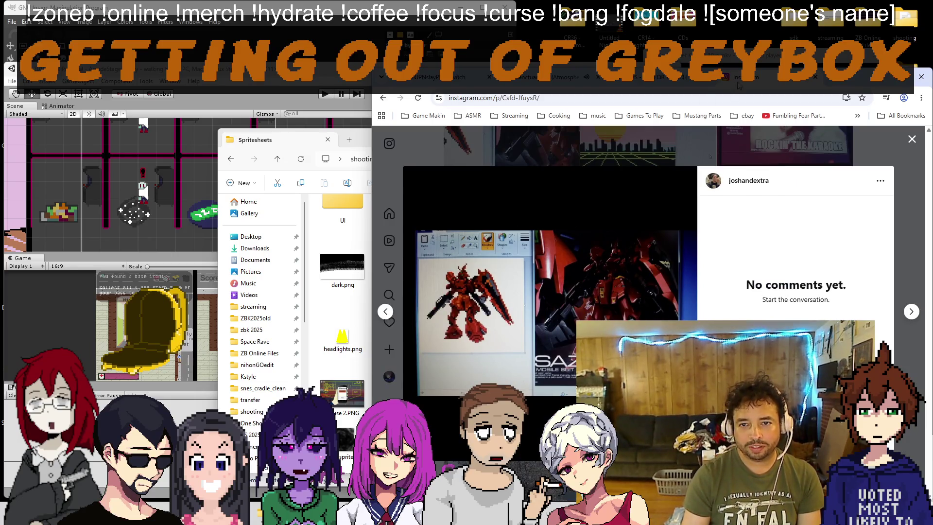
# Step: Maximize the browser to view the Sazabi post, then close the Instagram window
pyautogui.doubleClick(737, 85)
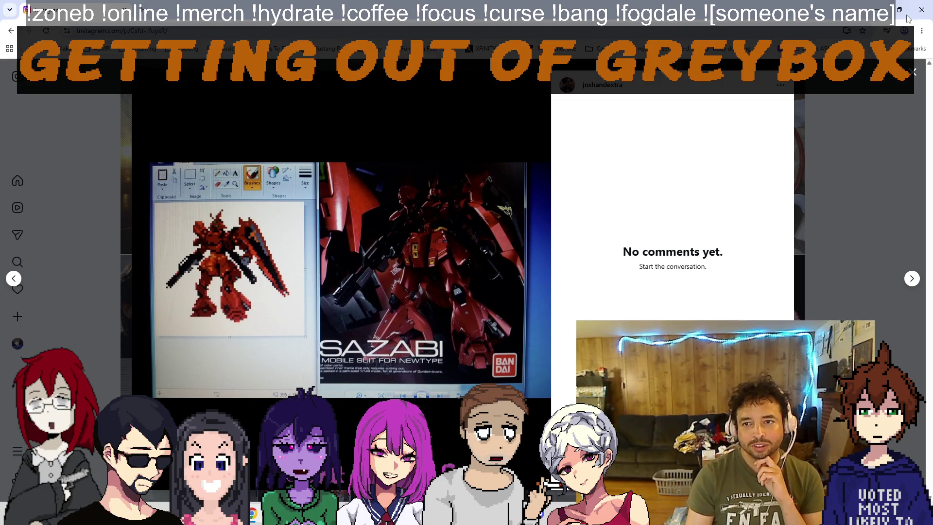
pyautogui.click(922, 10)
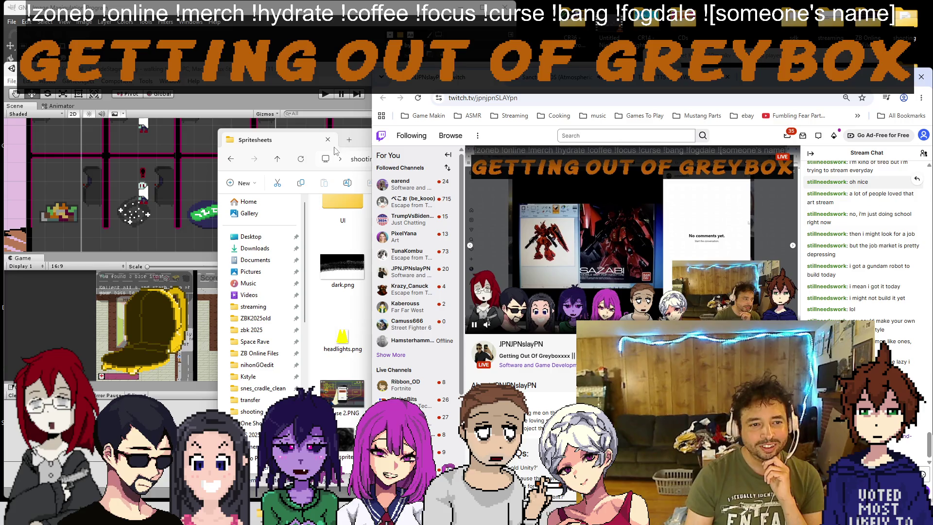
# Step: Open arcade cabinet.png in GIMP by dragging it in from its folder
pyautogui.click(338, 41)
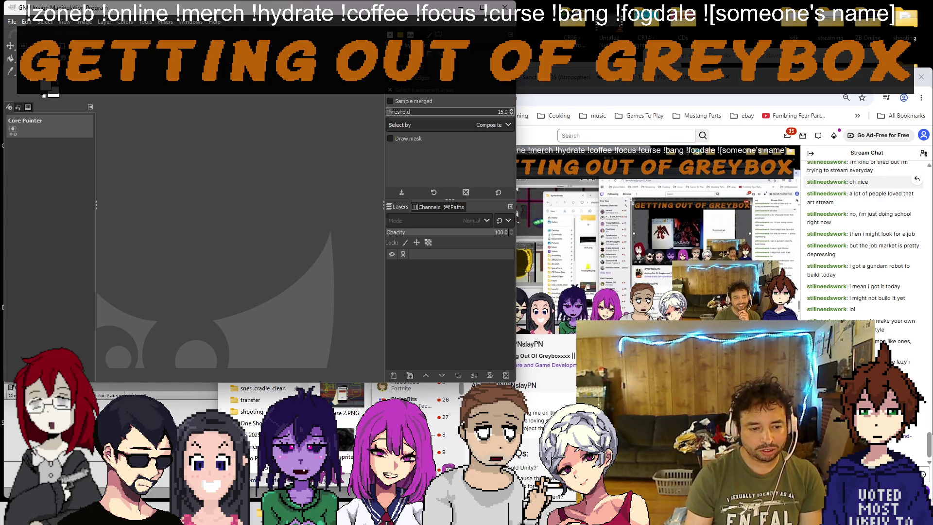
pyautogui.hotkey('alt', 'Tab')
pyautogui.click(597, 136)
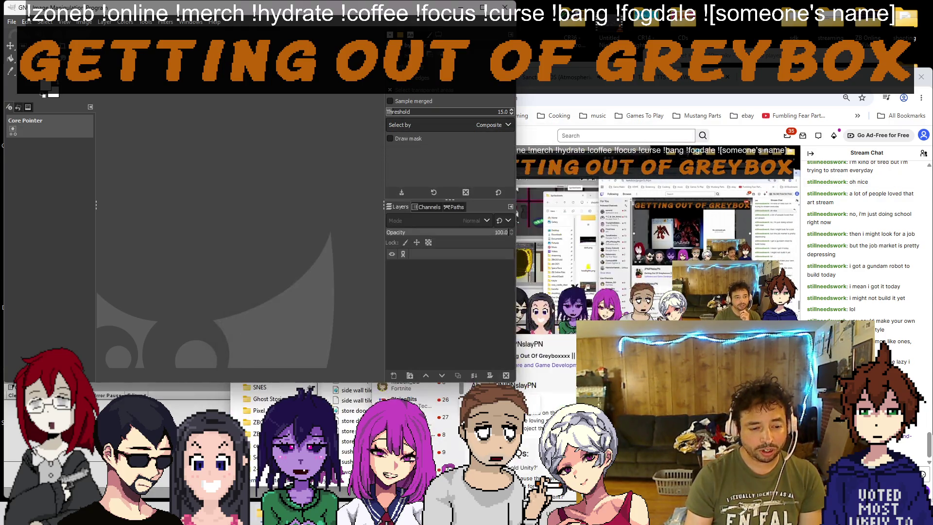
pyautogui.hotkey('alt', 'Tab')
pyautogui.moveTo(360, 262); pyautogui.dragTo(202, 225)
# Step: Fuzzy-select and delete the grey background, undo it, then select the whole image
pyautogui.press('-')
pyautogui.press('-')
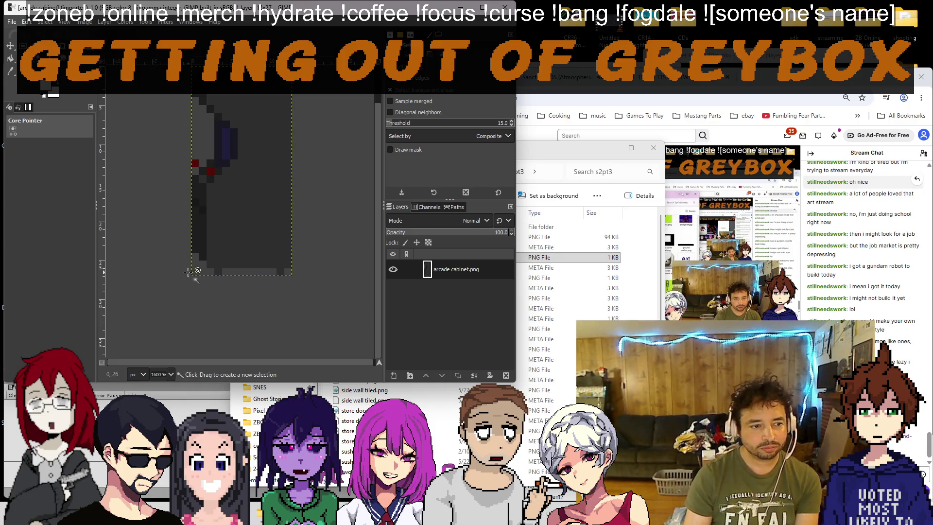
pyautogui.click(244, 186)
pyautogui.press('Delete')
pyautogui.hotkey('ctrl', 'z')
pyautogui.click(73, 23)
pyautogui.moveTo(45, 22)
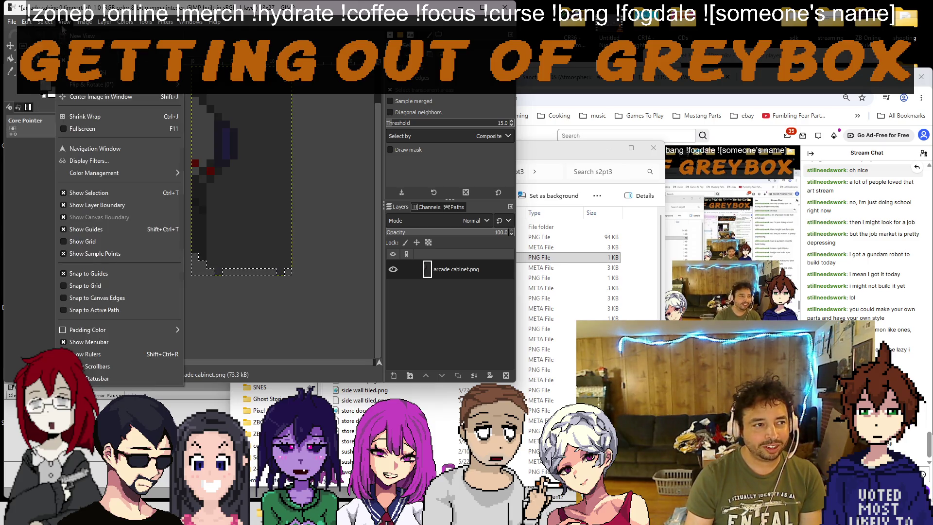
pyautogui.click(52, 35)
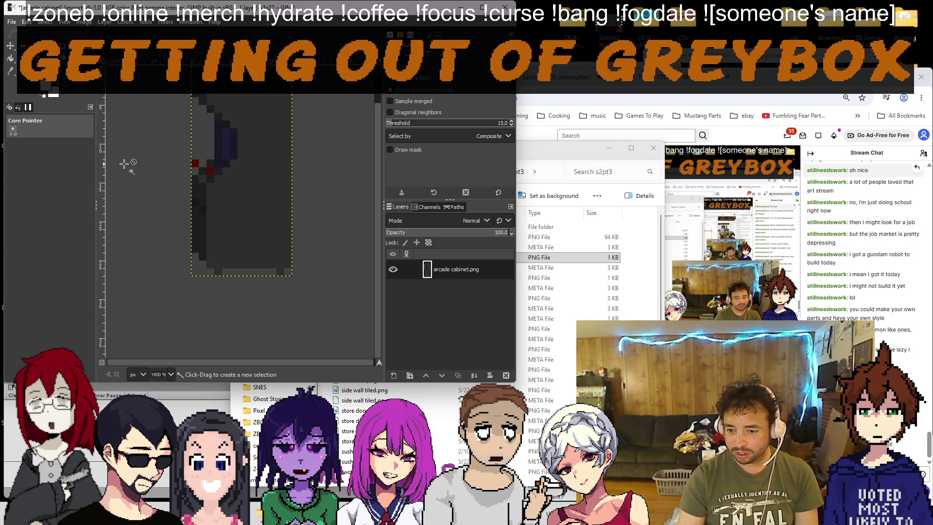
pyautogui.click(556, 77)
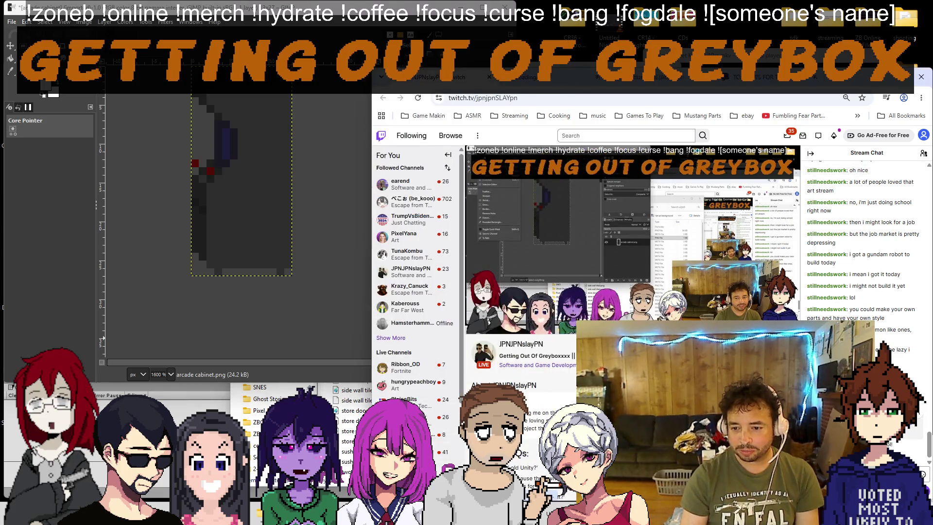
# Step: Switch to the Pixel Plains Furniture Pack page and scroll through it back to the top
pyautogui.click(556, 78)
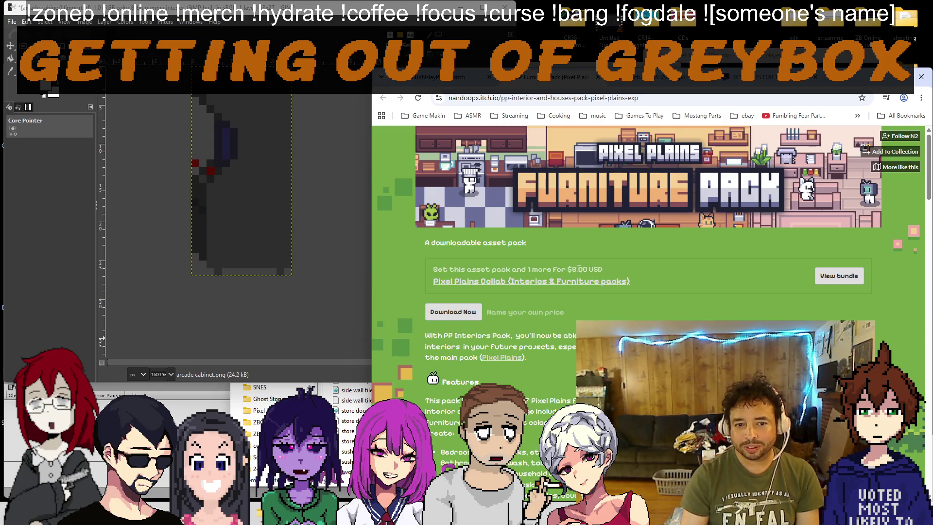
pyautogui.scroll(-2, 581, 269)
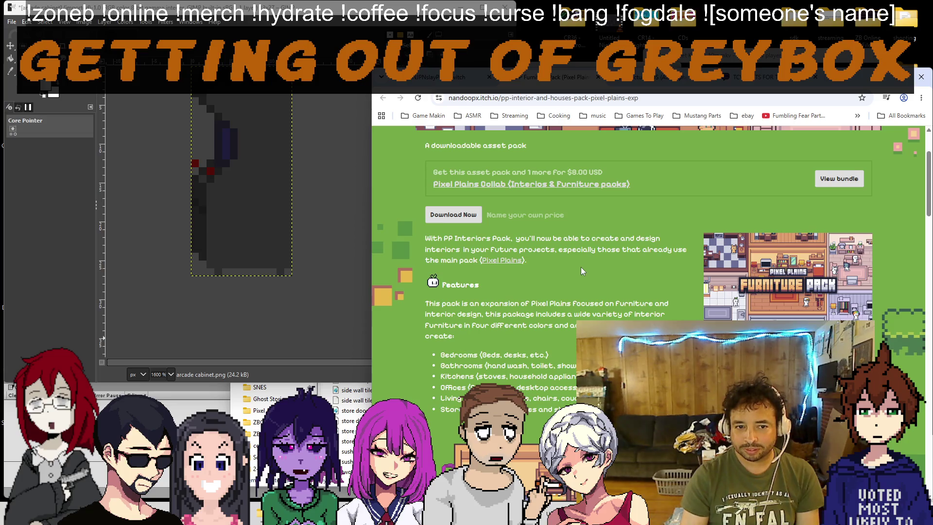
pyautogui.scroll(-4, 592, 262)
pyautogui.scroll(-3, 592, 262)
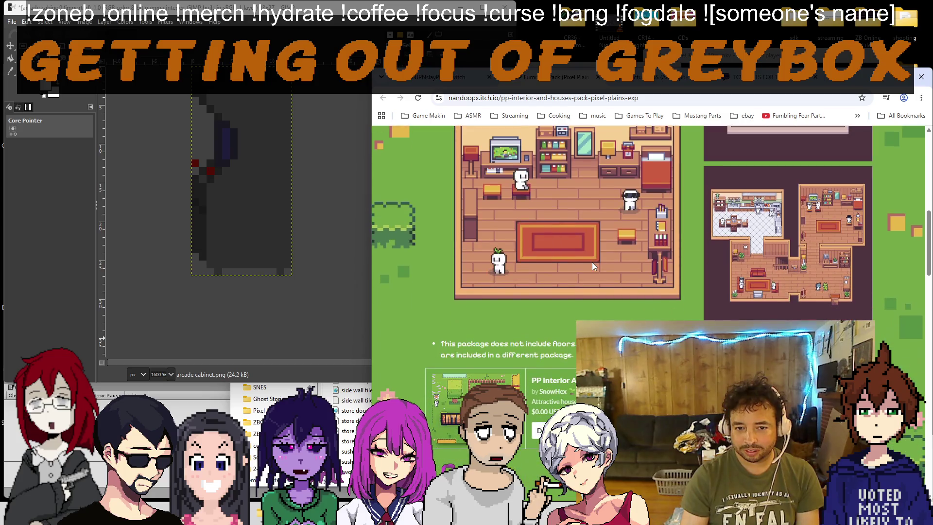
pyautogui.scroll(-2, 634, 247)
pyautogui.scroll(-8, 634, 247)
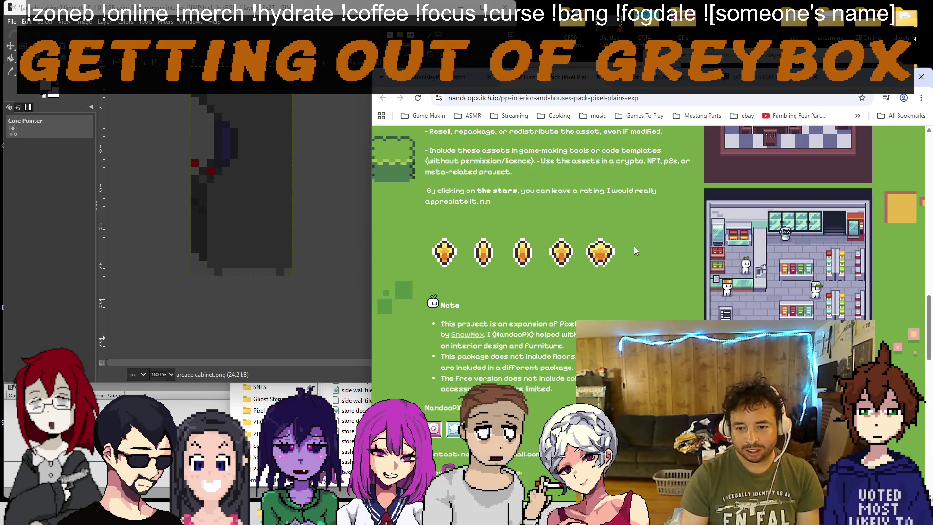
pyautogui.scroll(-10, 634, 246)
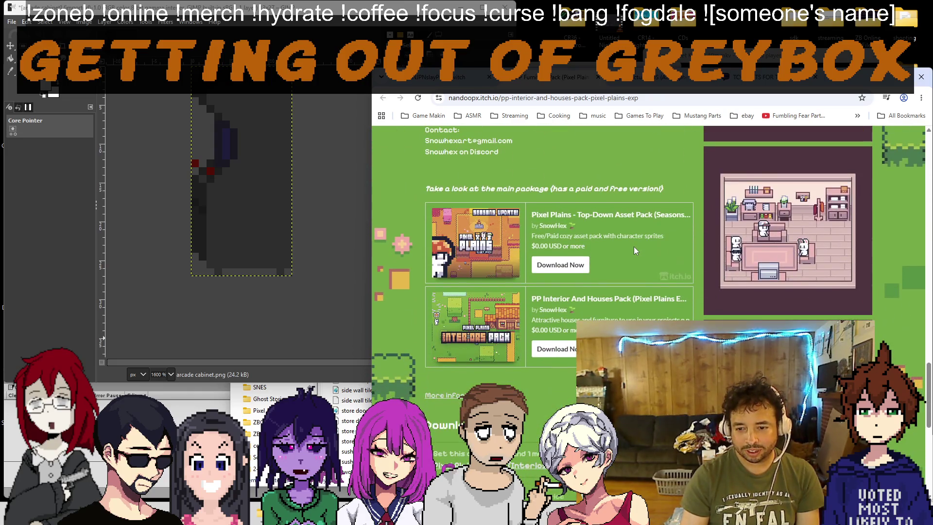
pyautogui.scroll(-8, 635, 247)
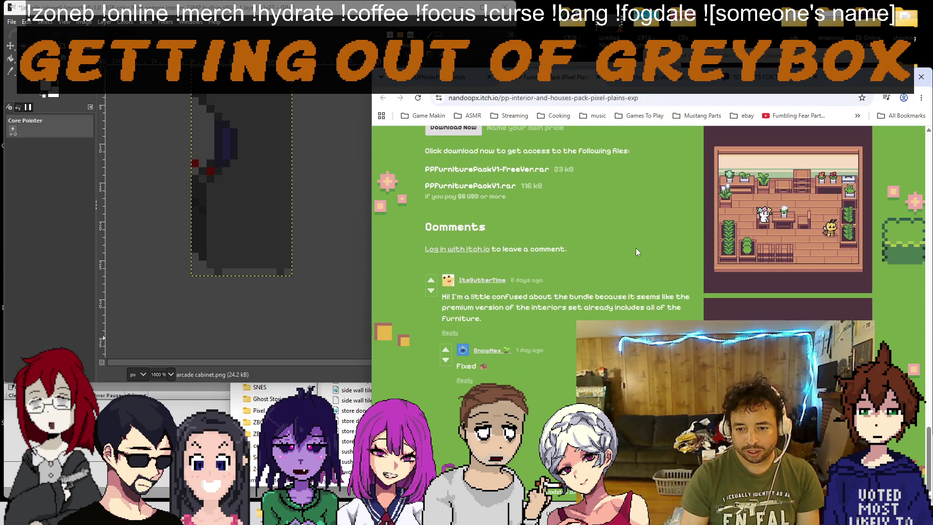
pyautogui.scroll(20, 635, 253)
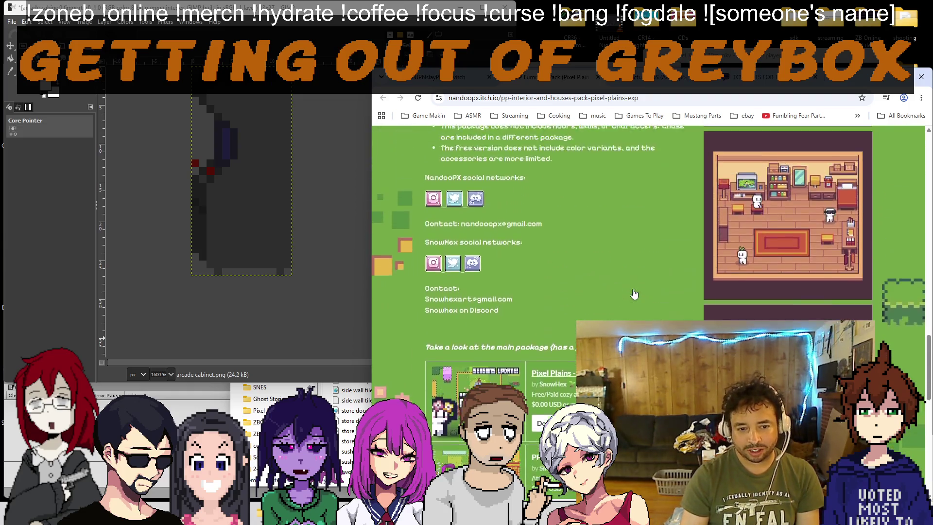
pyautogui.scroll(10, 633, 289)
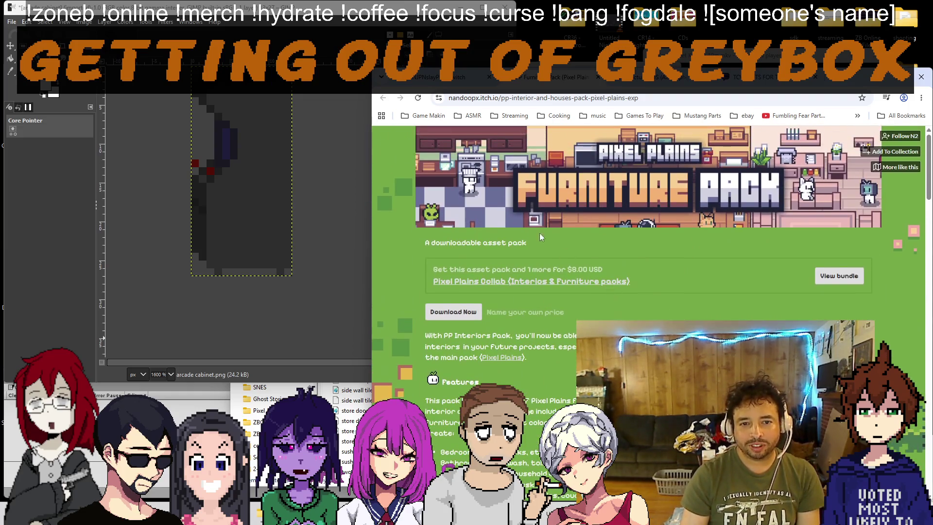
# Step: Bookmark the page into the Game Makin folder and close its tab
pyautogui.click(862, 98)
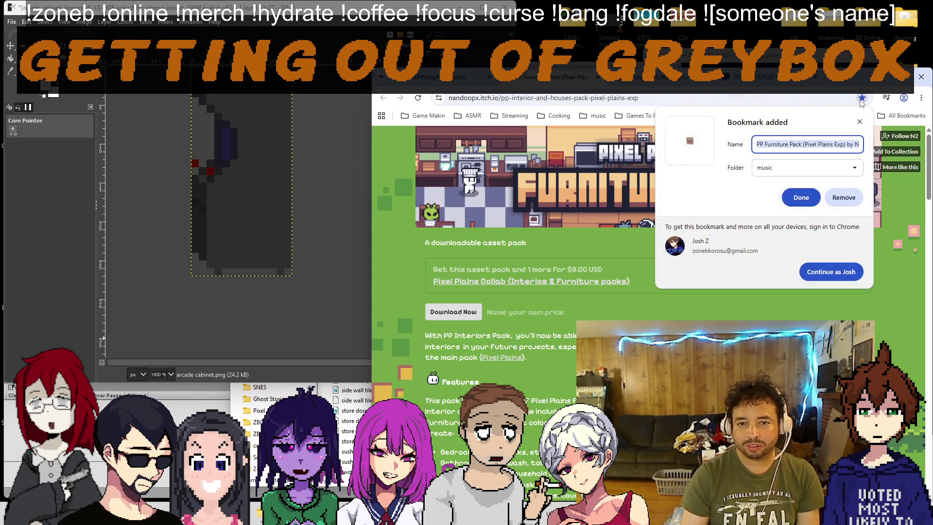
pyautogui.click(806, 167)
pyautogui.click(788, 202)
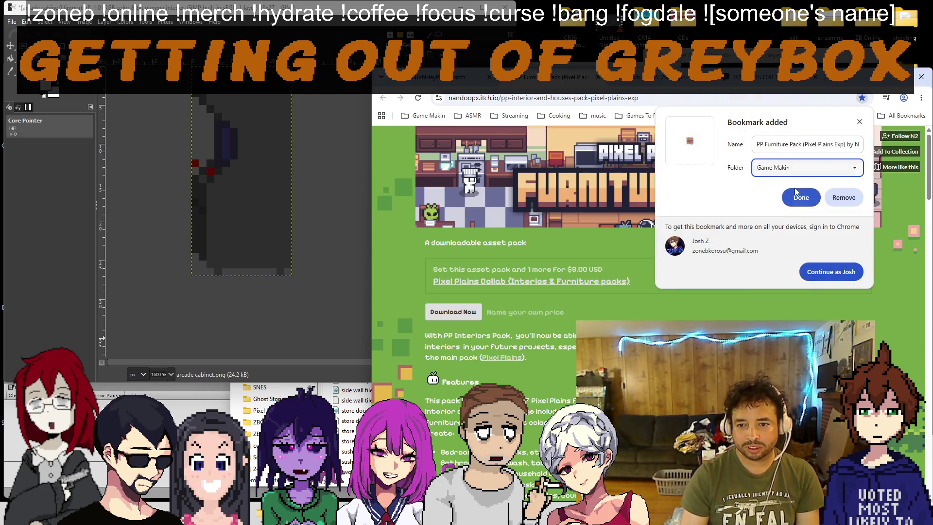
pyautogui.click(801, 198)
pyautogui.hotkey('ctrl', 'w')
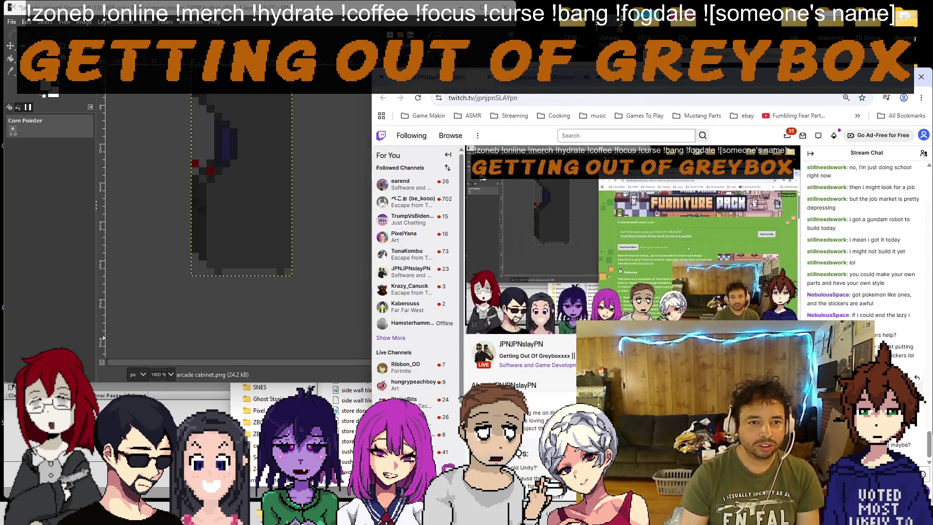
# Step: Back in GIMP, pick the Eraser tool and set its brush size to 1.00
pyautogui.hotkey('alt', 'Tab')
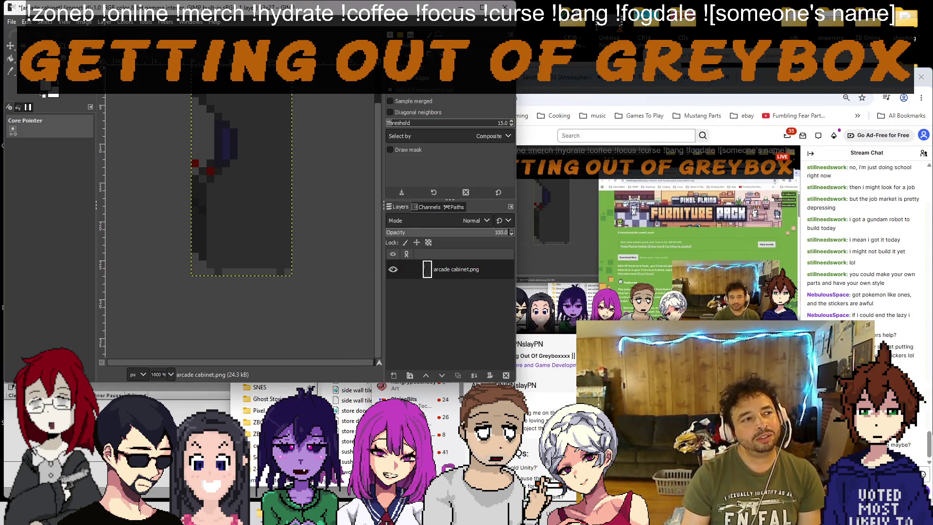
pyautogui.press('n')
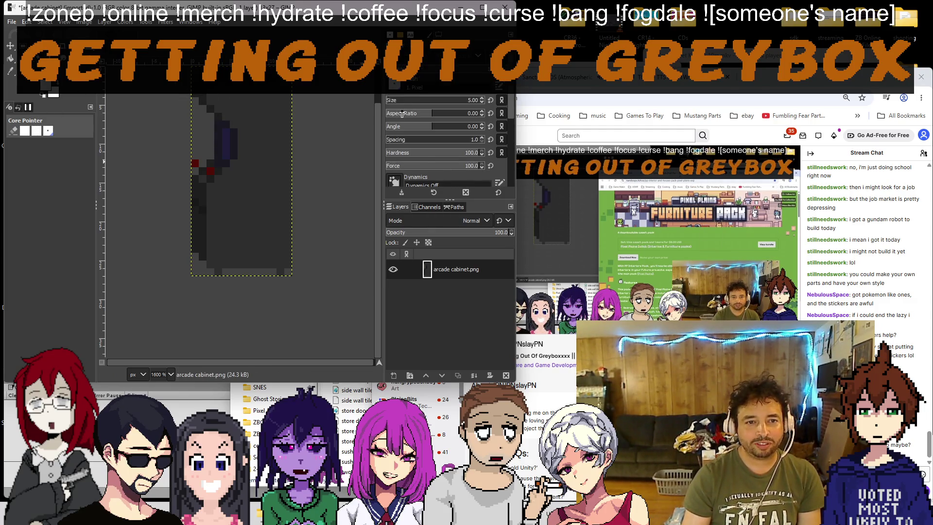
pyautogui.click(482, 101)
pyautogui.click(482, 102)
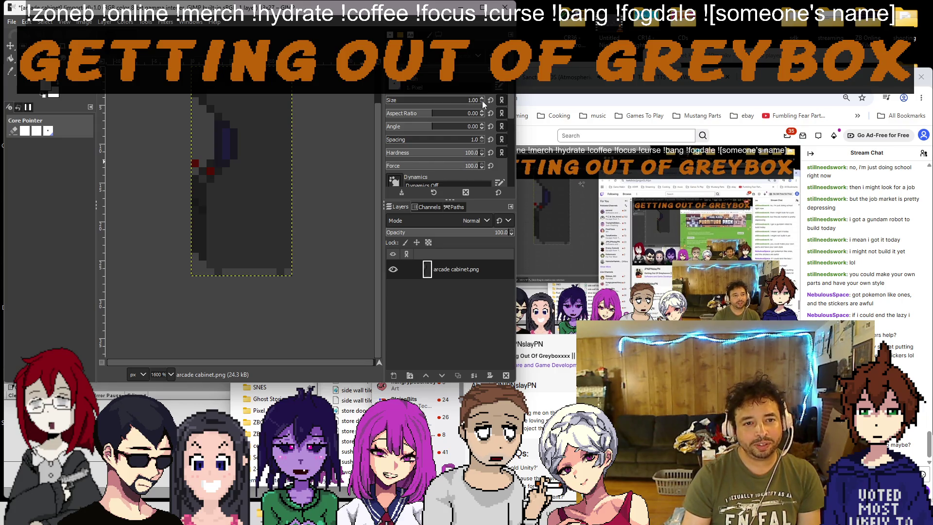
pyautogui.scroll(2, 235, 175)
pyautogui.scroll(2, 223, 183)
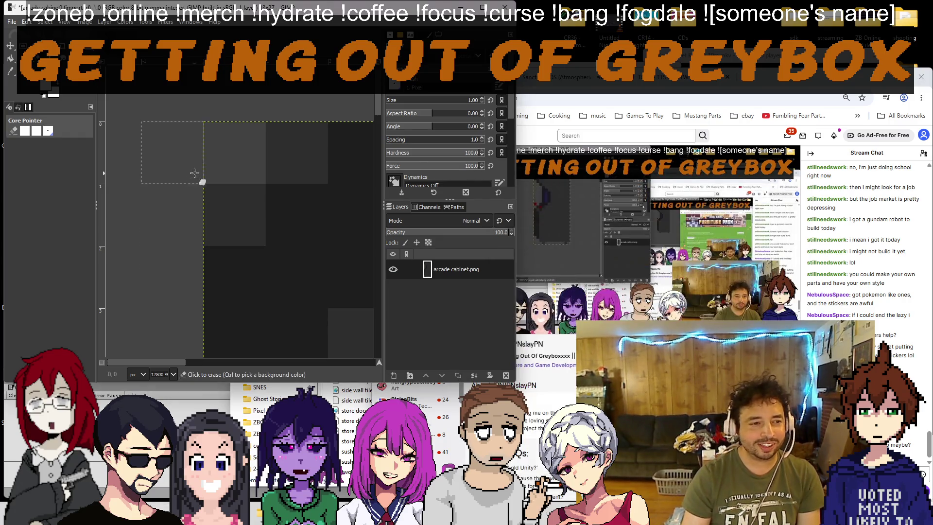
# Step: Erase the stray top-right corner pixels and the sprite's left two pixel columns
pyautogui.scroll(-2, 239, 144)
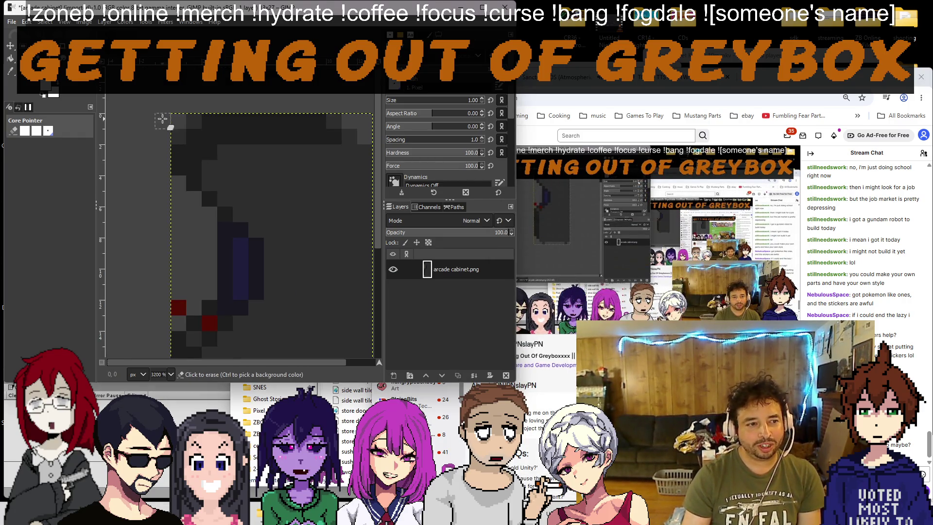
pyautogui.hscroll(5, 184, 146)
pyautogui.moveTo(207, 144); pyautogui.dragTo(192, 146)
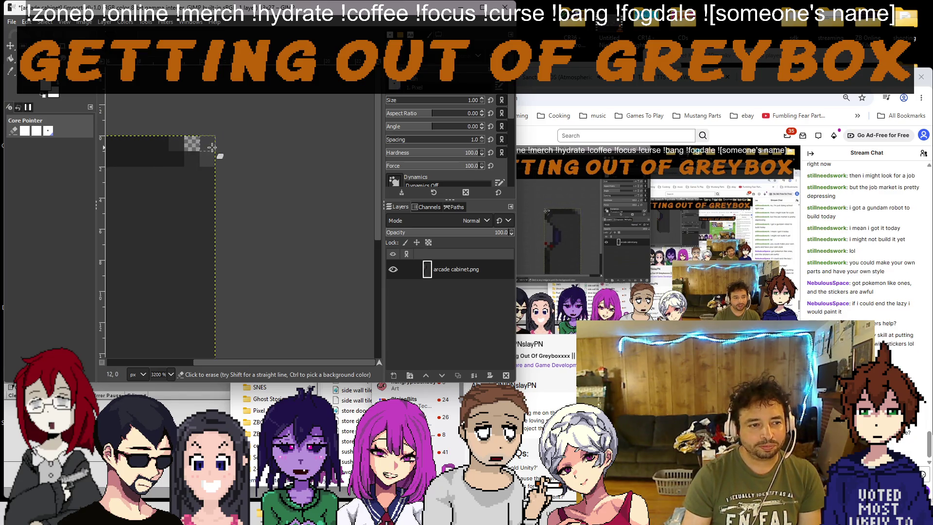
pyautogui.scroll(-3, 213, 156)
pyautogui.scroll(3, 181, 243)
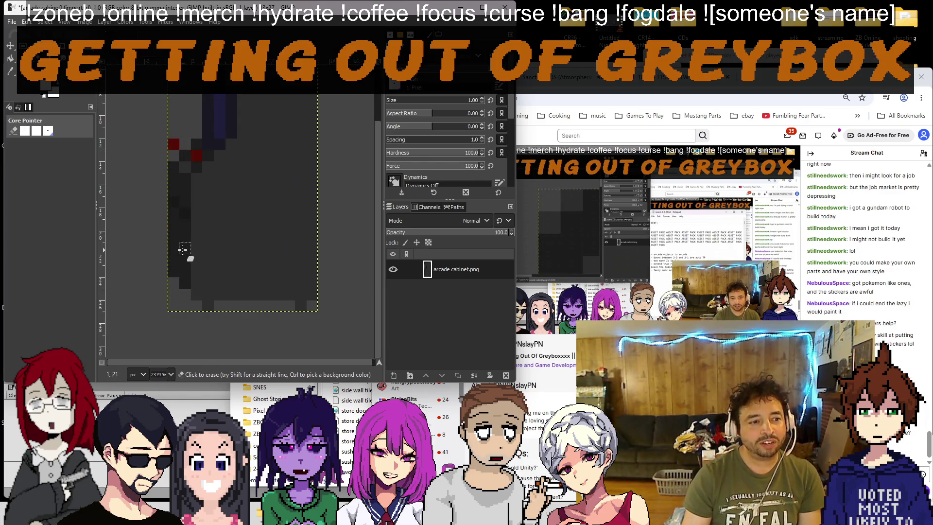
pyautogui.scroll(3, 180, 171)
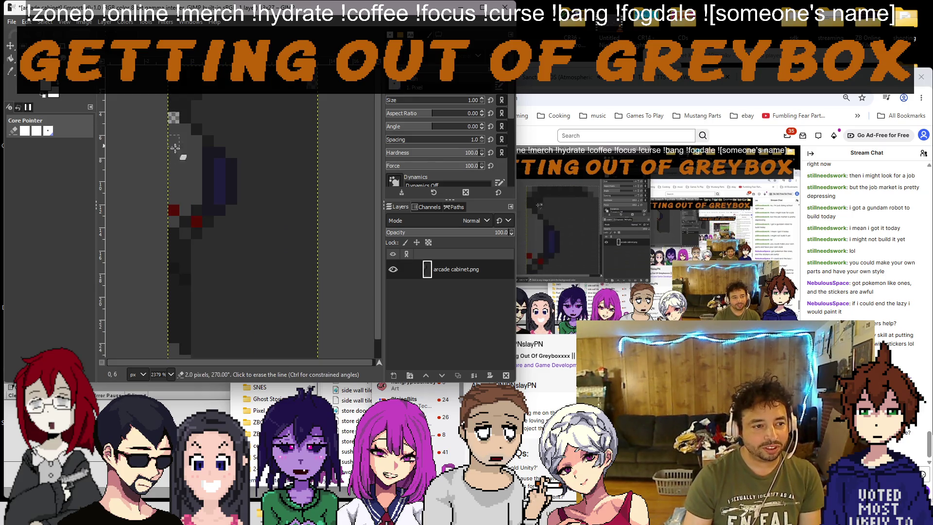
pyautogui.keyDown('shift'); pyautogui.click(175, 198); pyautogui.keyUp('shift')
pyautogui.moveTo(185, 127)
pyautogui.mouseDown()
pyautogui.moveTo(186, 213)
pyautogui.moveTo(196, 129)
pyautogui.moveTo(197, 202)
pyautogui.mouseUp()
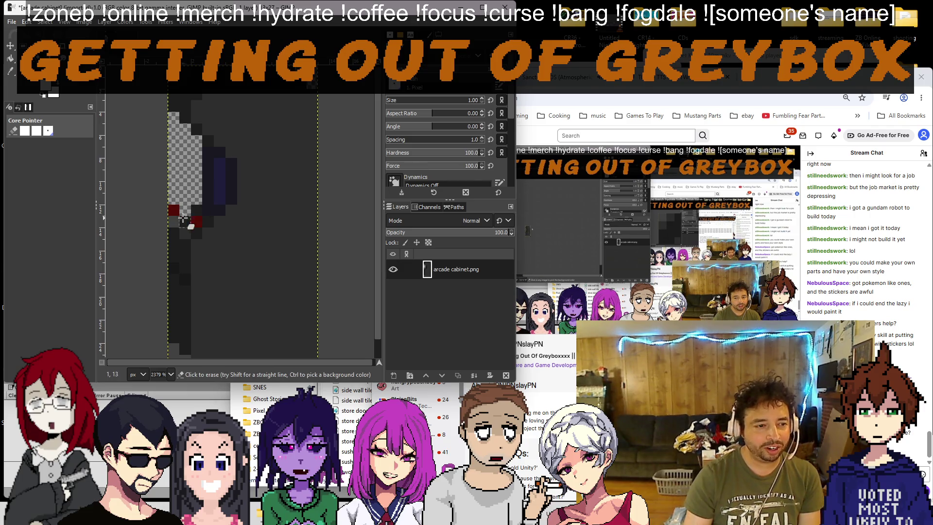
# Step: Erase the dark pixel block at the sprite's lower-left and check the bottom edge
pyautogui.keyDown('ctrl'); pyautogui.scroll(-3, 175, 222); pyautogui.keyUp('ctrl')
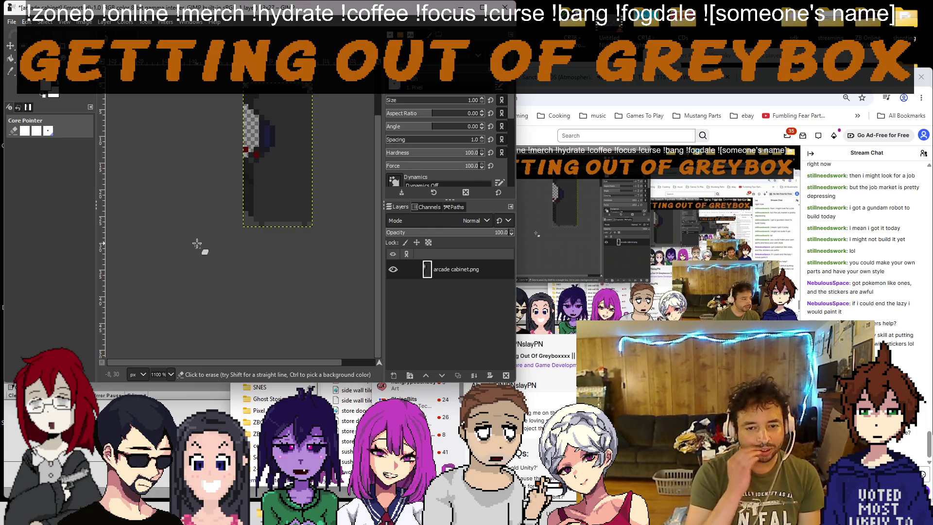
pyautogui.scroll(3, 190, 228)
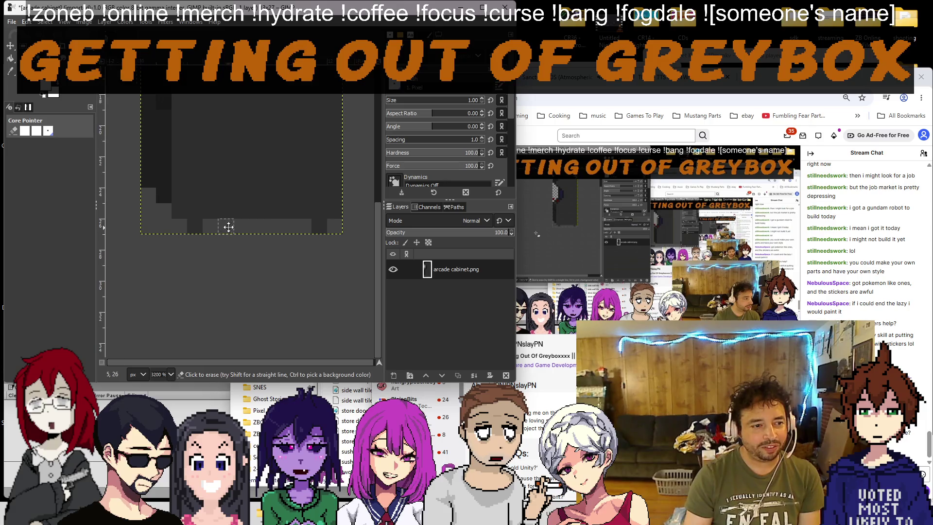
pyautogui.moveTo(154, 202)
pyautogui.mouseDown()
pyautogui.moveTo(183, 228)
pyautogui.moveTo(158, 227)
pyautogui.moveTo(151, 214)
pyautogui.moveTo(292, 229)
pyautogui.mouseUp()
pyautogui.hscroll(2, 219, 229)
pyautogui.scroll(-4, 205, 143)
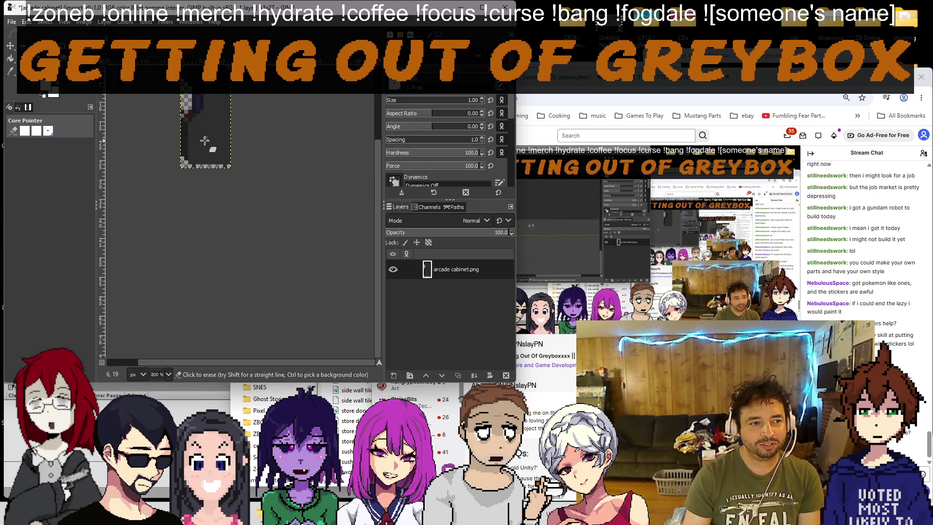
pyautogui.scroll(5, 195, 161)
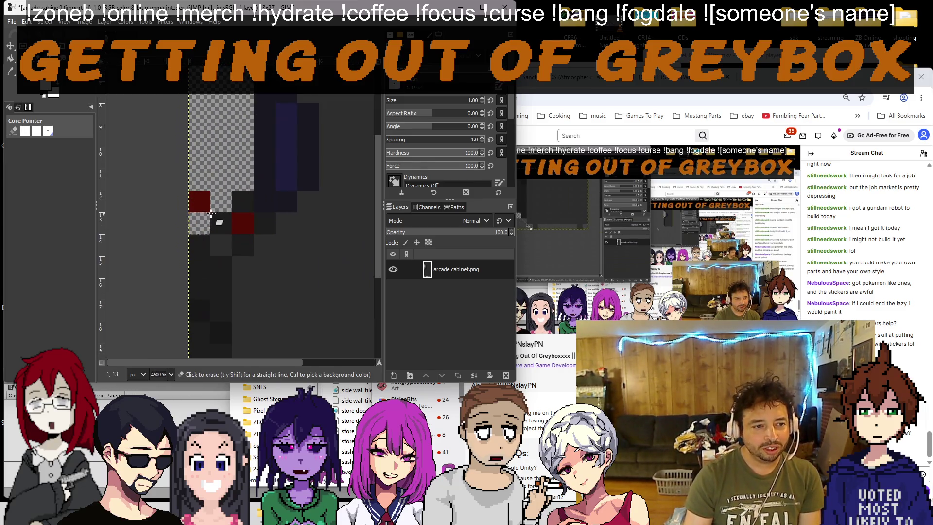
pyautogui.scroll(-5, 370, 190)
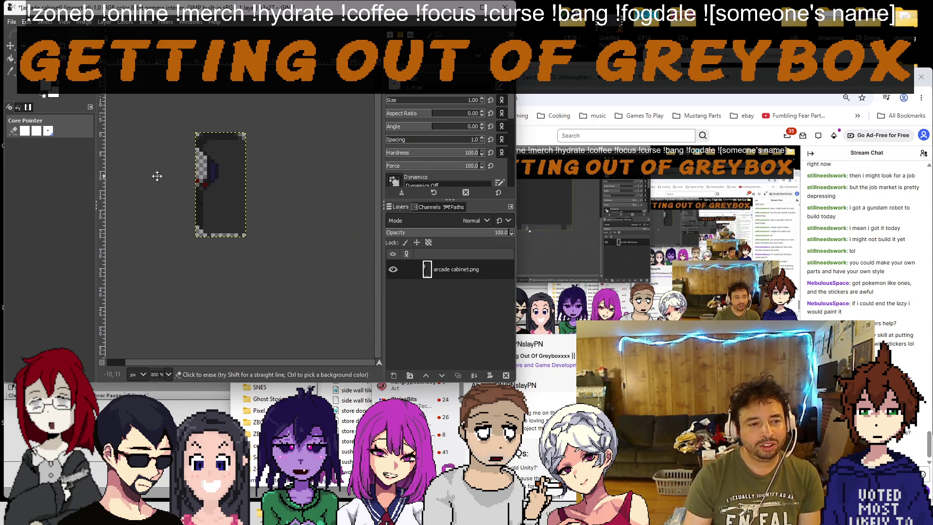
pyautogui.scroll(3, 197, 159)
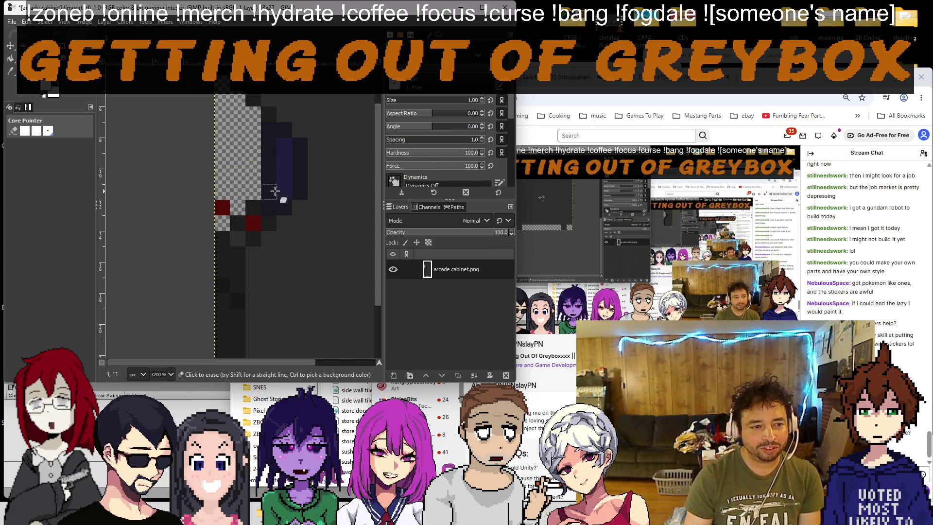
pyautogui.scroll(-4, 271, 202)
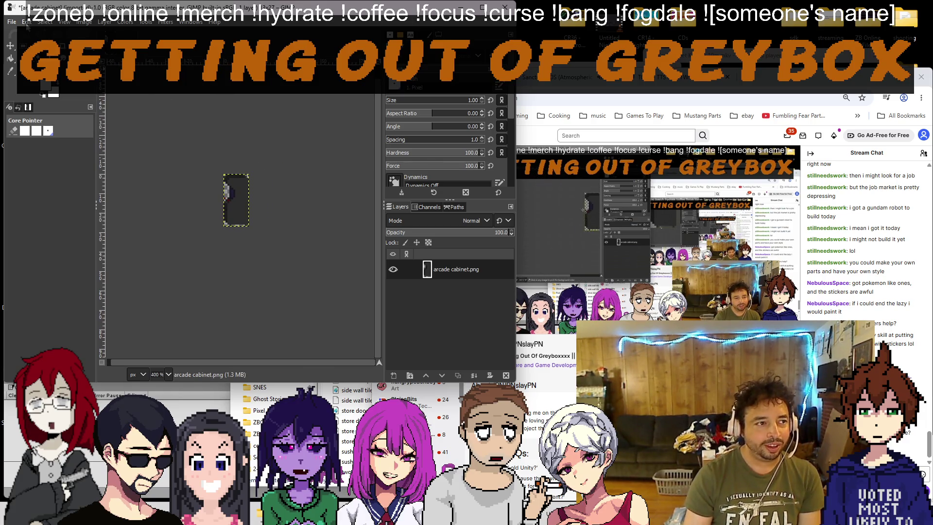
pyautogui.click(11, 22)
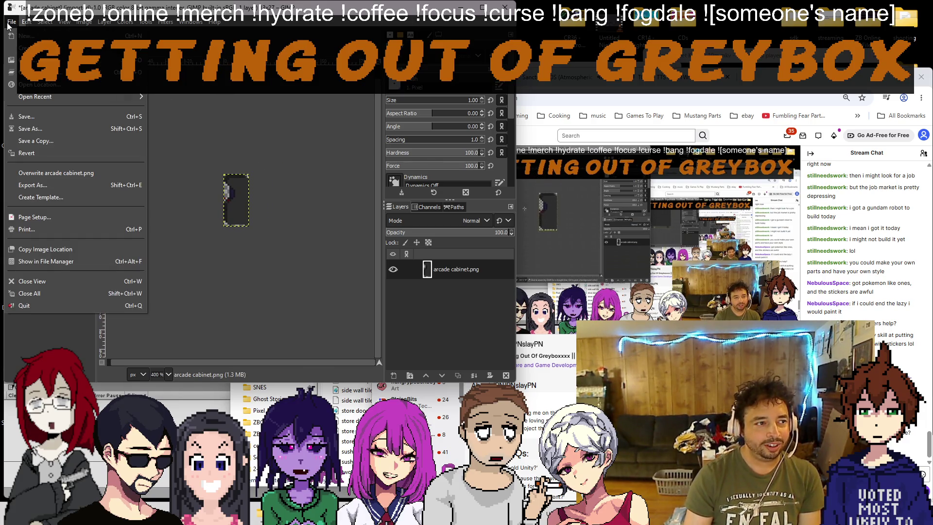
# Step: Overwrite arcade cabinet.png with the cleaned sprite from the File menu
pyautogui.click(49, 173)
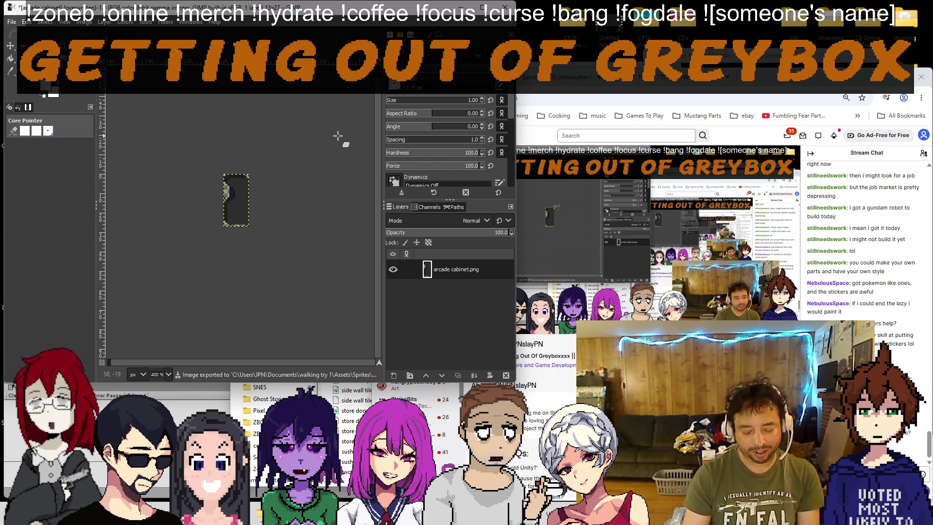
pyautogui.click(11, 22)
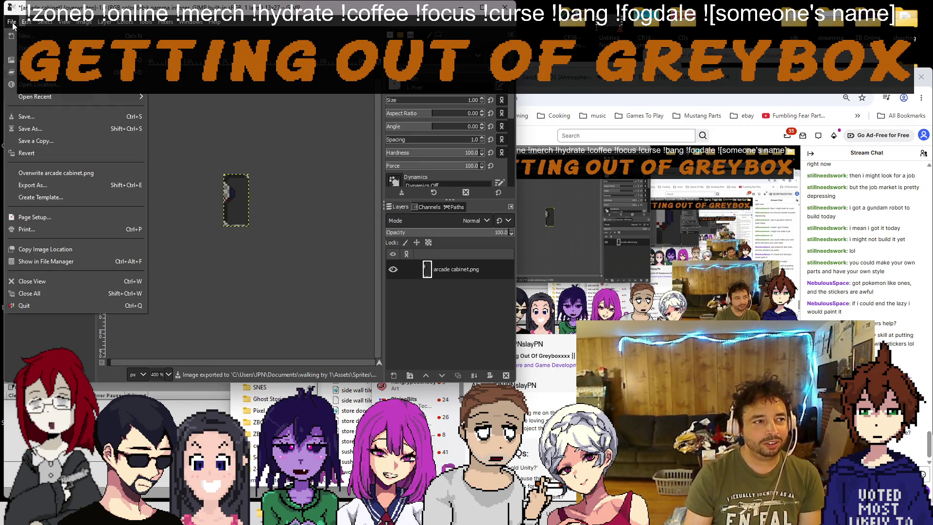
pyautogui.click(63, 173)
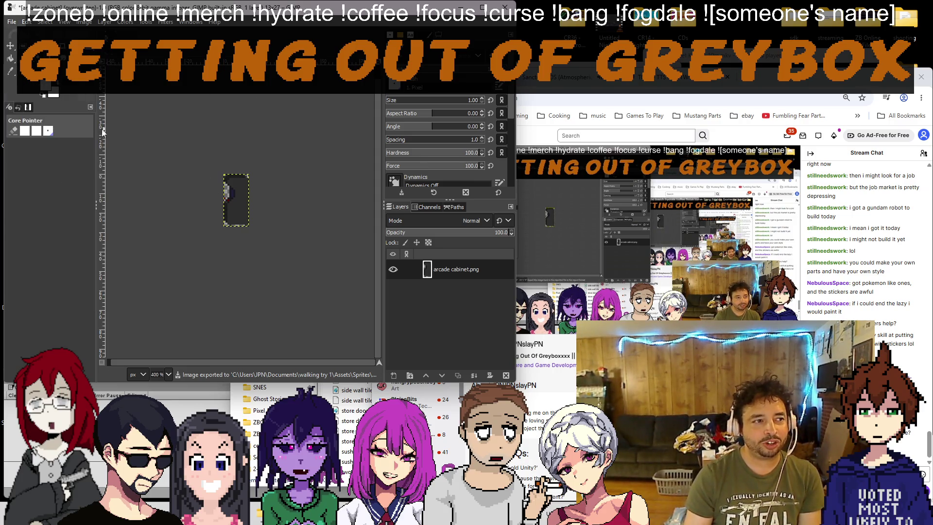
# Step: Close the image discarding changes, then quit GIMP
pyautogui.hotkey('ctrl', 'w')
pyautogui.hotkey('ctrl', 'd')
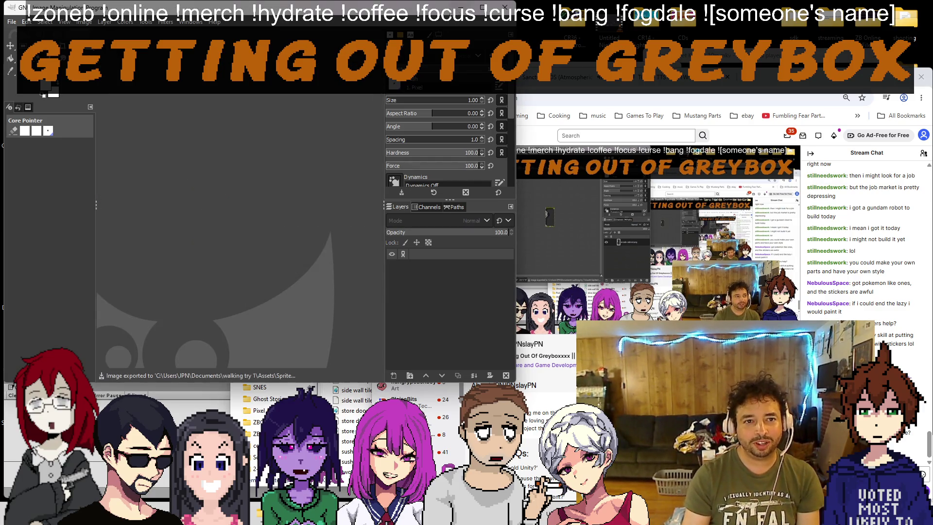
pyautogui.hotkey('ctrl', 'q')
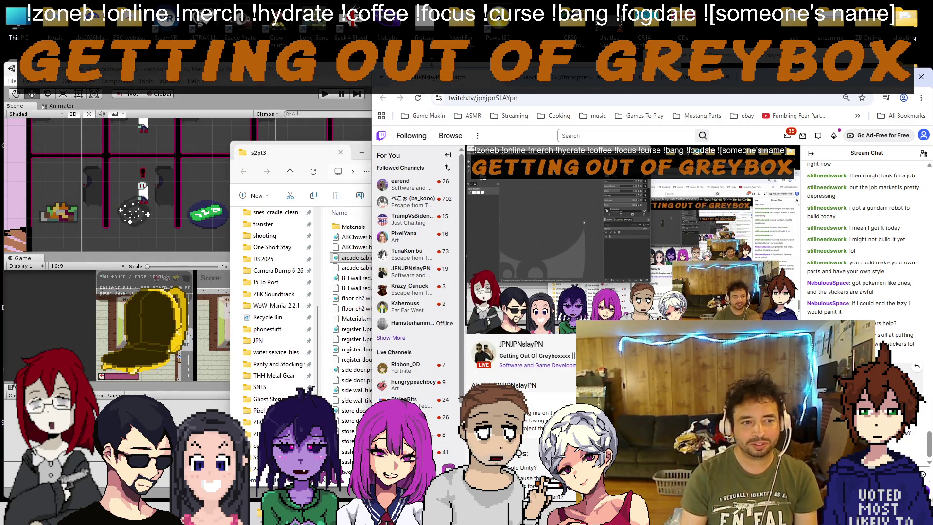
# Step: Close the s2pt3 folder, pan the Scene view to the pool complex, and choose File > Open Scene
pyautogui.click(340, 153)
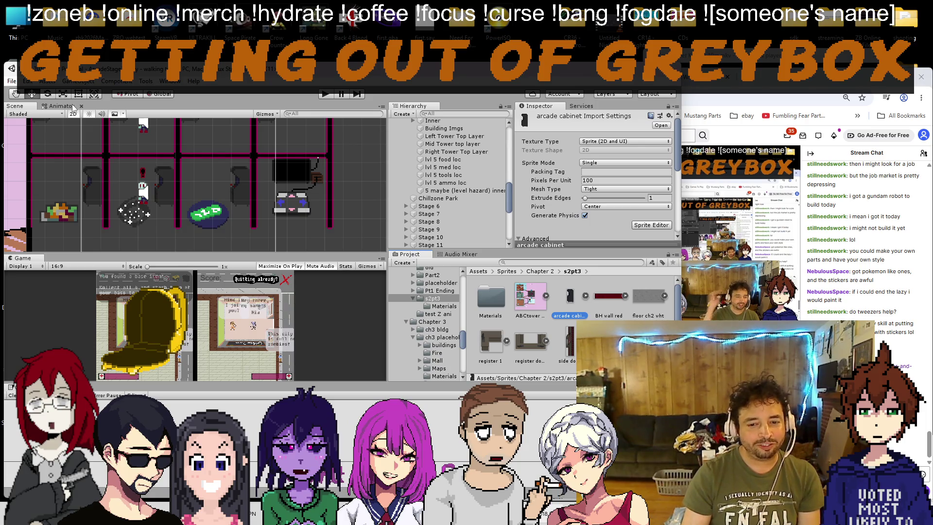
pyautogui.scroll(-10, 117, 193)
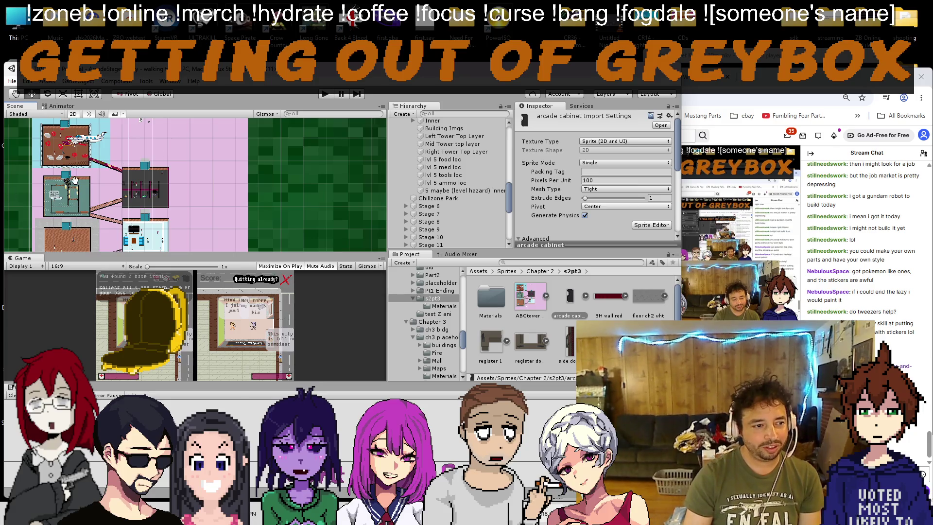
pyautogui.moveTo(76, 193); pyautogui.dragTo(120, 182)
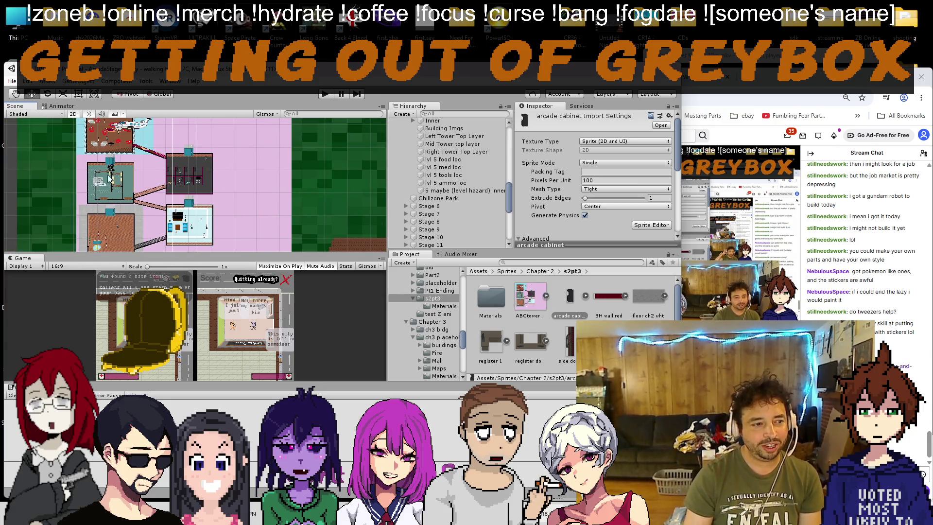
pyautogui.scroll(2, 140, 205)
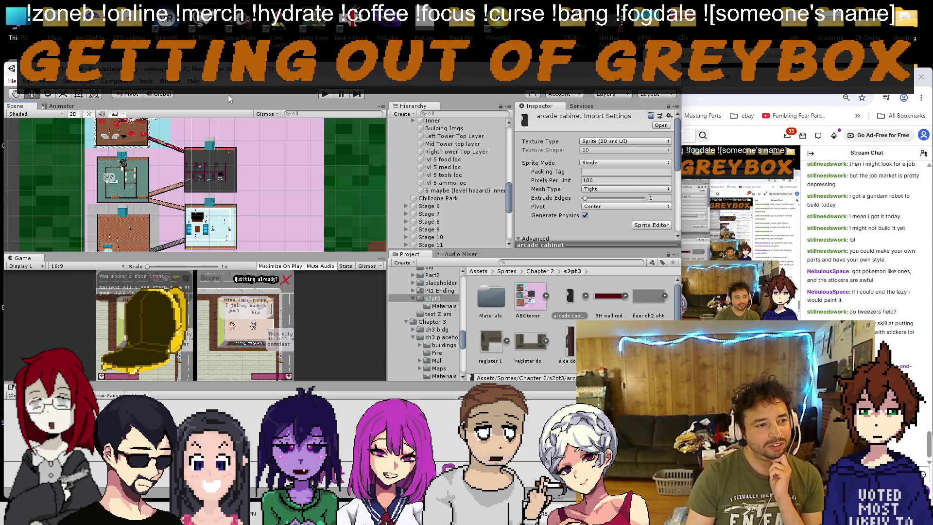
pyautogui.scroll(-5, 105, 169)
pyautogui.scroll(-3, 238, 137)
pyautogui.moveTo(238, 138); pyautogui.dragTo(143, 125)
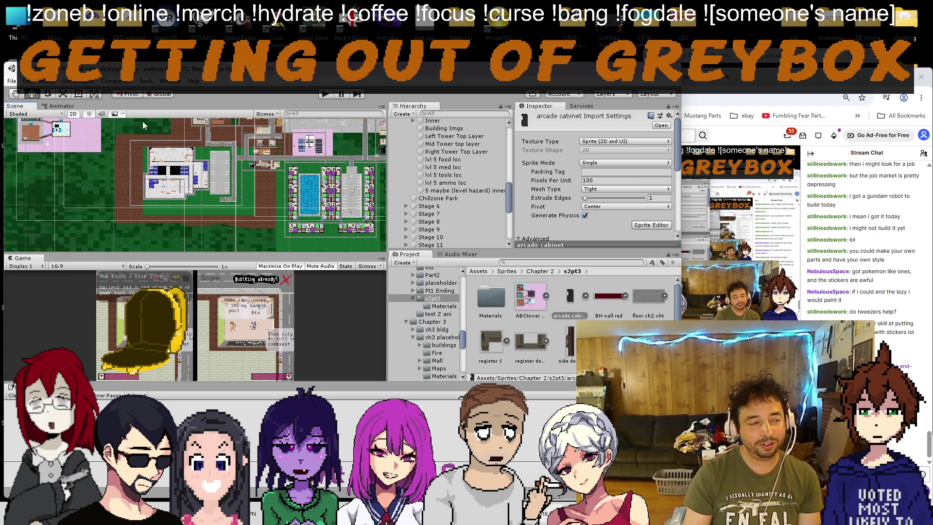
pyautogui.click(11, 82)
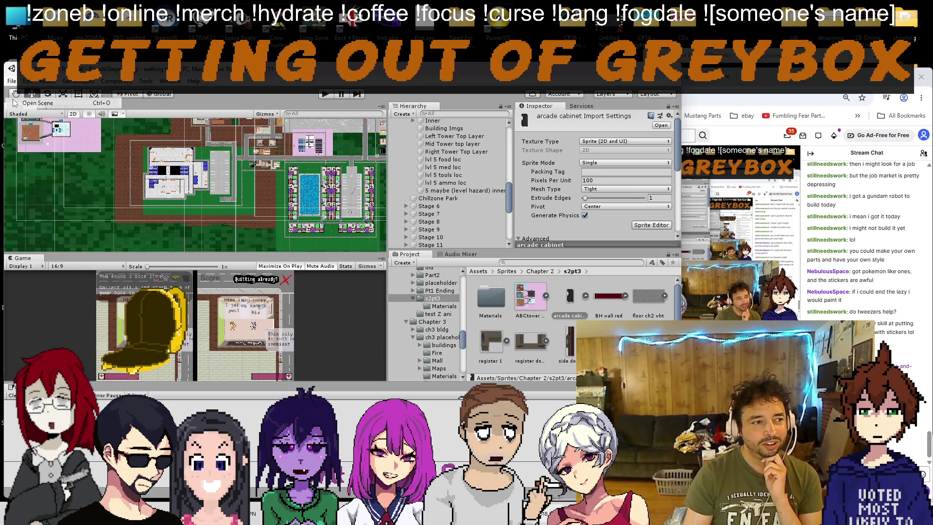
pyautogui.click(15, 103)
# Step: In the Load Scene dialog, open Assets > Scenes and double-click Level 2-3.unity
pyautogui.doubleClick(115, 277)
pyautogui.scroll(-10, 203, 246)
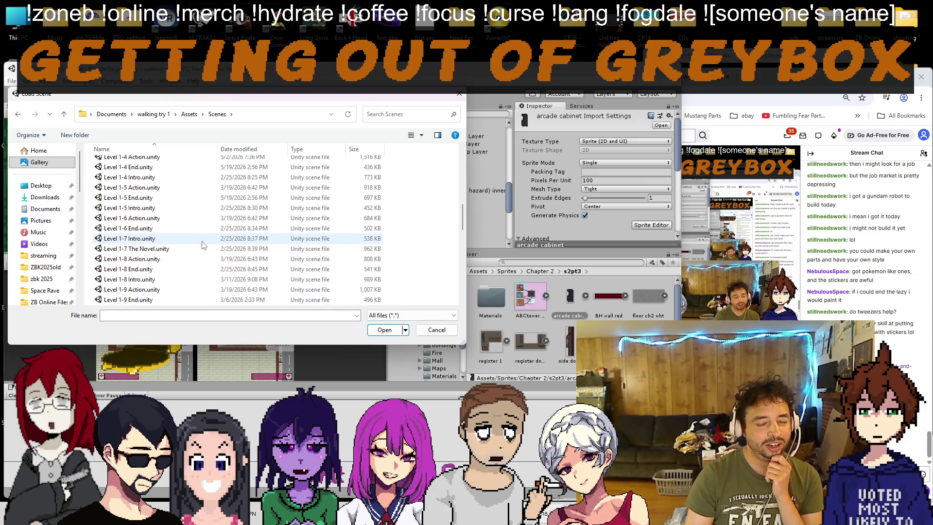
pyautogui.scroll(-10, 209, 228)
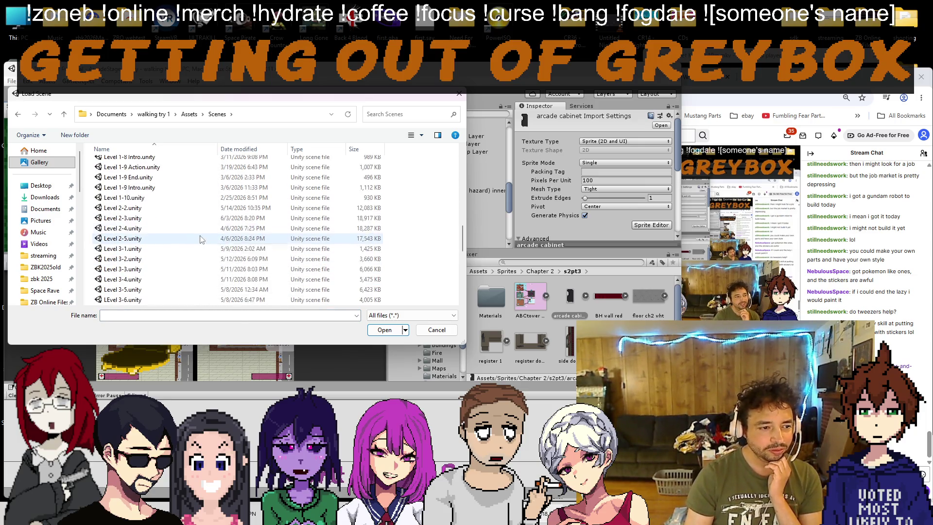
pyautogui.scroll(15, 195, 229)
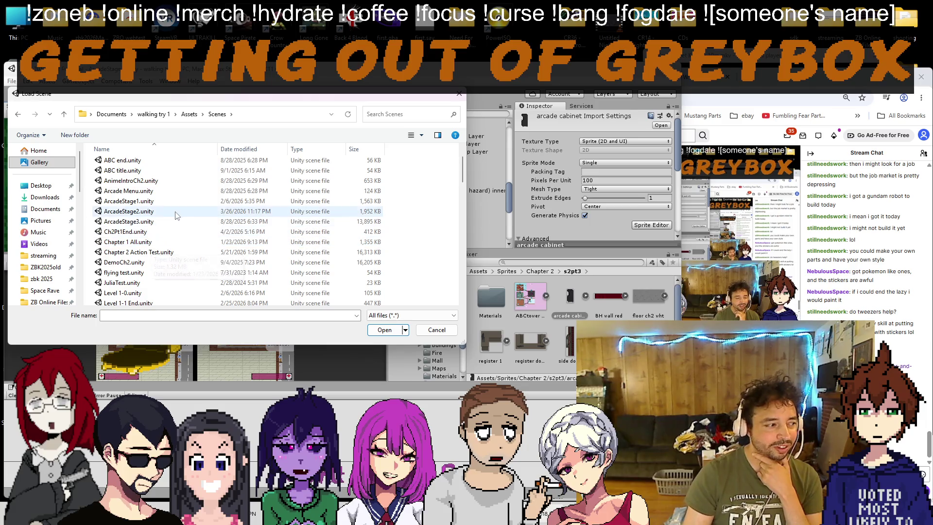
pyautogui.scroll(1, 178, 214)
pyautogui.scroll(-3, 146, 229)
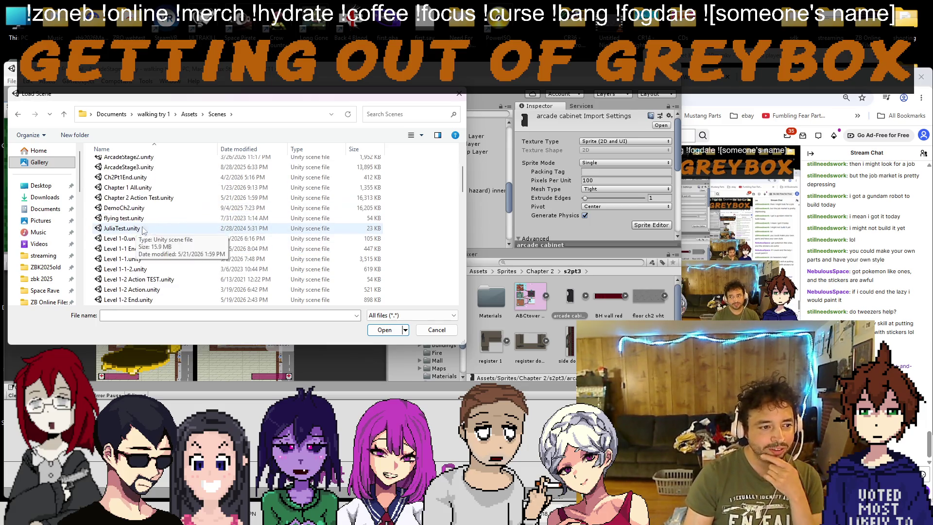
pyautogui.scroll(-5, 151, 188)
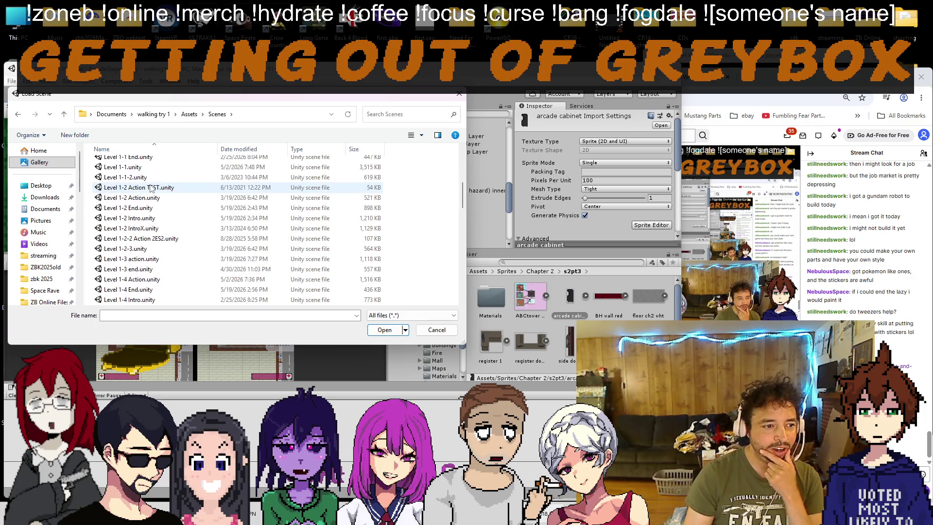
pyautogui.scroll(-6, 151, 188)
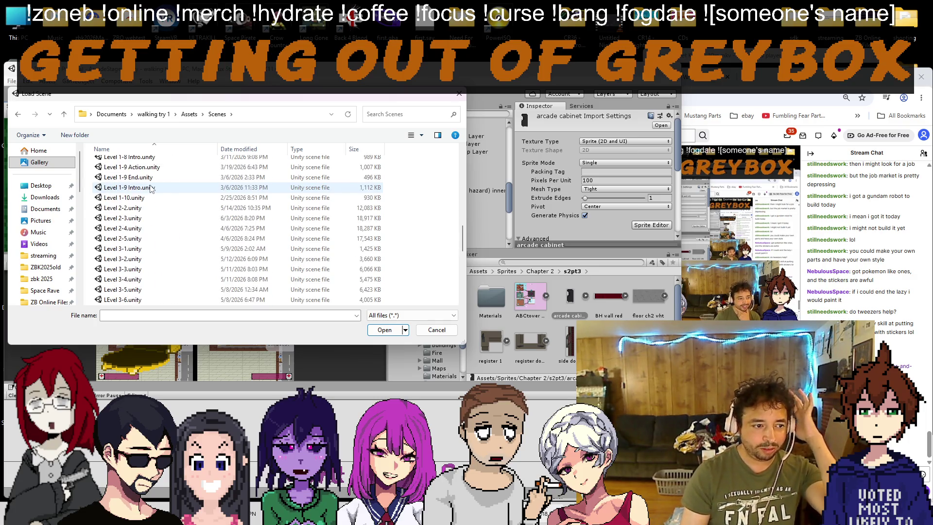
pyautogui.doubleClick(144, 219)
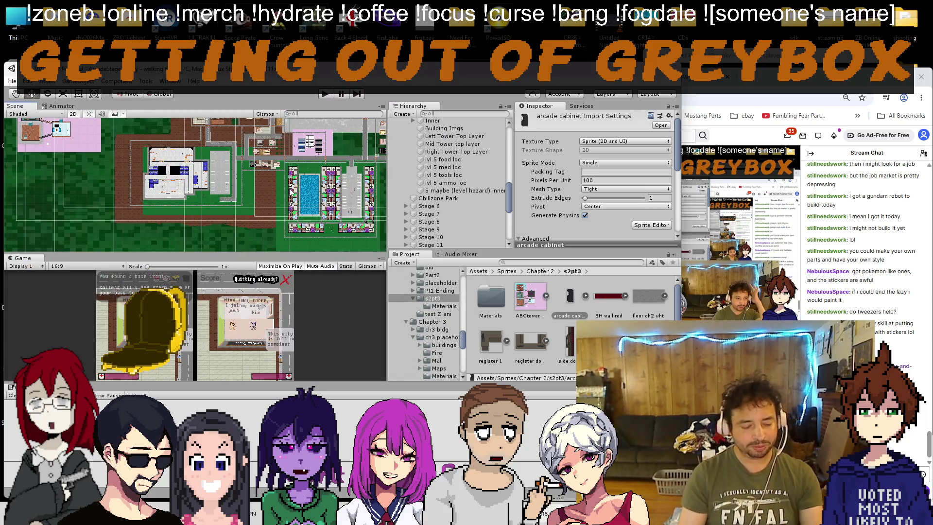
# Step: Minimize Unity and open the Pixel Art School NEW desktop folder in File Explorer
pyautogui.scroll(-5, 236, 195)
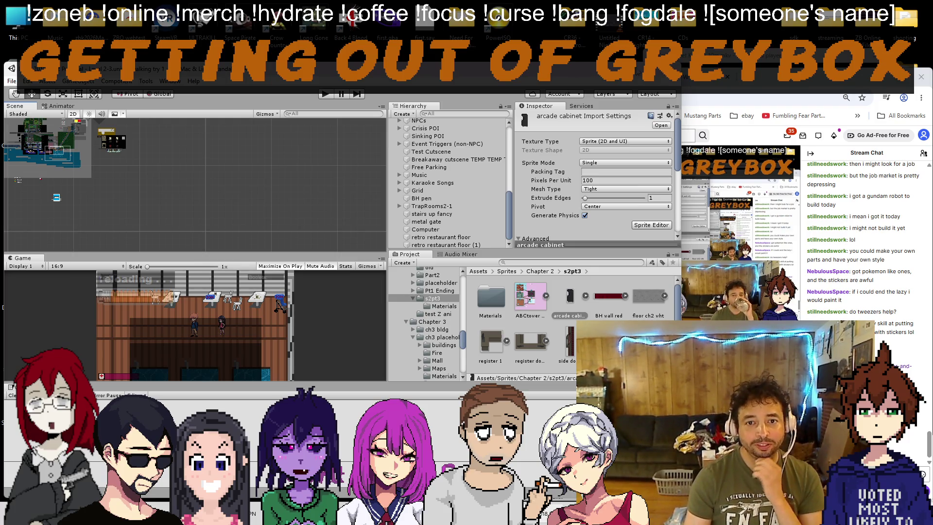
pyautogui.press('super+Down')
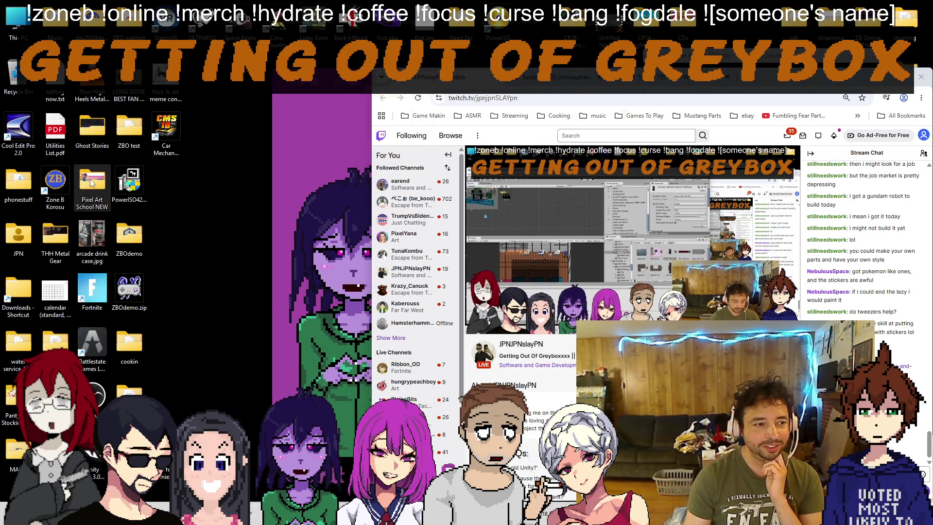
pyautogui.doubleClick(92, 183)
pyautogui.scroll(-10, 465, 138)
# Step: Browse the folder thumbnails and open Marle all.png in Paint
pyautogui.scroll(-15, 465, 137)
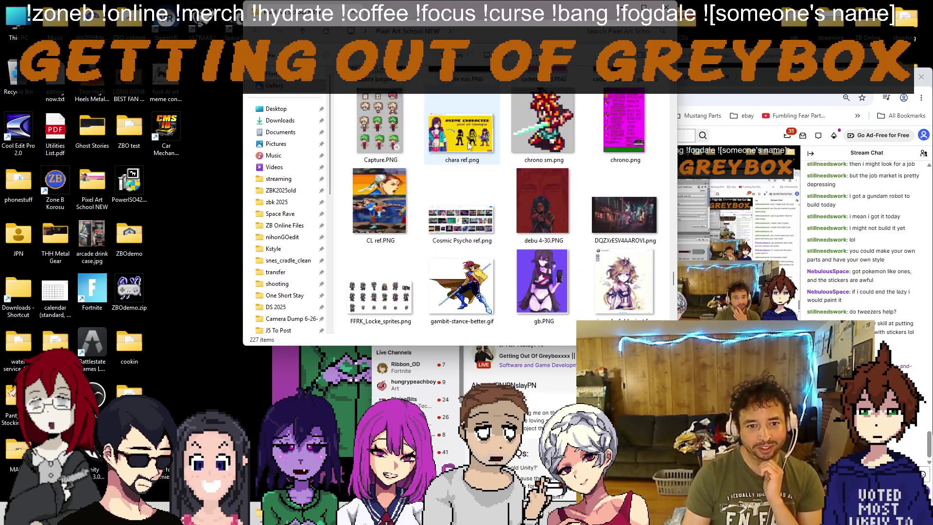
pyautogui.scroll(-5, 469, 145)
pyautogui.scroll(5, 488, 163)
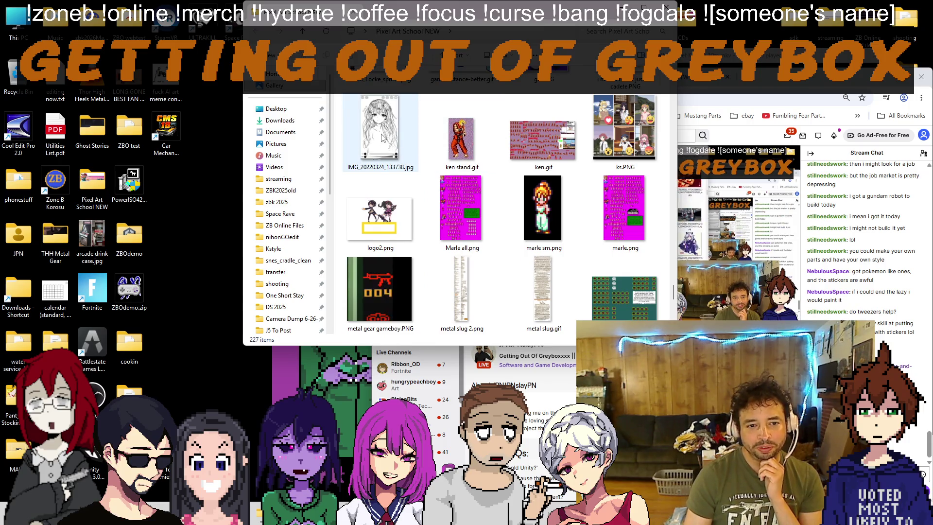
pyautogui.scroll(5, 469, 184)
pyautogui.scroll(-5, 469, 183)
pyautogui.doubleClick(468, 216)
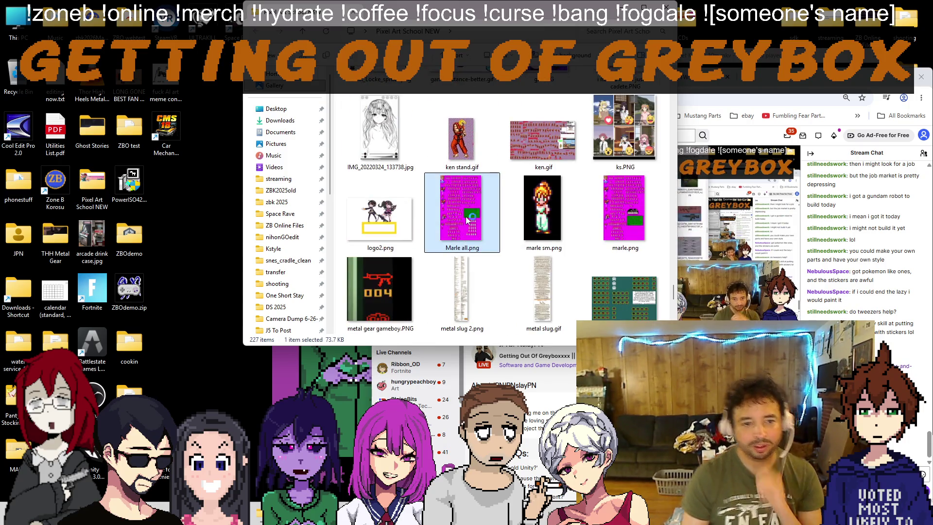
# Step: Look over the full Marle sprite sheet, then minimize Paint and Explorer
pyautogui.scroll(5, 411, 256)
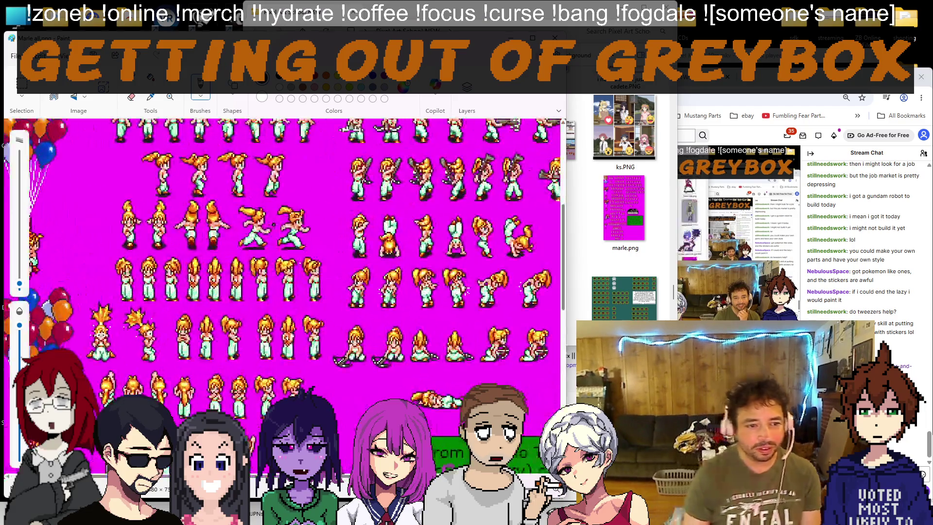
pyautogui.scroll(-5, 317, 229)
pyautogui.scroll(1, 317, 229)
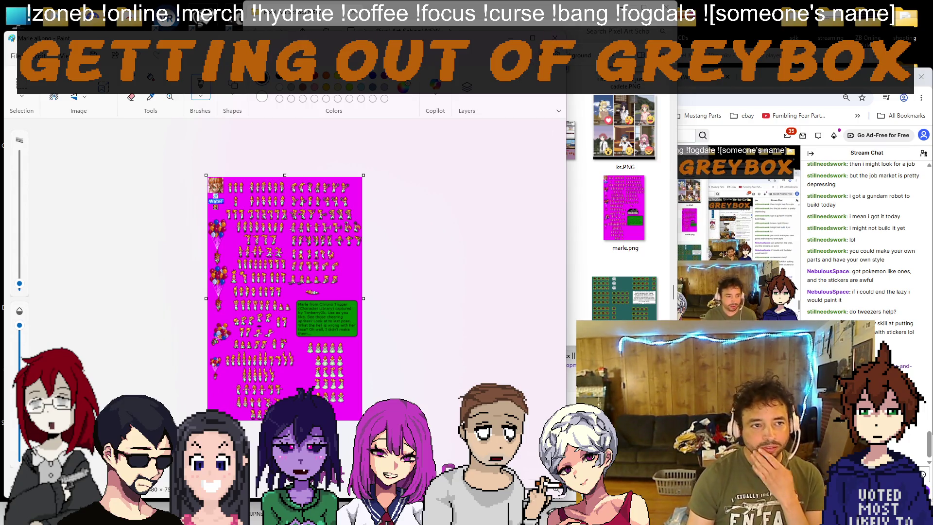
pyautogui.press('super+Down')
pyautogui.press('super+Down')
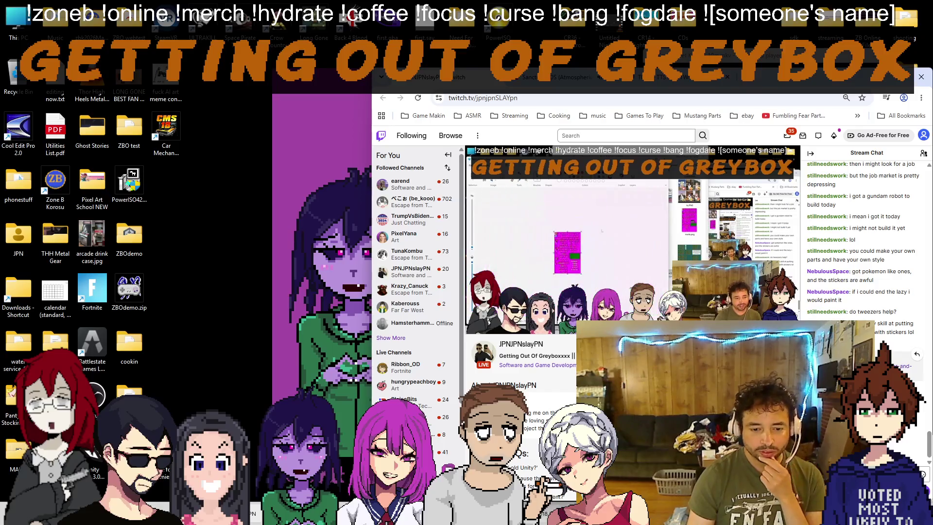
# Step: Delete the '- arcade objects to arcade' line from the 4-3-21.txt notes
pyautogui.hotkey('alt', 'Tab')
pyautogui.scroll(5, 98, 156)
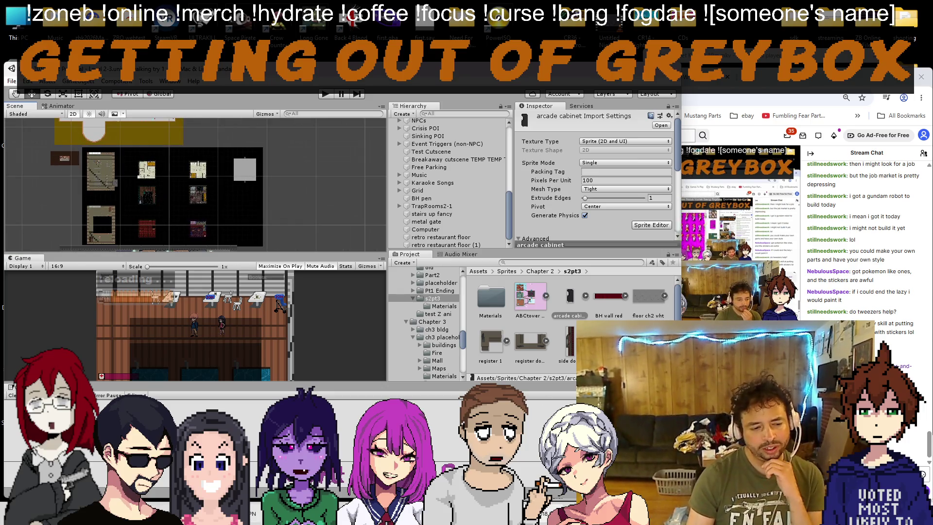
pyautogui.click(256, 513)
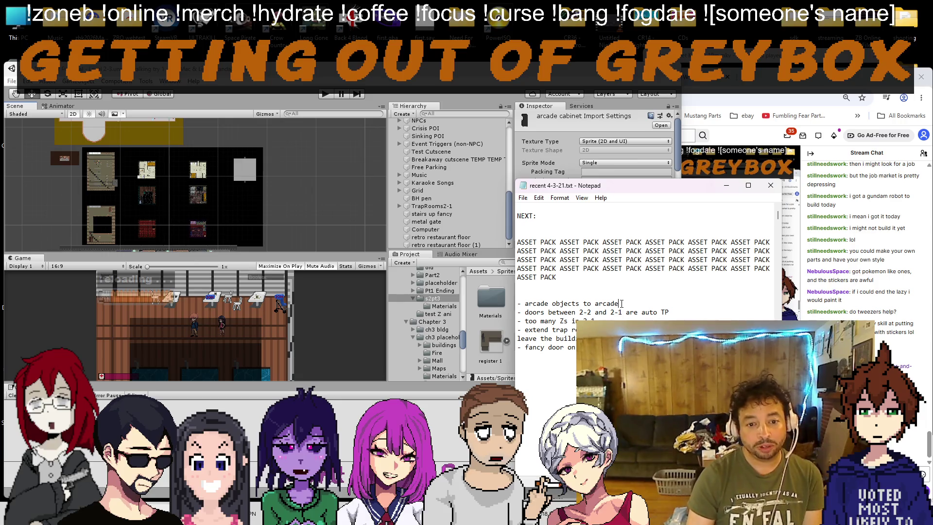
pyautogui.hotkey('shift', 'Home')
pyautogui.press('BackSpace')
pyautogui.press('BackSpace')
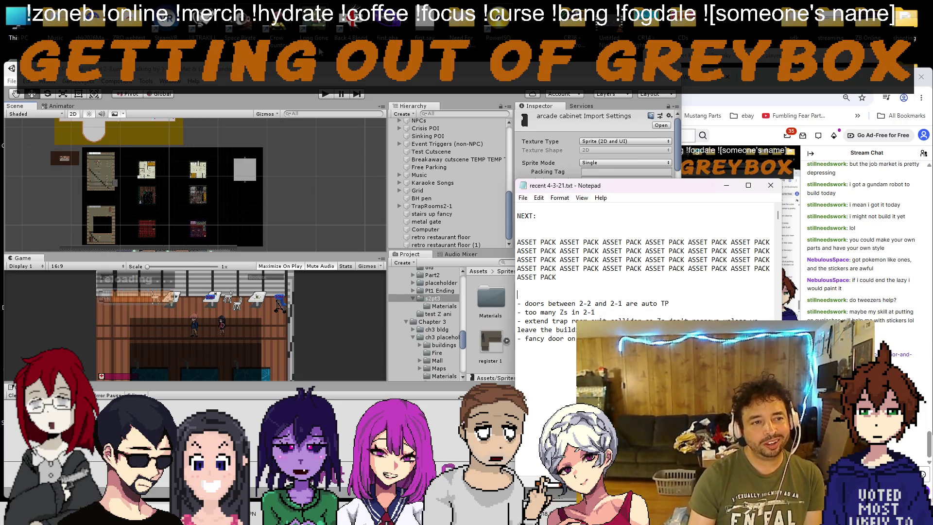
# Step: Return to Unity and pan the scene to another part of the level
pyautogui.hotkey('alt', 'Tab')
pyautogui.moveTo(212, 150); pyautogui.dragTo(191, 229)
pyautogui.scroll(10, 191, 229)
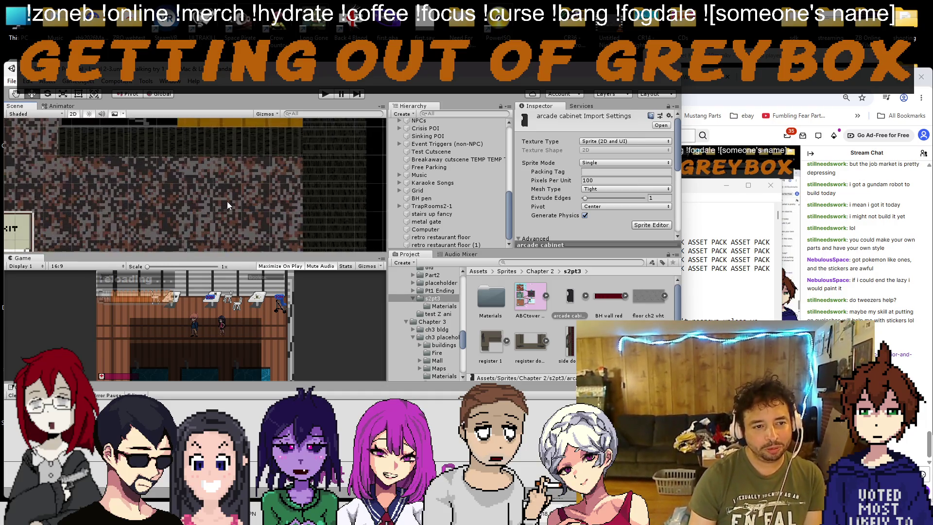
# Step: Drag the arcade cabinet sprite into the scene under reception desk (3)
pyautogui.scroll(5, 452, 185)
pyautogui.scroll(-5, 101, 159)
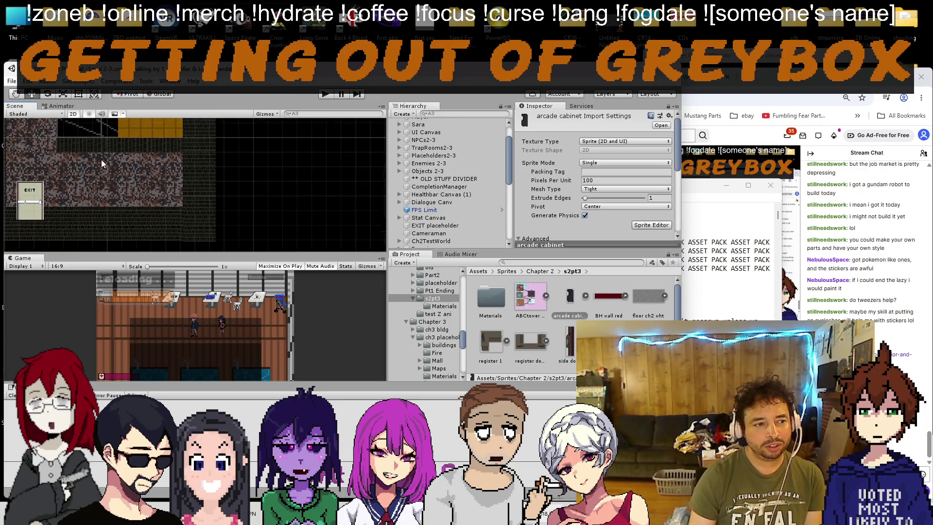
pyautogui.moveTo(101, 159); pyautogui.dragTo(203, 177)
pyautogui.click(74, 139)
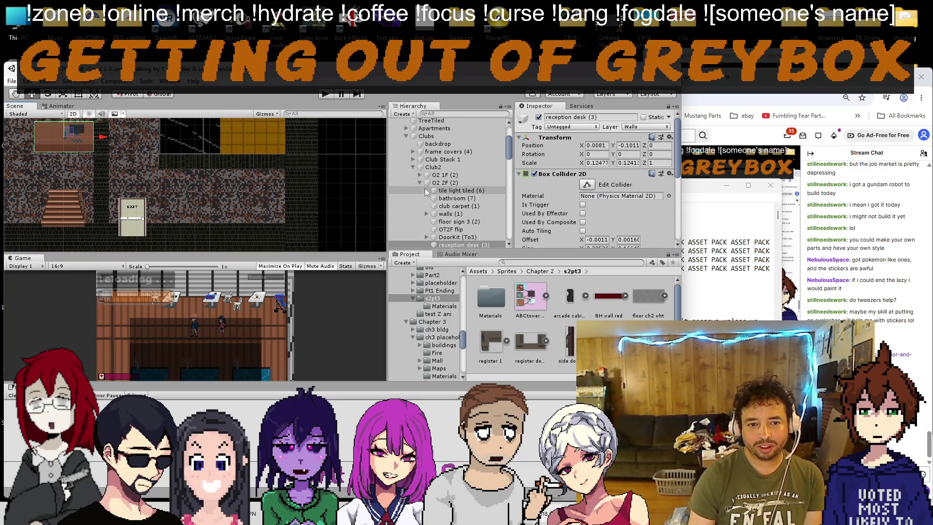
pyautogui.scroll(-5, 451, 207)
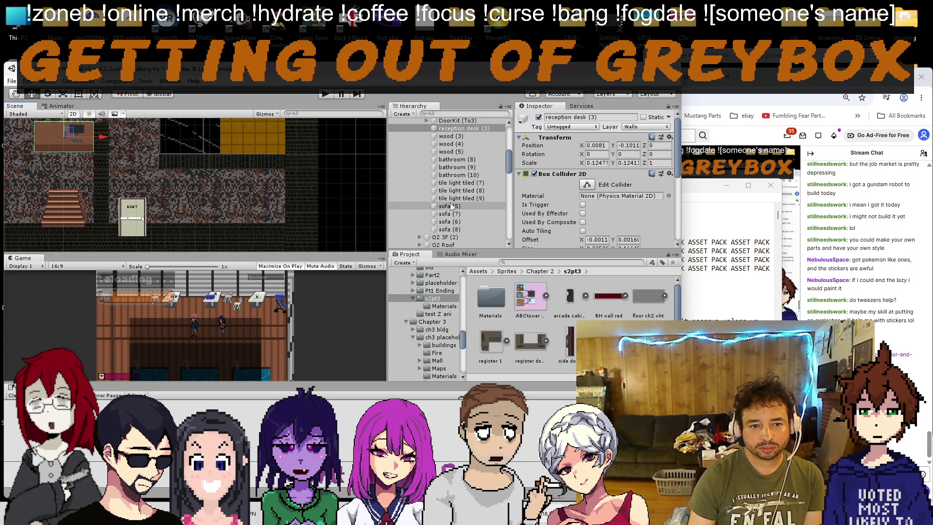
pyautogui.scroll(1, 451, 207)
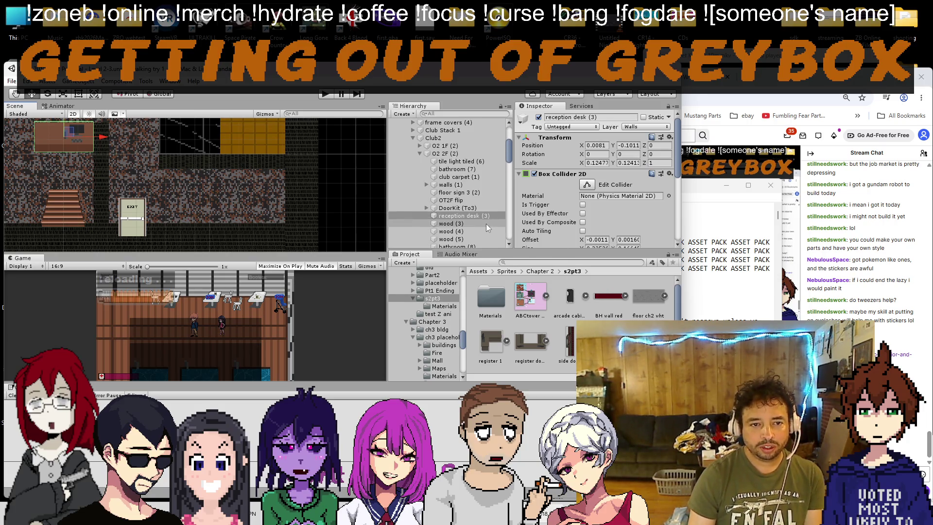
pyautogui.scroll(2, 486, 224)
pyautogui.moveTo(489, 243); pyautogui.dragTo(462, 201)
# Step: Zero the cabinet's X and Y position, unparent it from the desk, and move it into the club room
pyautogui.doubleClick(588, 145)
pyautogui.write('0')
pyautogui.press('Tab')
pyautogui.write('0')
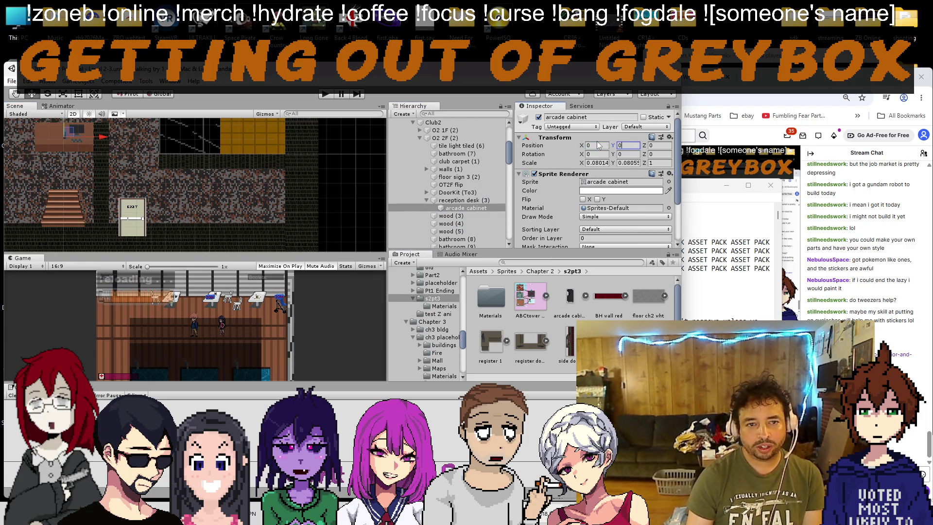
pyautogui.click(462, 208)
pyautogui.moveTo(462, 207); pyautogui.dragTo(451, 155)
pyautogui.moveTo(74, 140)
pyautogui.mouseDown()
pyautogui.moveTo(171, 168)
pyautogui.moveTo(207, 189)
pyautogui.mouseUp()
# Step: Scale the cabinet to 0.1 on X and Y and move it against the back wall
pyautogui.click(596, 163)
pyautogui.write('.1')
pyautogui.press('Tab')
pyautogui.write('.1')
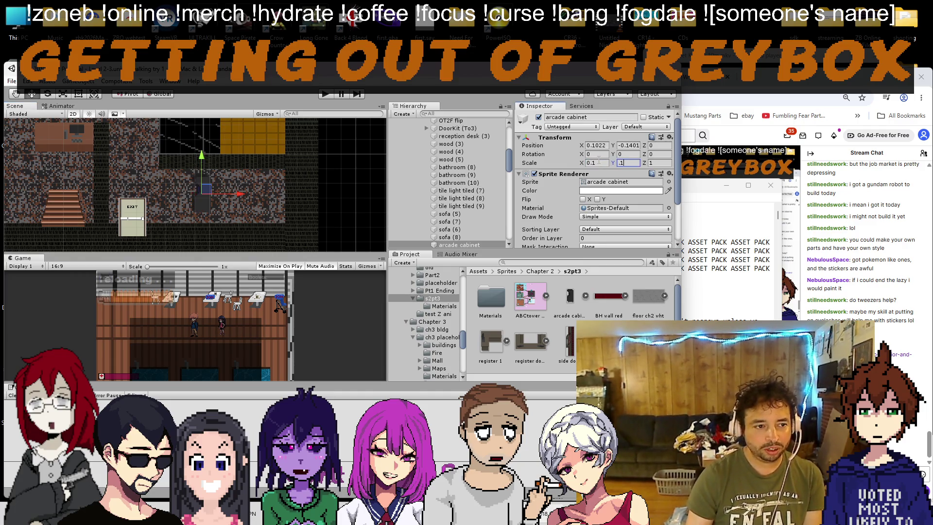
pyautogui.scroll(2, 208, 203)
pyautogui.moveTo(228, 195)
pyautogui.mouseDown()
pyautogui.moveTo(320, 177)
pyautogui.moveTo(329, 162)
pyautogui.moveTo(339, 191)
pyautogui.moveTo(348, 141)
pyautogui.moveTo(346, 149)
pyautogui.mouseUp()
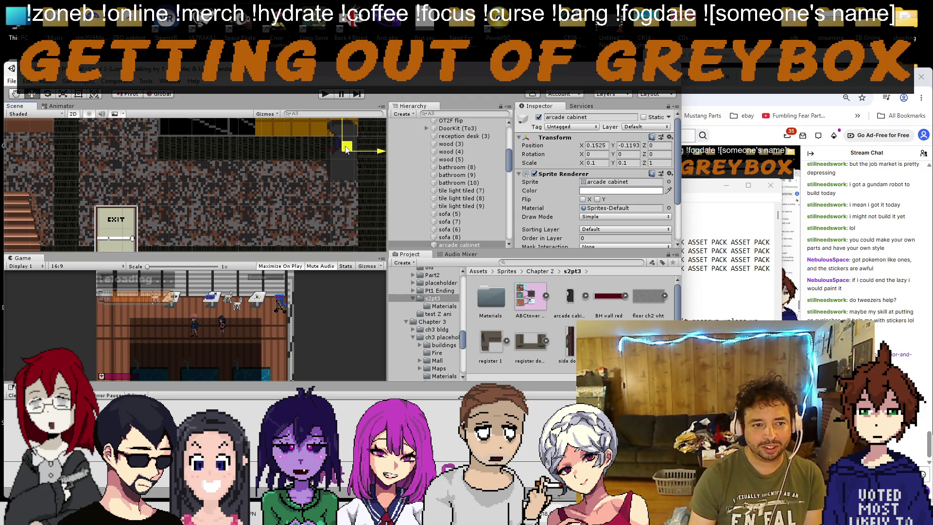
pyautogui.scroll(-2, 301, 171)
# Step: Duplicate the cabinet twice, placing each copy just below the previous one
pyautogui.hotkey('ctrl', 'd')
pyautogui.moveTo(289, 128); pyautogui.dragTo(300, 150)
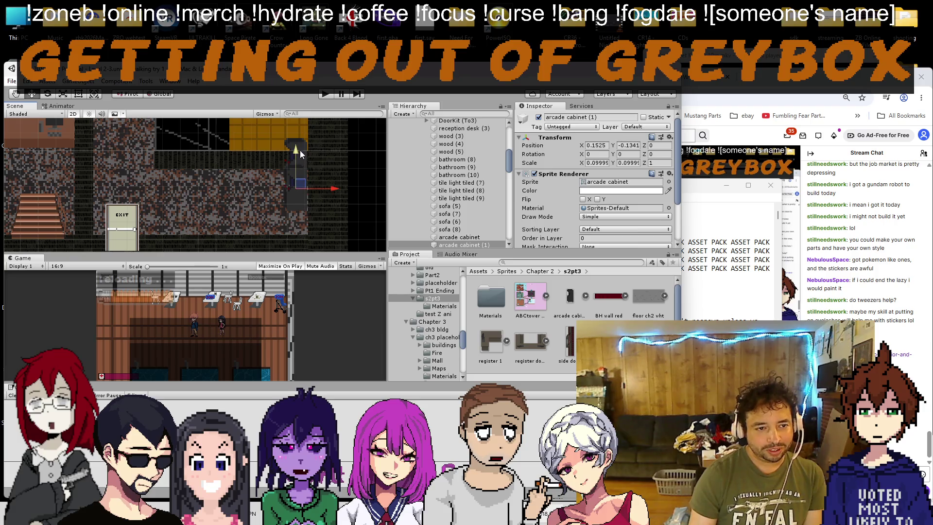
pyautogui.scroll(2, 299, 151)
pyautogui.click(307, 156)
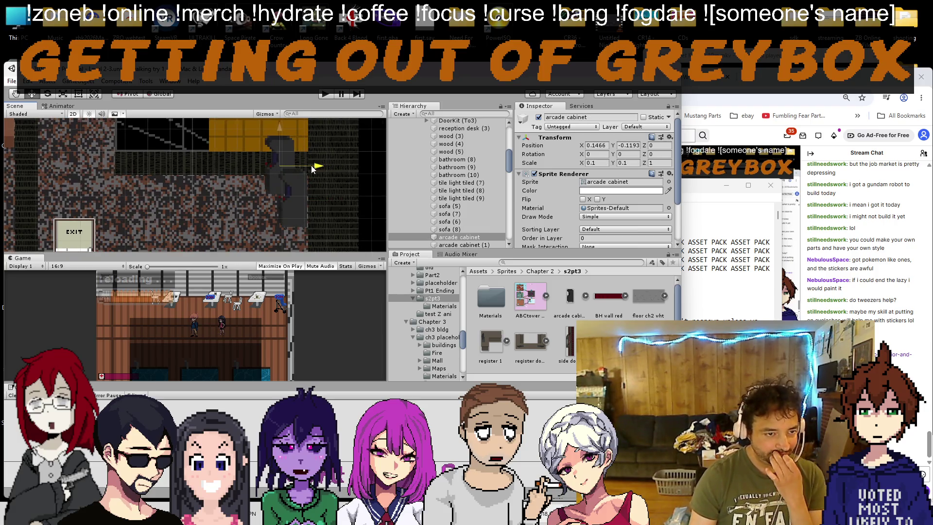
pyautogui.click(302, 202)
pyautogui.moveTo(302, 203); pyautogui.dragTo(307, 192)
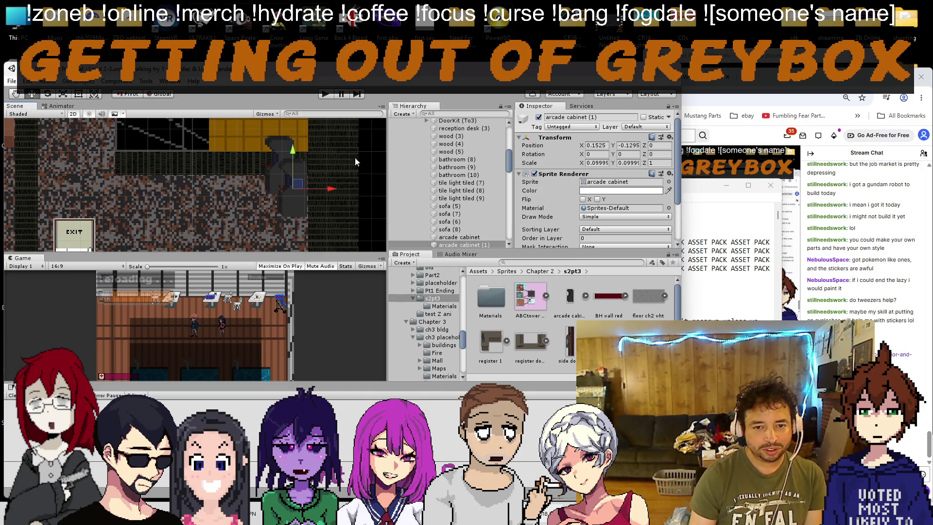
pyautogui.hotkey('ctrl', 'd')
pyautogui.moveTo(293, 157); pyautogui.dragTo(293, 181)
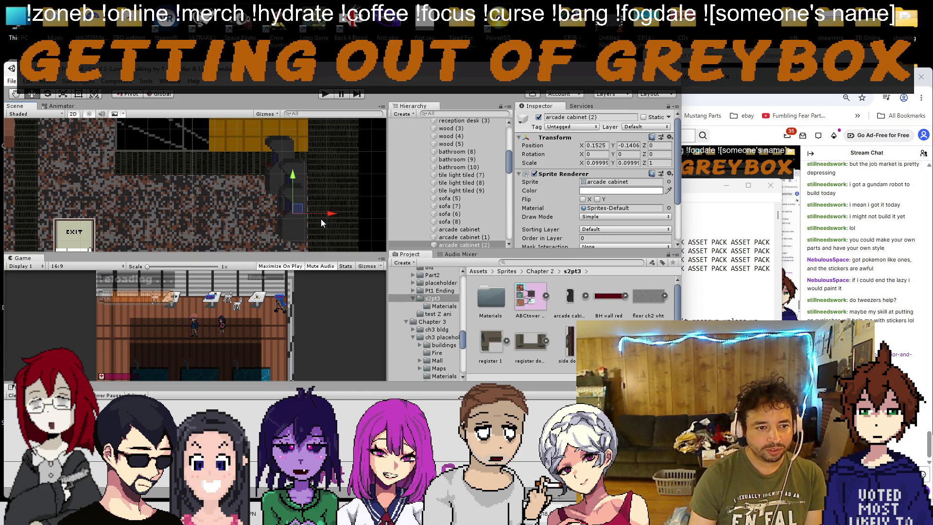
# Step: Nudge the cabinets sideways to line them up, then select all three
pyautogui.click(450, 229)
pyautogui.keyDown('shift'); pyautogui.click(450, 239); pyautogui.keyUp('shift')
pyautogui.moveTo(316, 154); pyautogui.dragTo(314, 155)
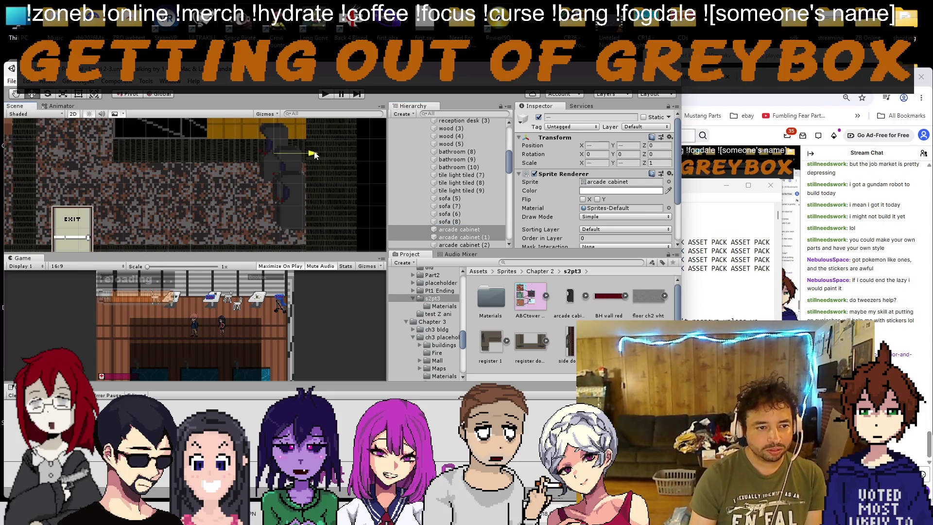
pyautogui.click(287, 206)
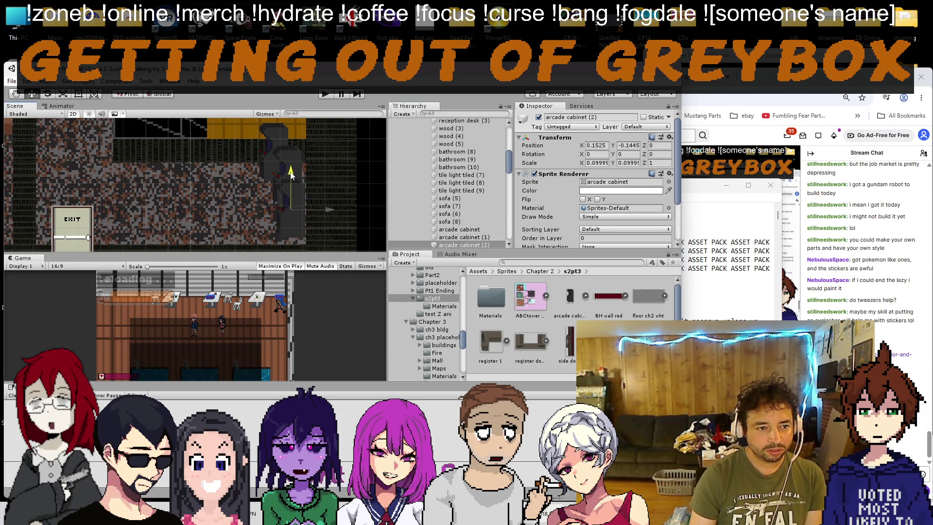
pyautogui.hotkey('ctrl', 'z')
pyautogui.hotkey('ctrl', 'z')
pyautogui.hotkey('ctrl', 'z')
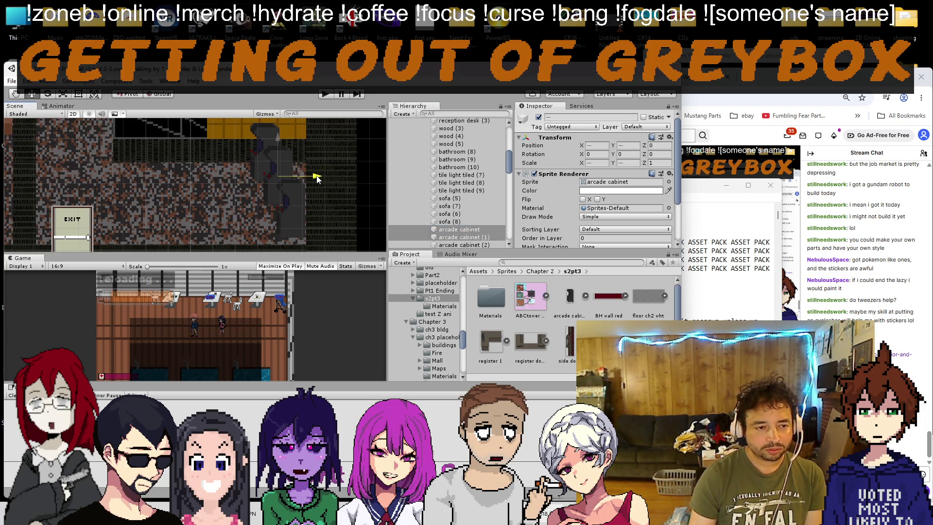
pyautogui.moveTo(316, 178); pyautogui.dragTo(319, 178)
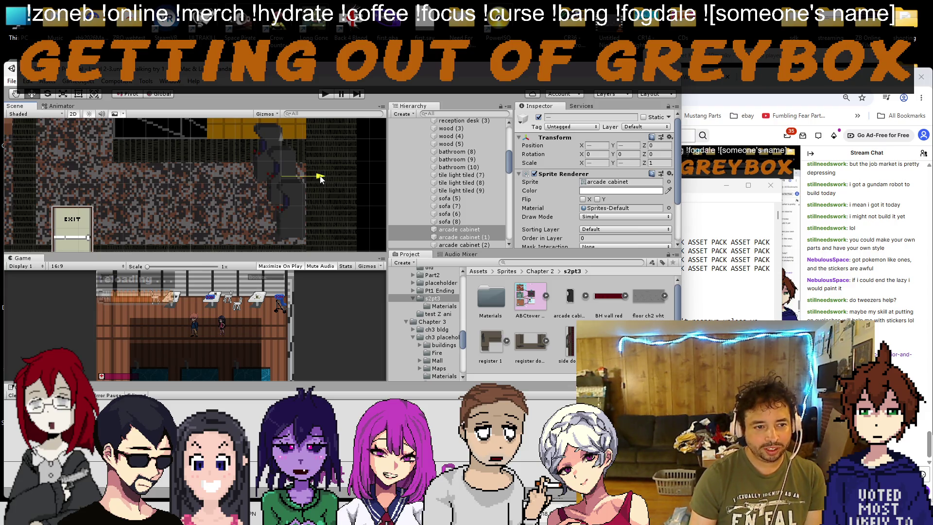
pyautogui.click(315, 162)
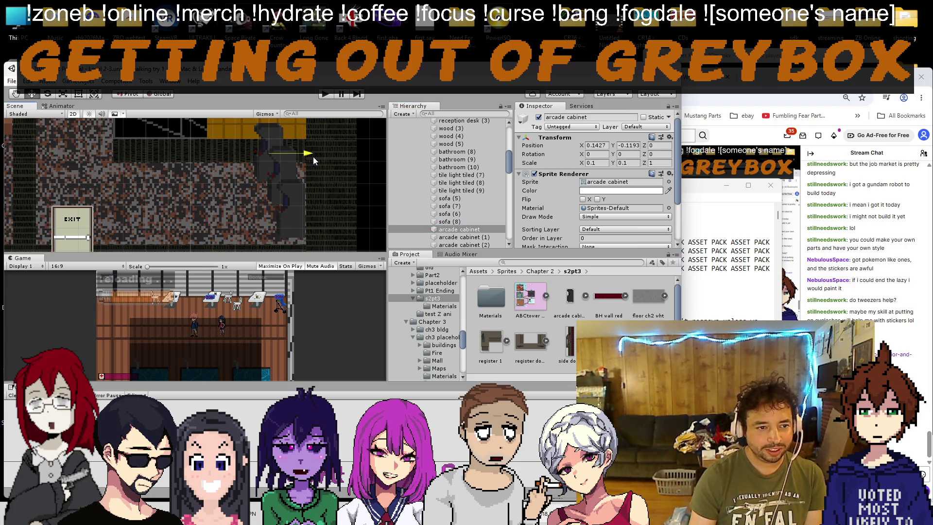
pyautogui.scroll(-2, 303, 197)
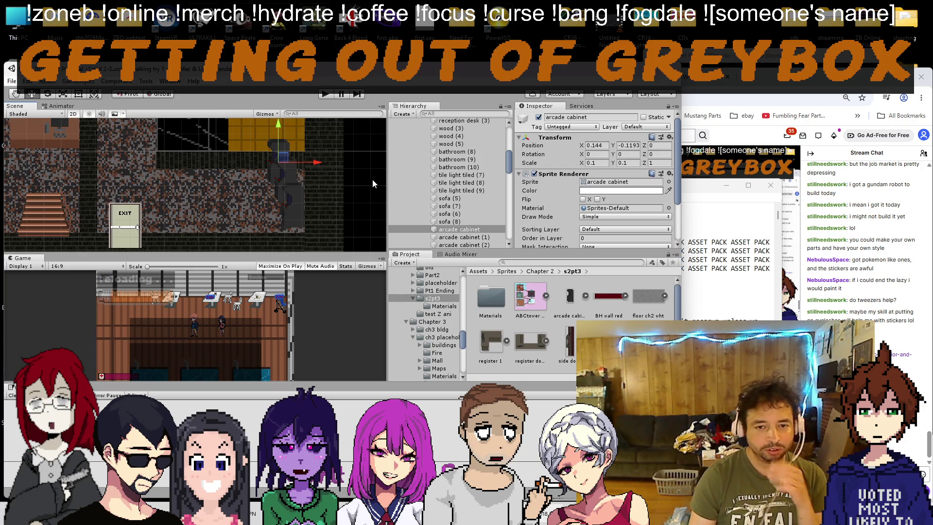
pyautogui.keyDown('shift'); pyautogui.click(461, 245); pyautogui.keyUp('shift')
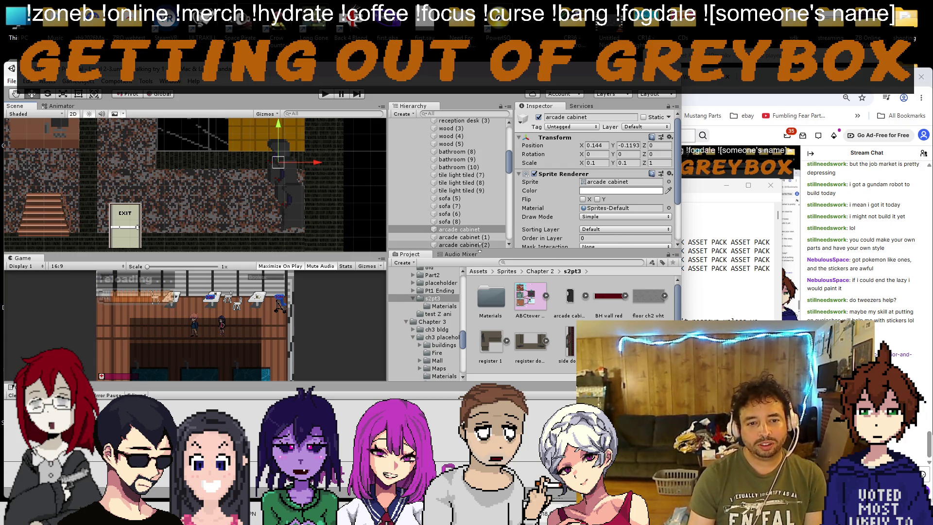
# Step: Set the original cabinet's Order in Layer to 11 and check the other two cabinets
pyautogui.click(459, 229)
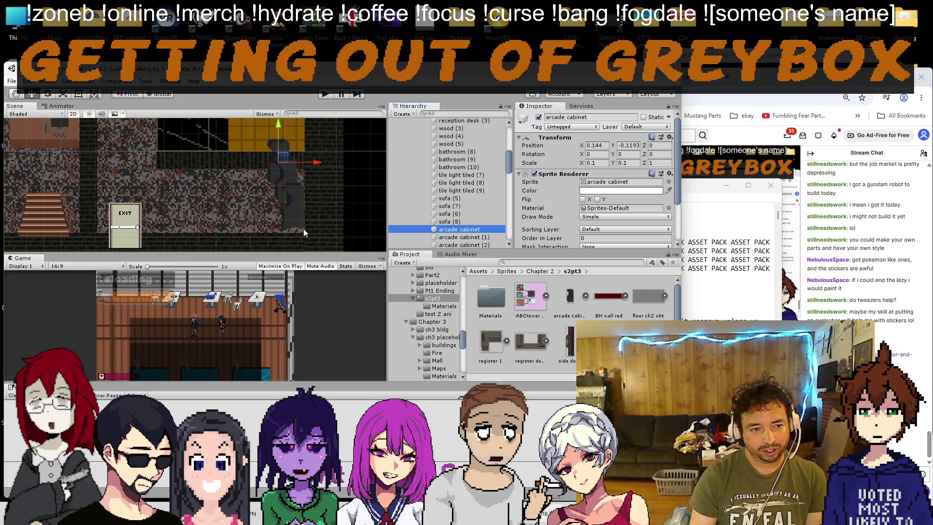
pyautogui.click(581, 238)
pyautogui.write('11')
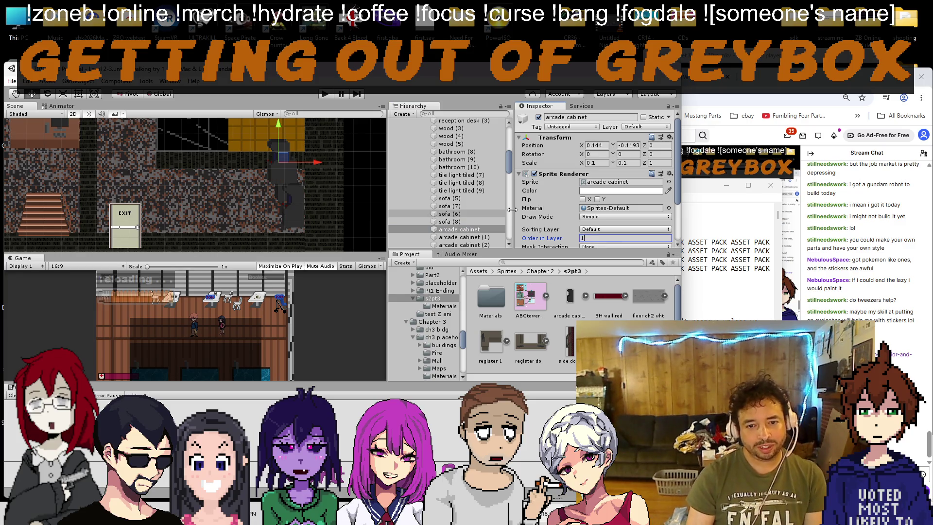
pyautogui.click(457, 237)
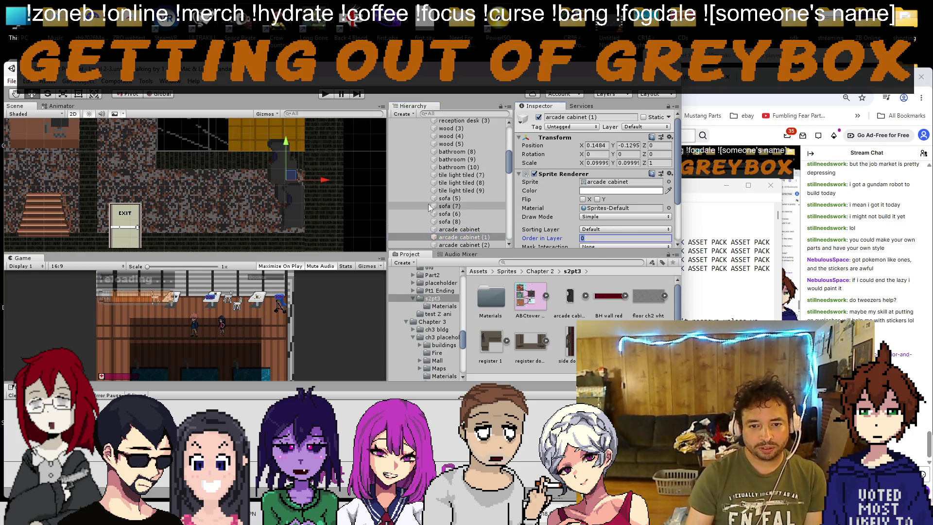
pyautogui.scroll(-3, 457, 209)
pyautogui.click(486, 216)
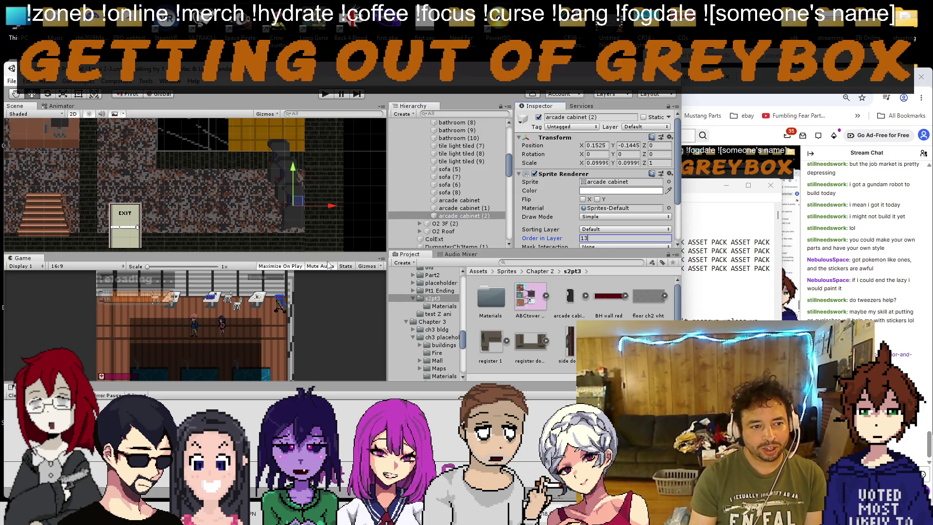
pyautogui.scroll(3, 452, 194)
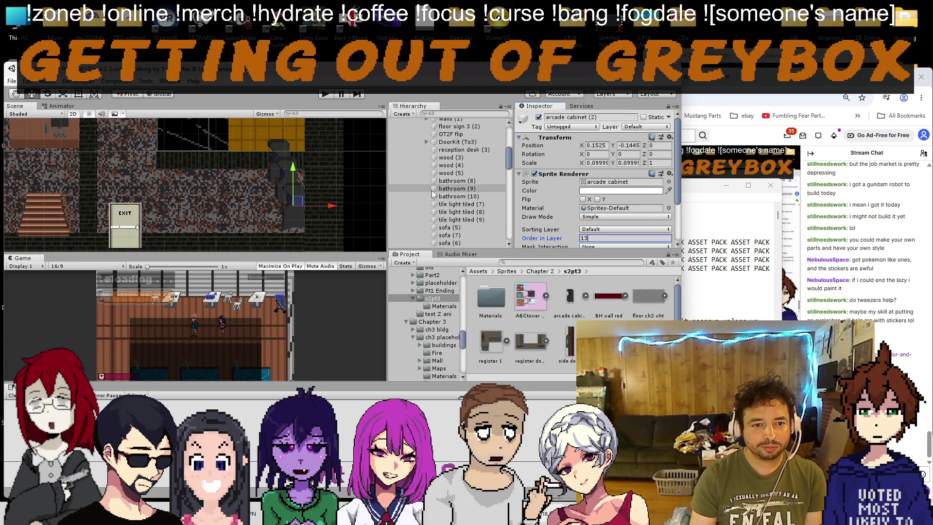
# Step: Add an Edge Collider 2D to the original arcade cabinet
pyautogui.click(285, 158)
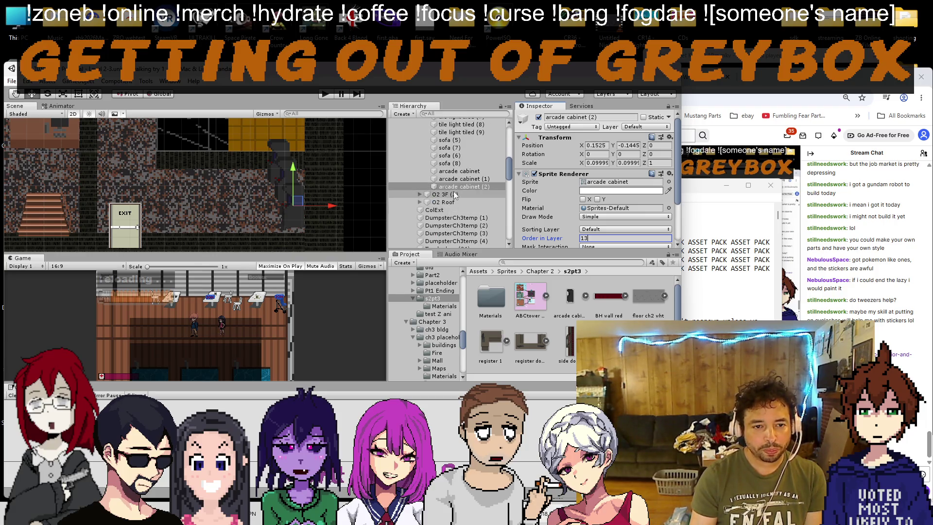
pyautogui.scroll(-3, 624, 189)
pyautogui.click(583, 235)
pyautogui.write('edge')
pyautogui.click(568, 273)
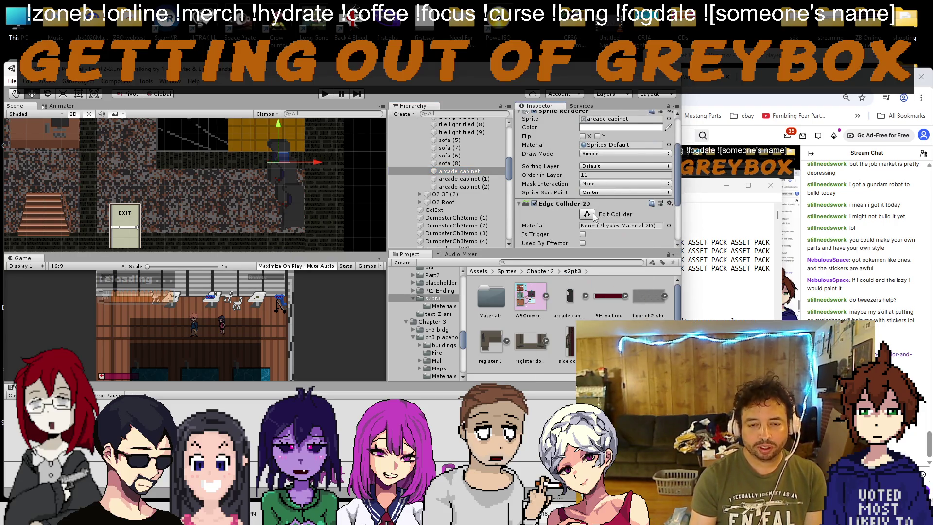
# Step: Put the arcade cabinet on the Walls layer
pyautogui.scroll(3, 598, 195)
pyautogui.click(646, 127)
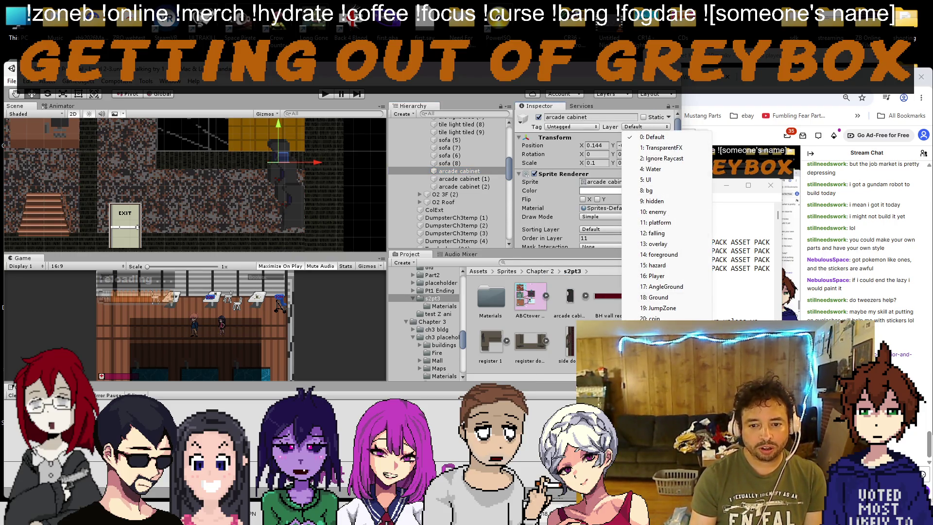
pyautogui.click(652, 339)
# Step: Reshape the edge collider to trace the cabinet's left side and bottom edge
pyautogui.scroll(-5, 583, 174)
pyautogui.click(587, 133)
pyautogui.moveTo(270, 161)
pyautogui.mouseDown()
pyautogui.moveTo(281, 232)
pyautogui.moveTo(306, 235)
pyautogui.mouseUp()
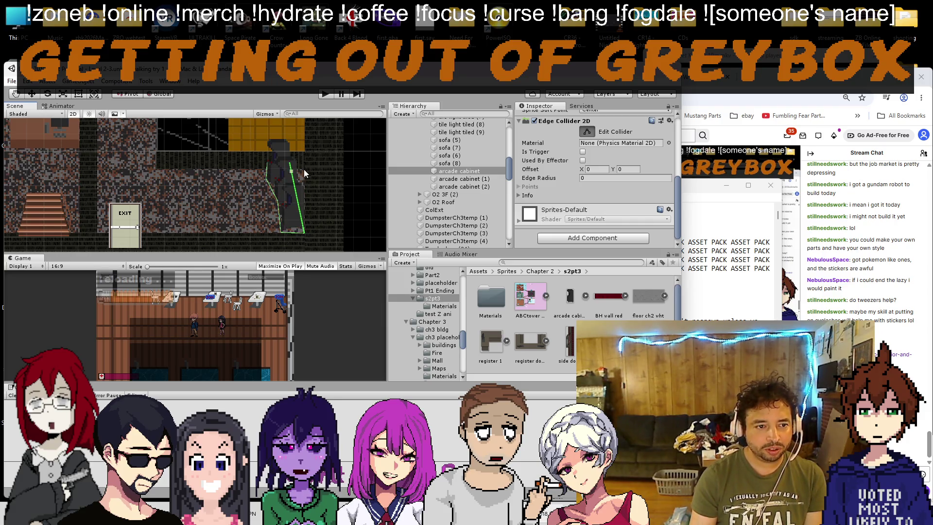
pyautogui.scroll(5, 266, 180)
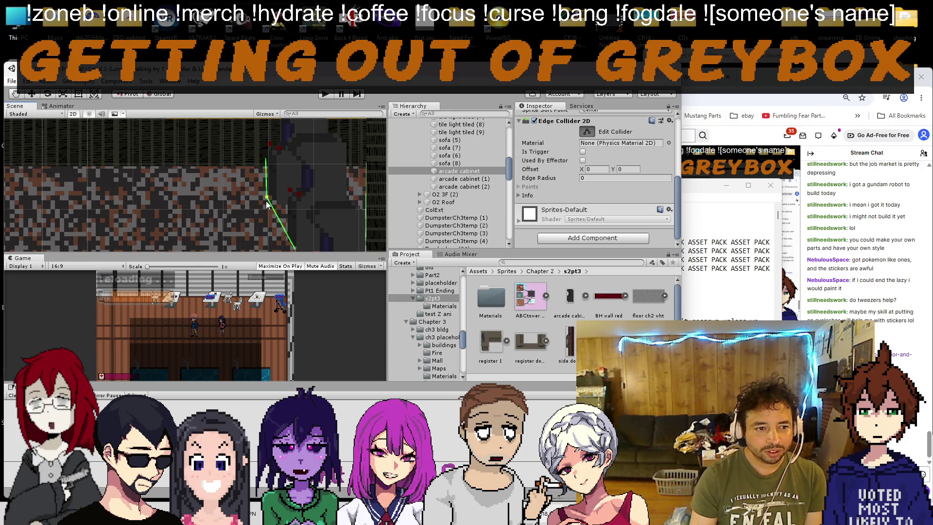
pyautogui.moveTo(264, 200); pyautogui.dragTo(254, 182)
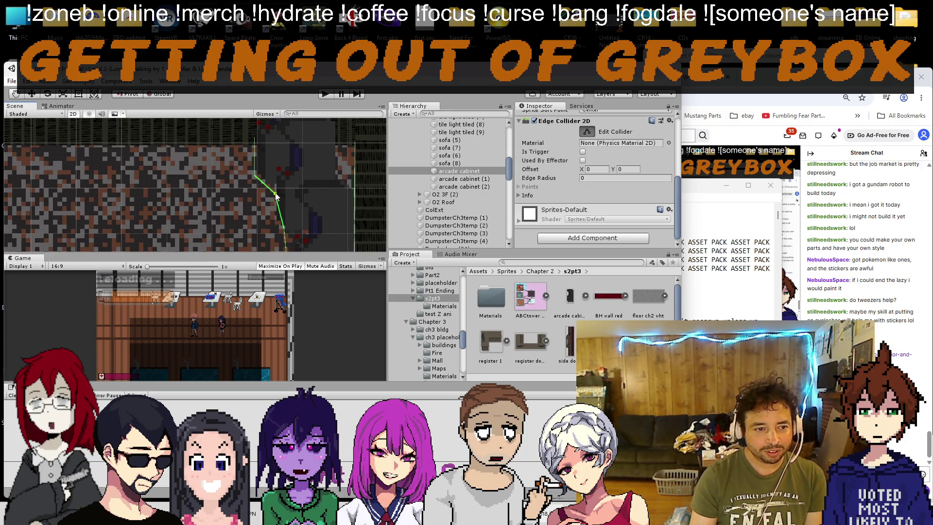
pyautogui.moveTo(274, 223); pyautogui.dragTo(261, 173)
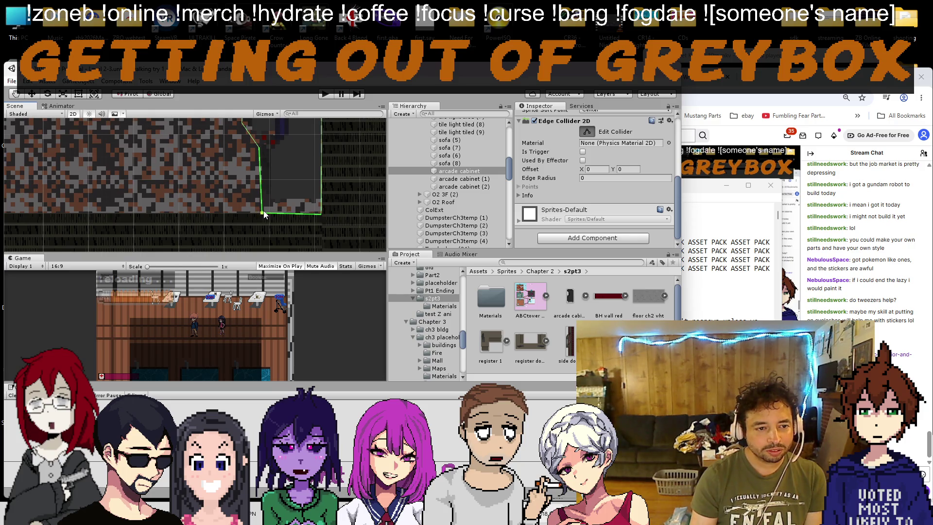
pyautogui.scroll(-5, 274, 176)
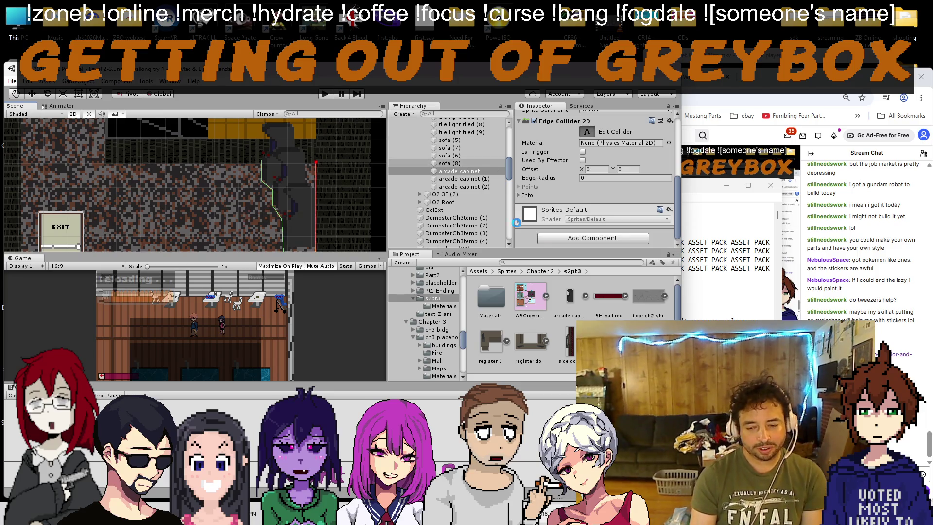
pyautogui.hotkey('alt', 'Tab')
# Step: Switch the YouTube music to the Mega Man 8 Guitar Playthrough (COMPLETE) video
pyautogui.click(535, 77)
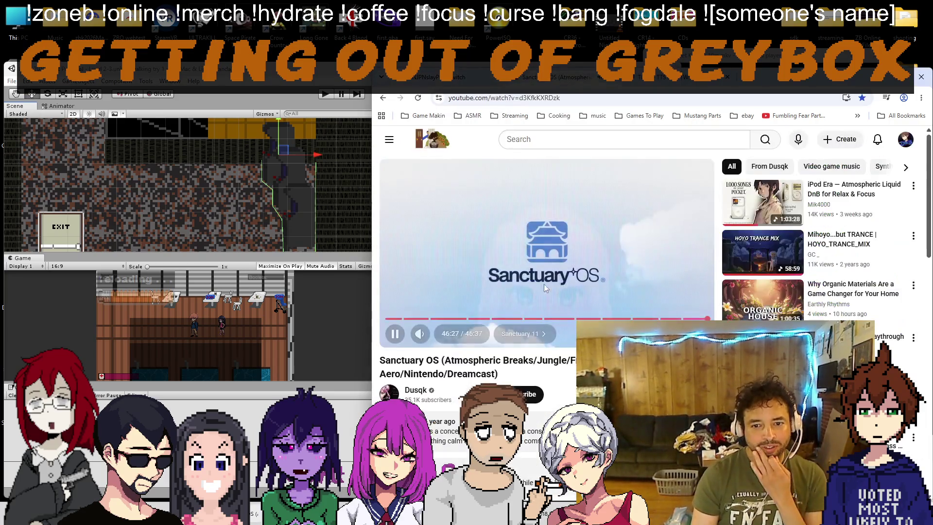
pyautogui.scroll(-2, 574, 199)
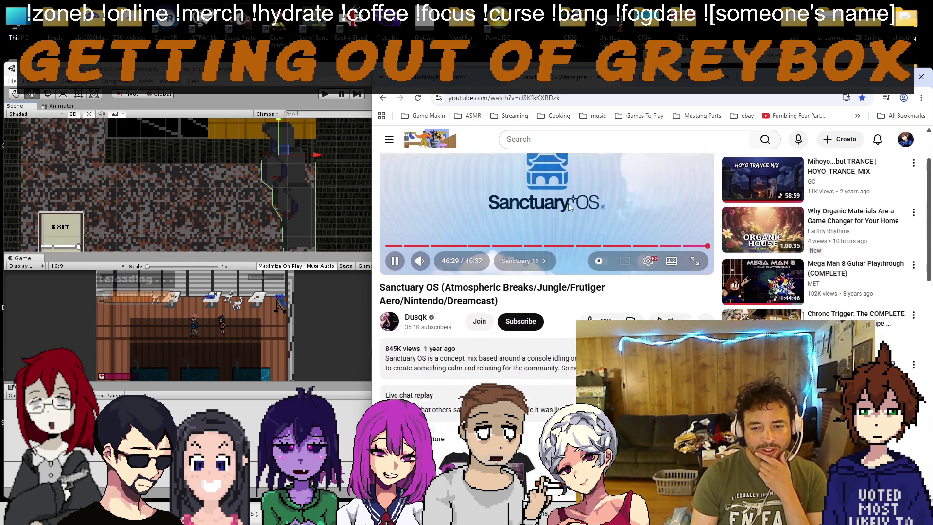
pyautogui.scroll(-2, 569, 207)
pyautogui.scroll(2, 646, 243)
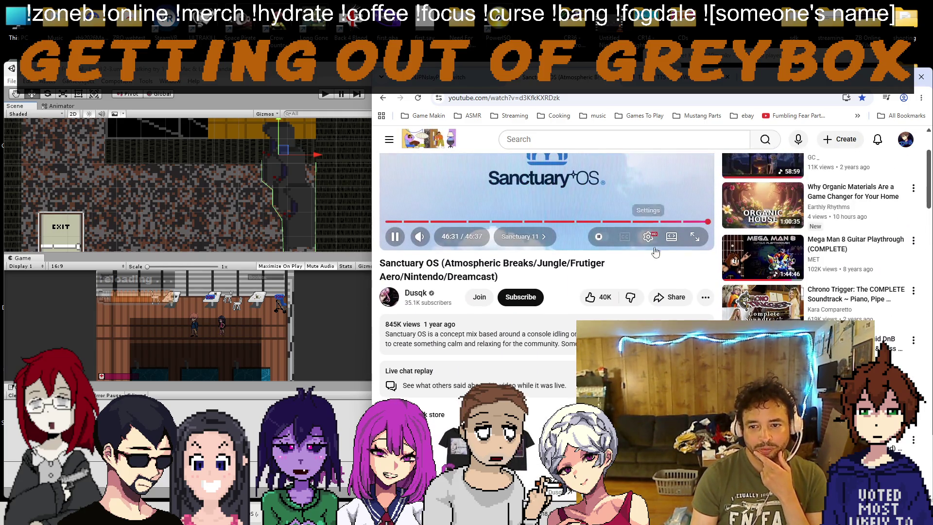
pyautogui.click(748, 255)
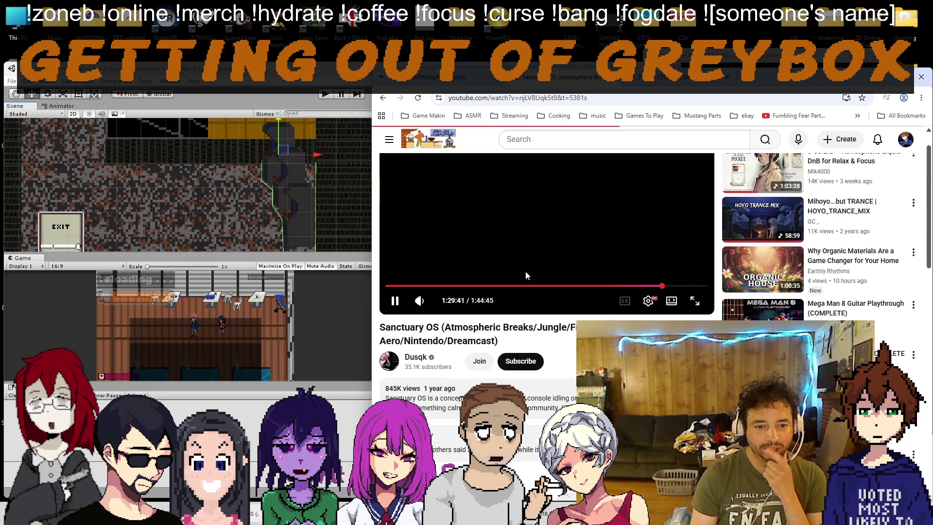
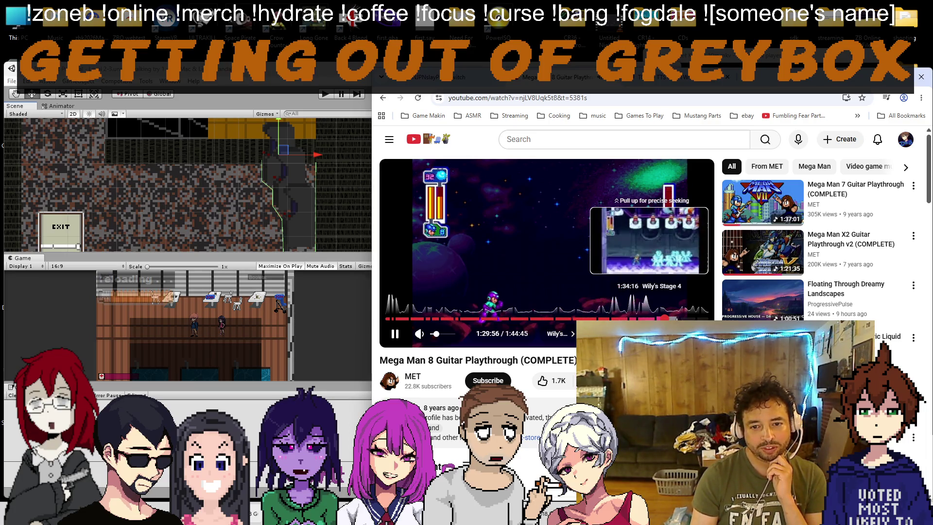
# Step: Switch Chrome to the Twitch stream tab, then return to Unity's arcade cabinet Edge Collider 2D settings
pyautogui.hotkey('ctrl', 'shift', 'Tab')
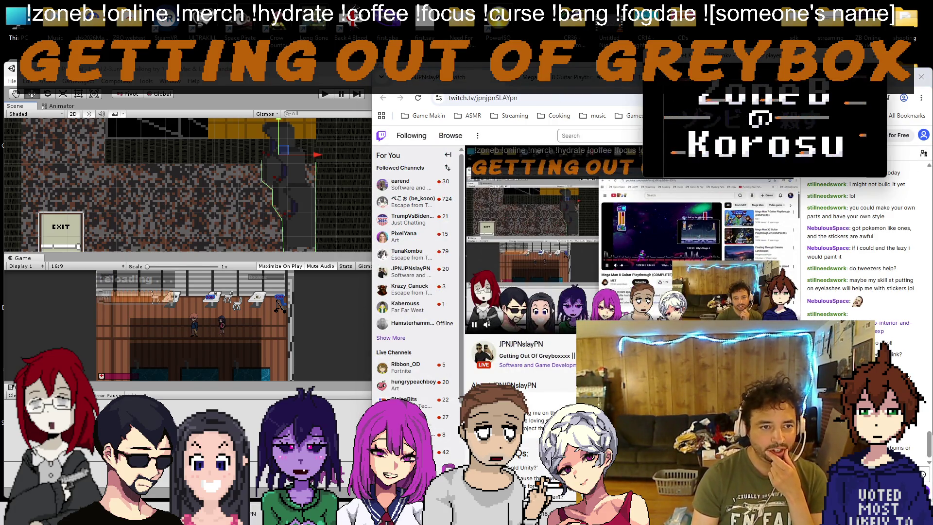
pyautogui.click(316, 78)
pyautogui.scroll(-5, 228, 158)
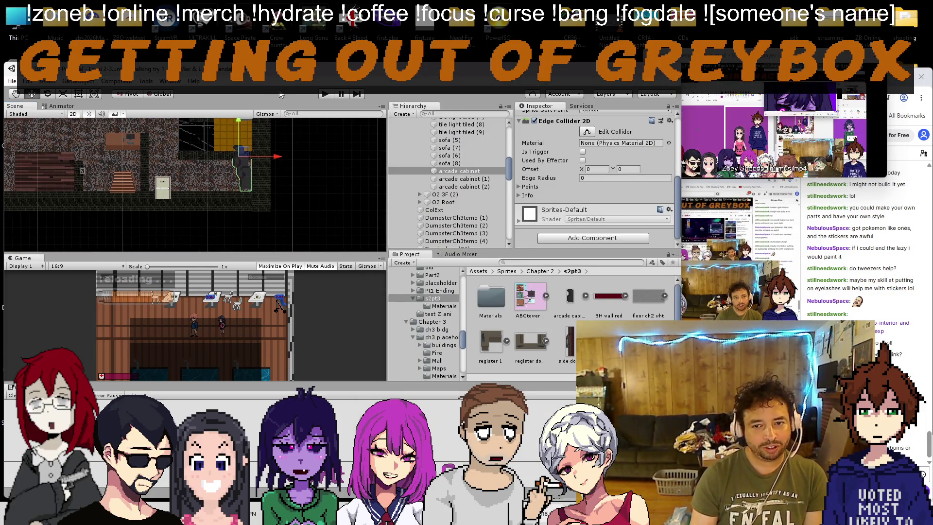
# Step: Recentre the level and uncheck Isautoteleport on the DoorOut door
pyautogui.scroll(-3, 145, 176)
pyautogui.moveTo(145, 176); pyautogui.dragTo(233, 182)
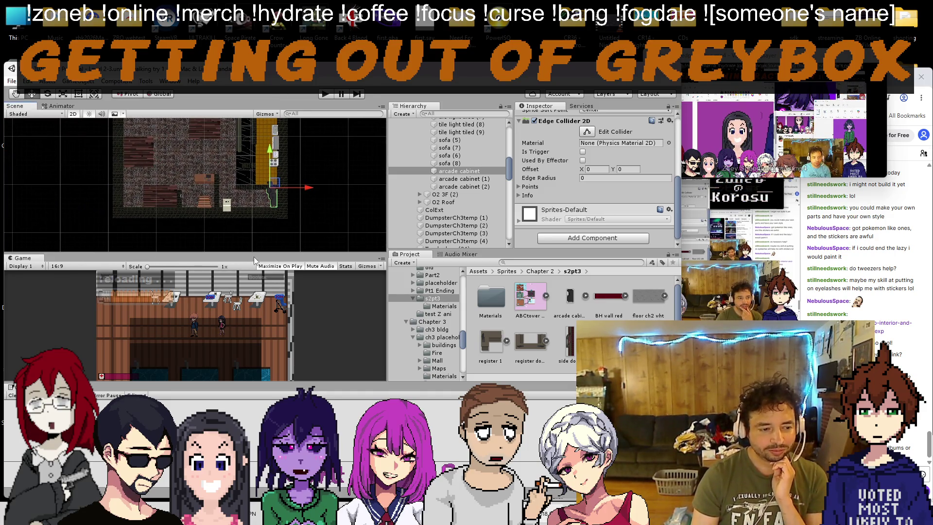
pyautogui.hotkey('alt', 'Tab')
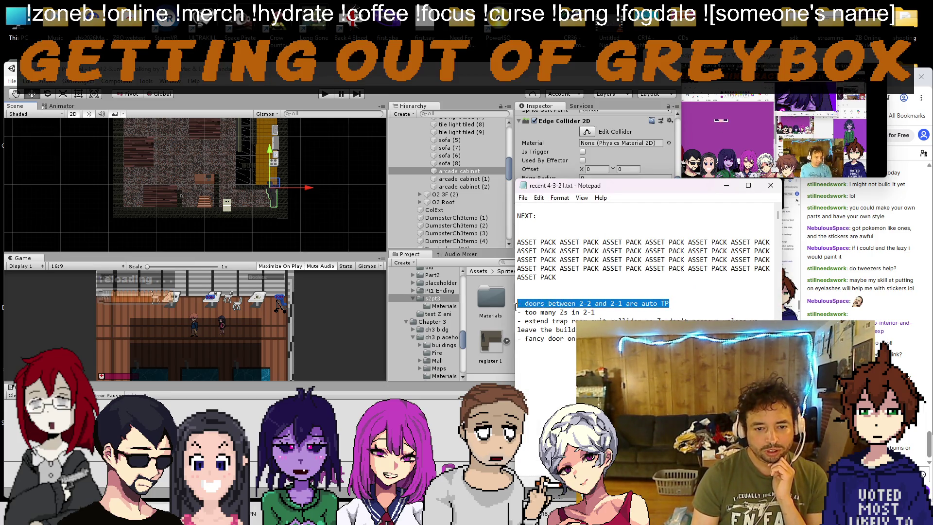
pyautogui.click(679, 301)
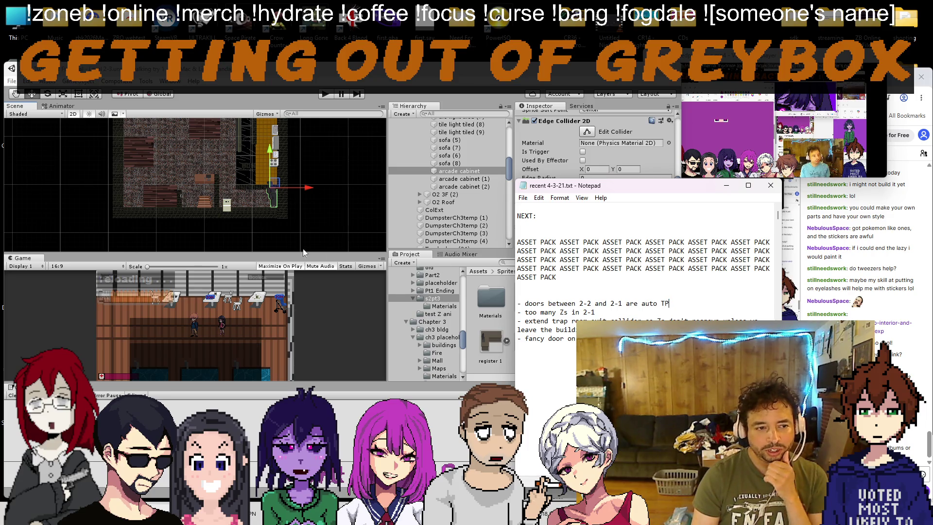
pyautogui.click(229, 206)
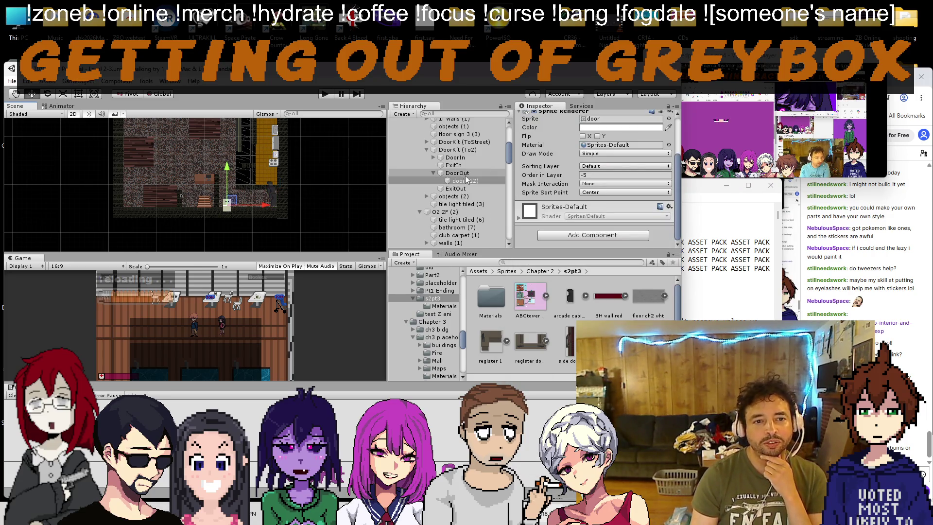
pyautogui.click(468, 173)
pyautogui.scroll(-3, 571, 185)
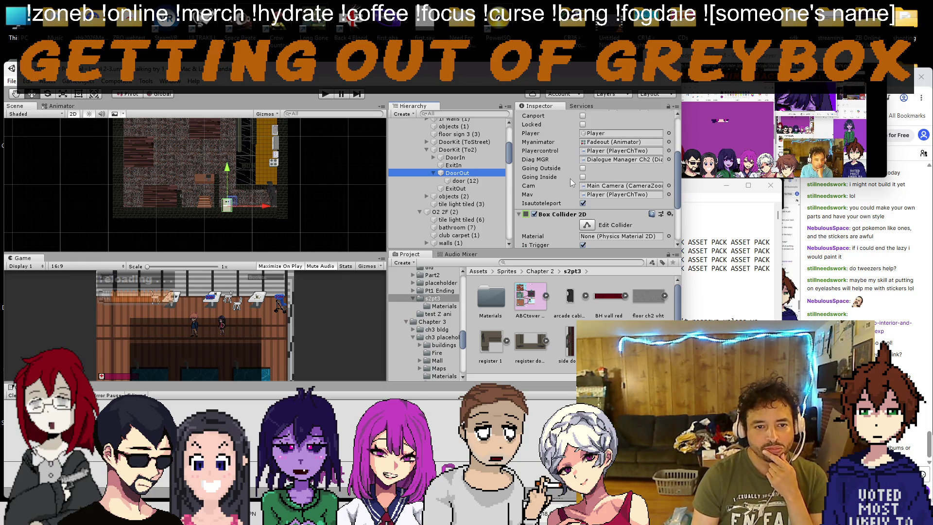
pyautogui.scroll(-1, 576, 196)
pyautogui.click(583, 174)
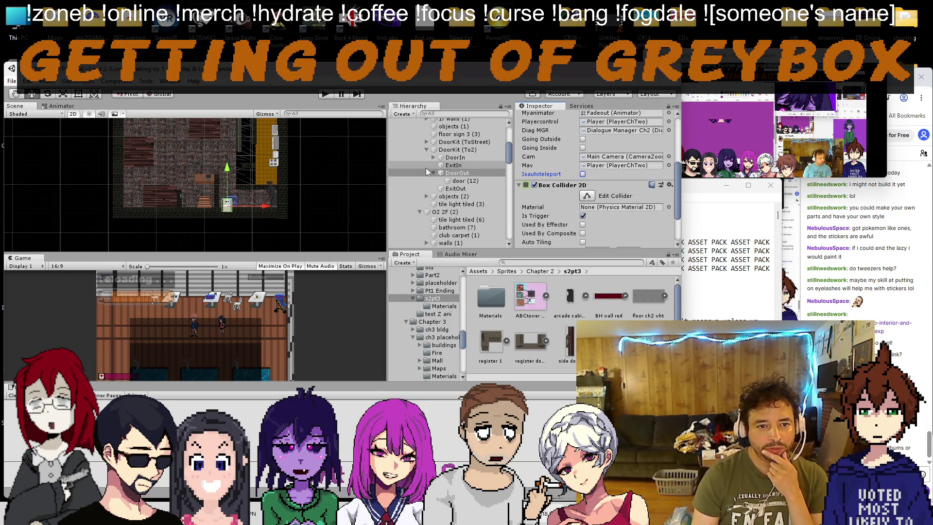
# Step: Uncheck Isautoteleport on the DoorIn door as well
pyautogui.doubleClick(455, 157)
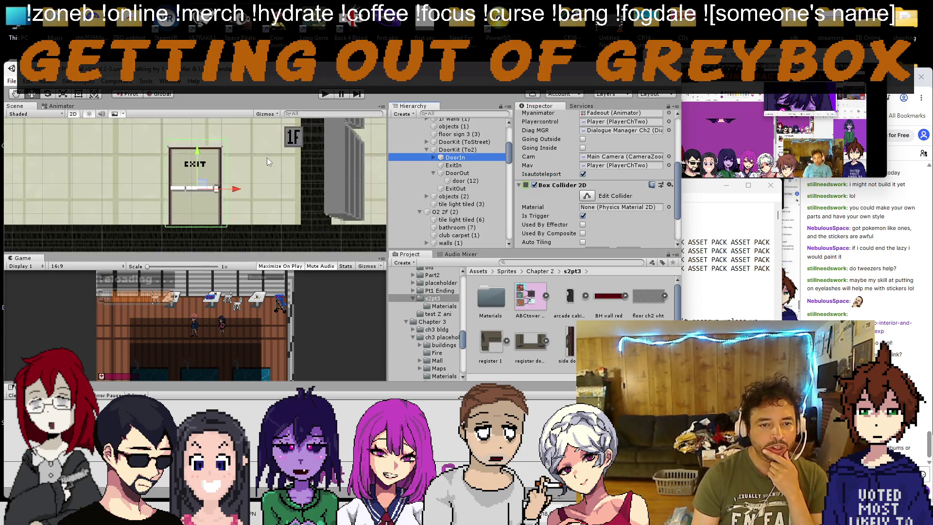
pyautogui.scroll(-3, 268, 157)
pyautogui.scroll(2, 583, 199)
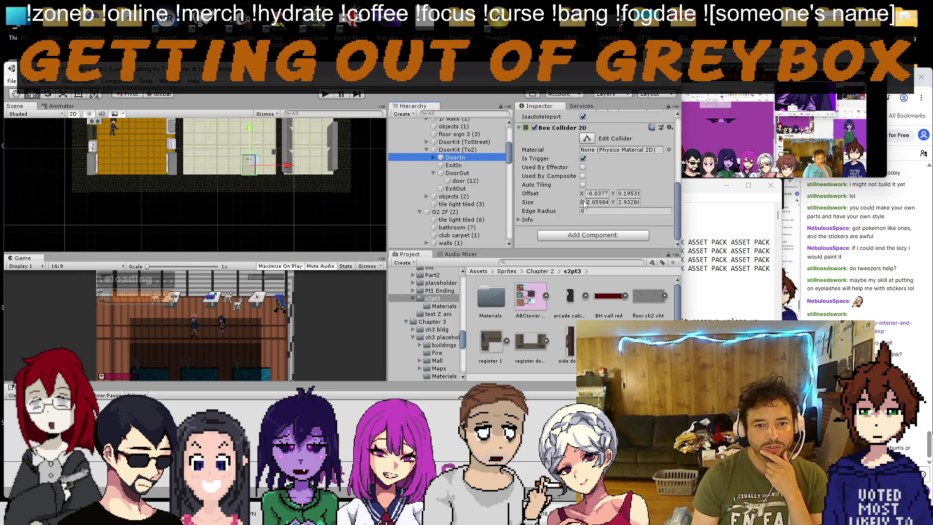
pyautogui.click(583, 204)
# Step: Delete the 'doors between 2-2 and 2-1 are auto TP' line from the Notepad to-do list
pyautogui.click(714, 305)
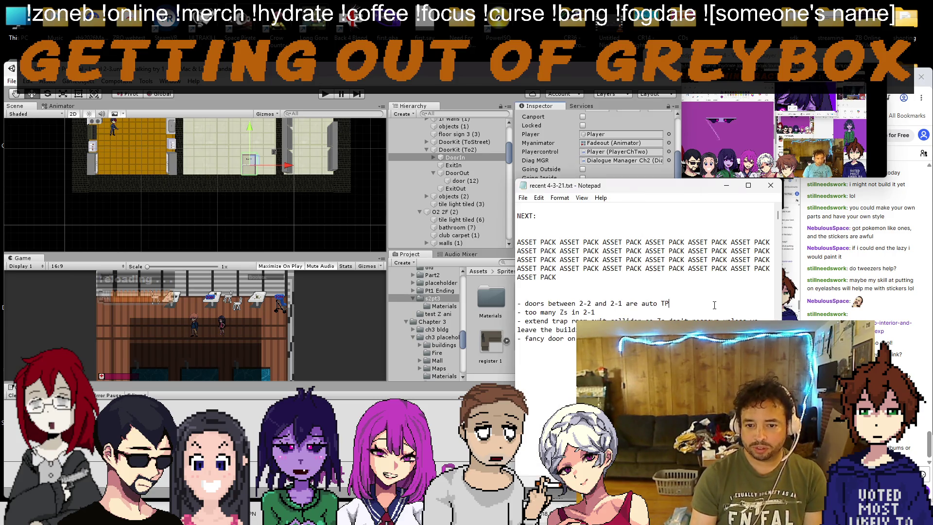
pyautogui.hotkey('shift', 'Home')
pyautogui.press('BackSpace')
pyautogui.press('BackSpace')
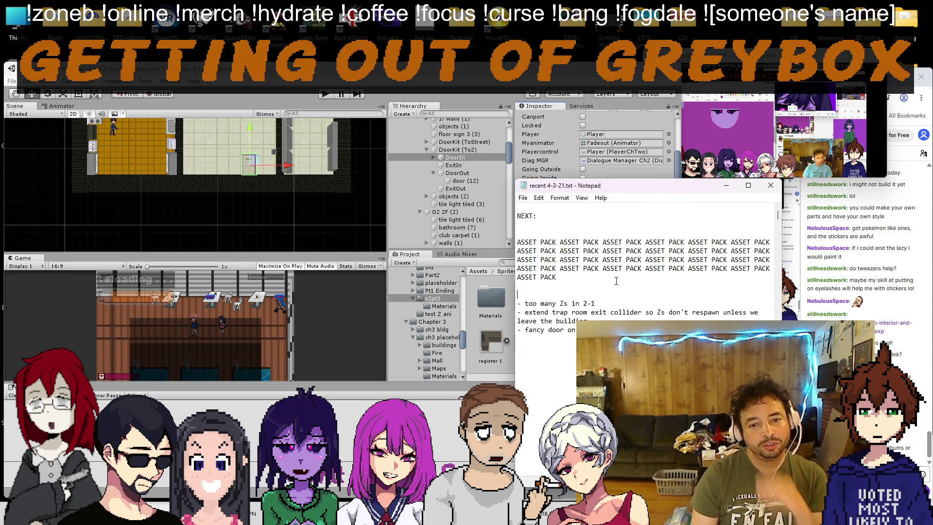
pyautogui.scroll(-3, 171, 175)
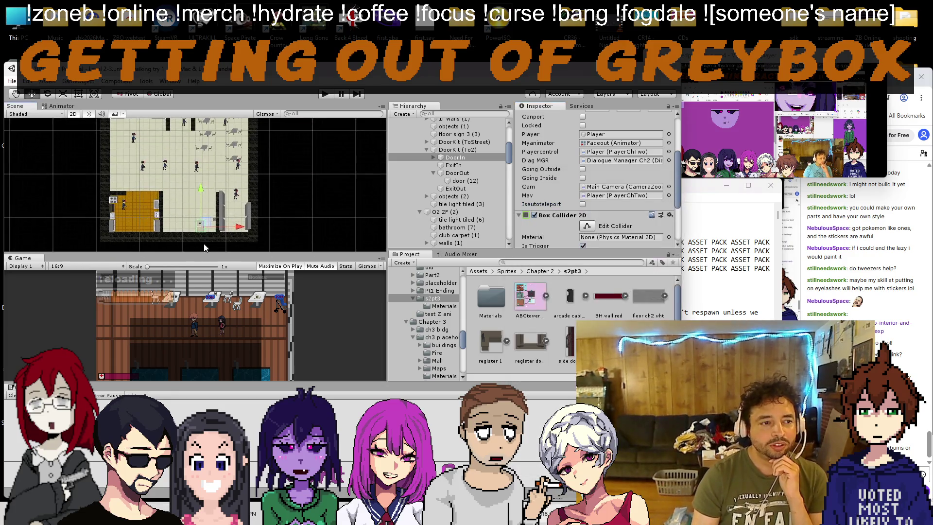
pyautogui.scroll(5, 171, 176)
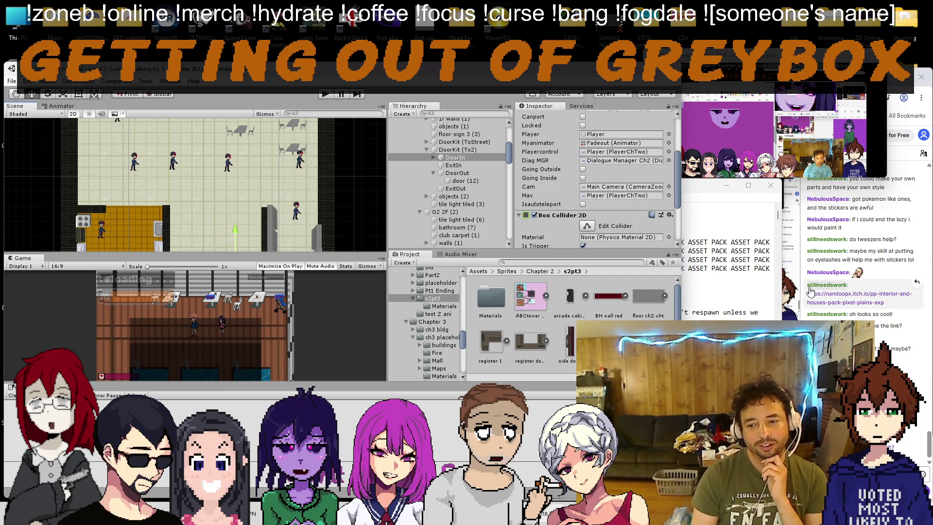
pyautogui.click(719, 122)
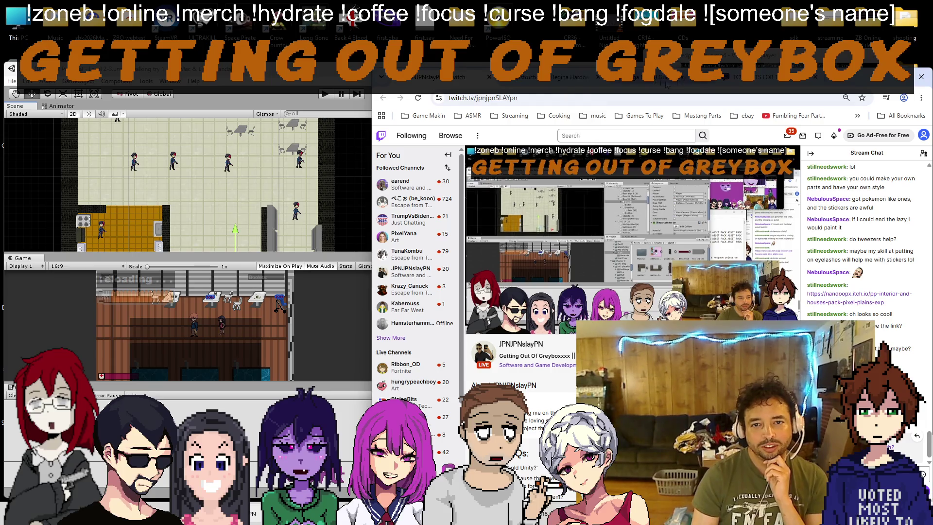
# Step: Play a track from the 'music' bookmark folder in the Instructions video tab
pyautogui.click(564, 77)
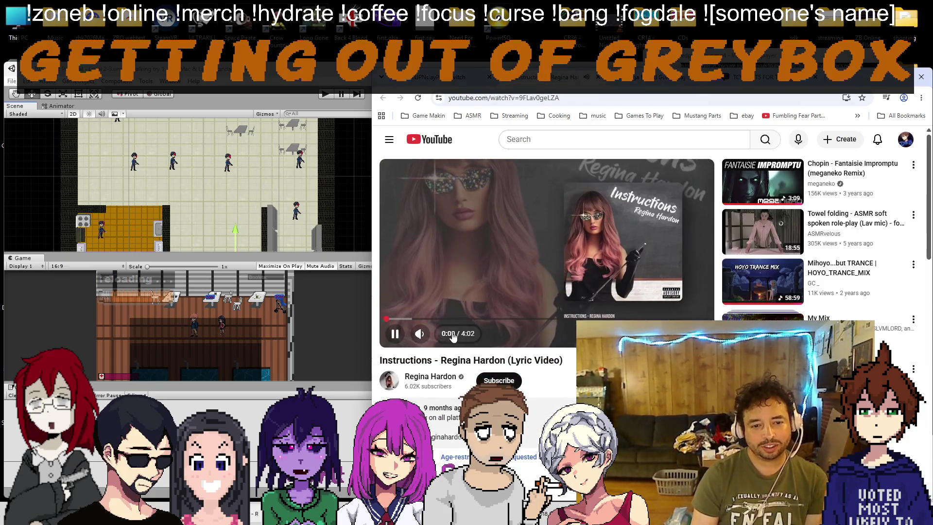
pyautogui.moveTo(433, 343)
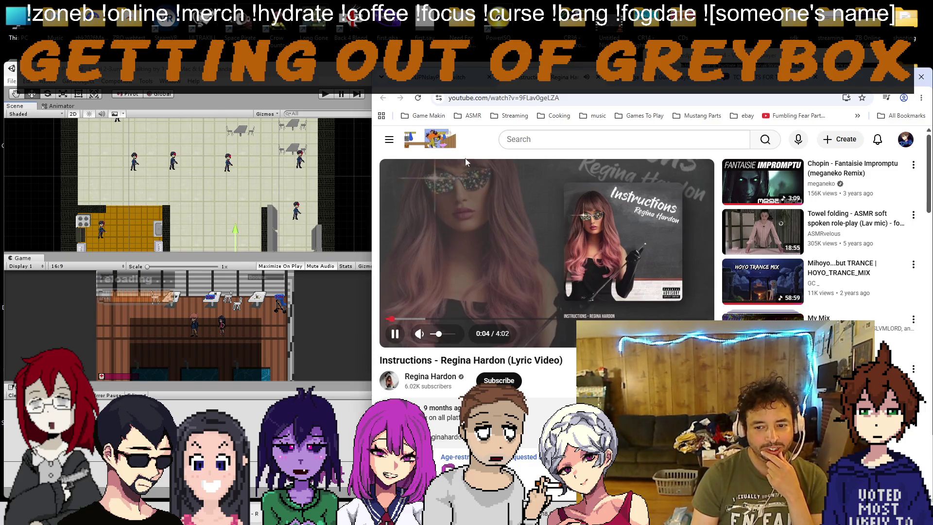
pyautogui.click(603, 117)
pyautogui.scroll(-5, 640, 278)
pyautogui.scroll(-1, 641, 279)
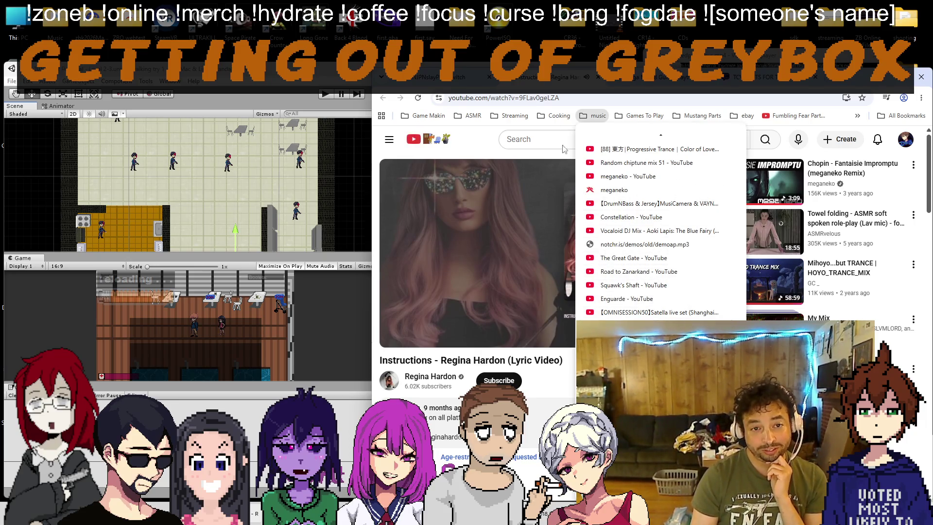
pyautogui.moveTo(555, 116)
pyautogui.moveTo(595, 116)
pyautogui.scroll(-2, 624, 291)
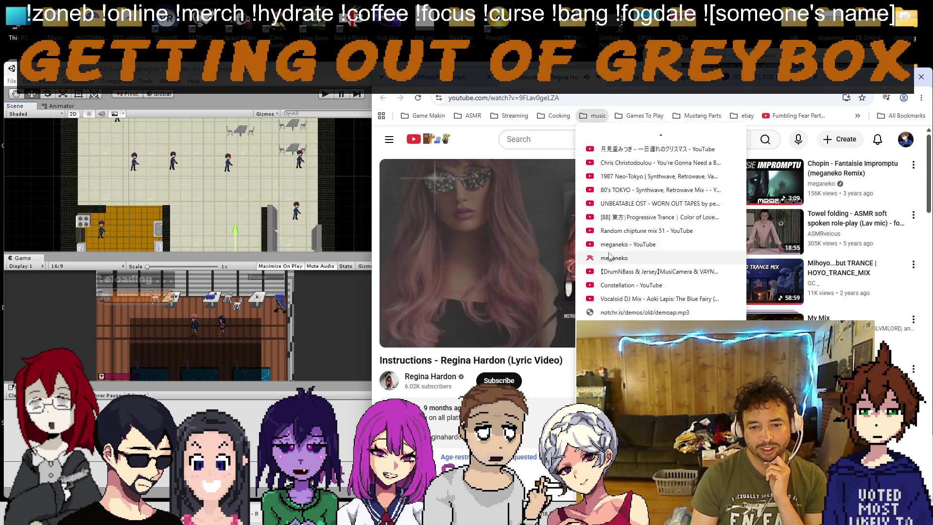
pyautogui.click(625, 312)
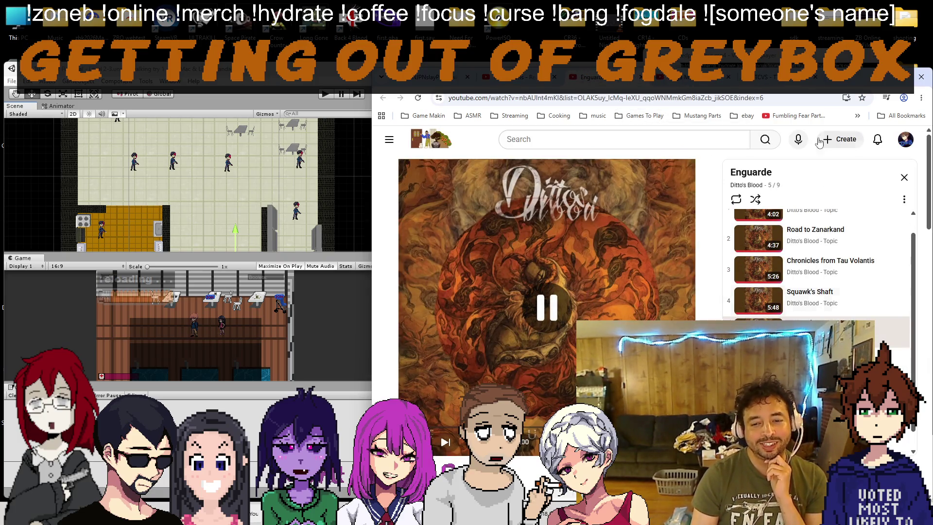
# Step: Go back to the Instructions video, then return to the Unity editor
pyautogui.hotkey('alt', 'Left')
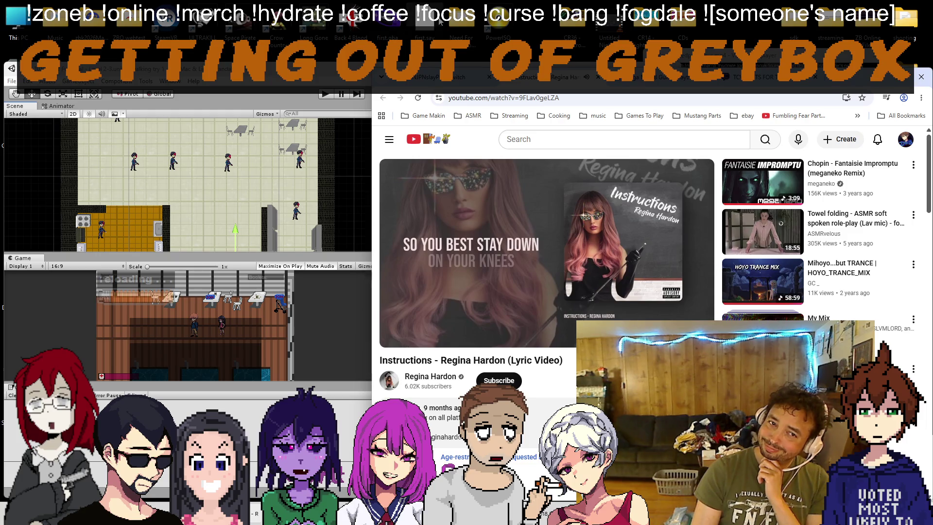
pyautogui.hotkey('ctrl', 'shift', 'Tab')
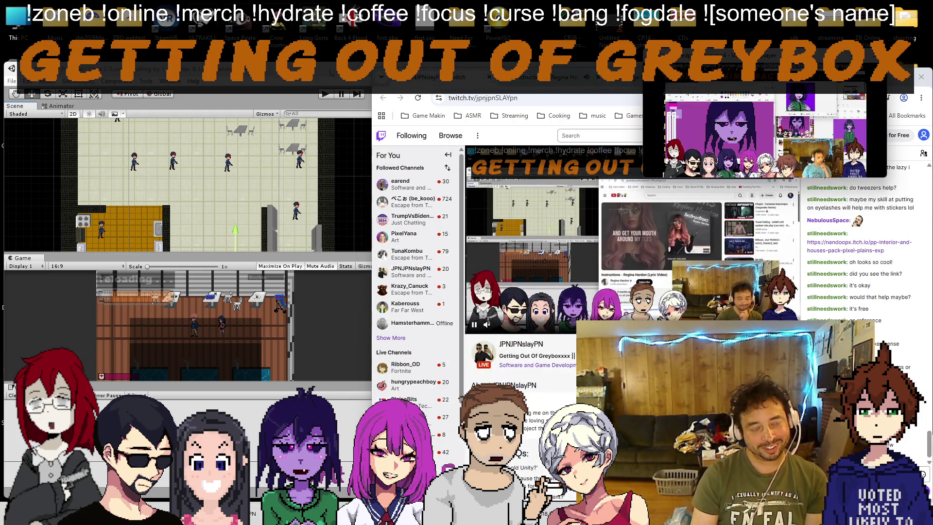
pyautogui.click(261, 145)
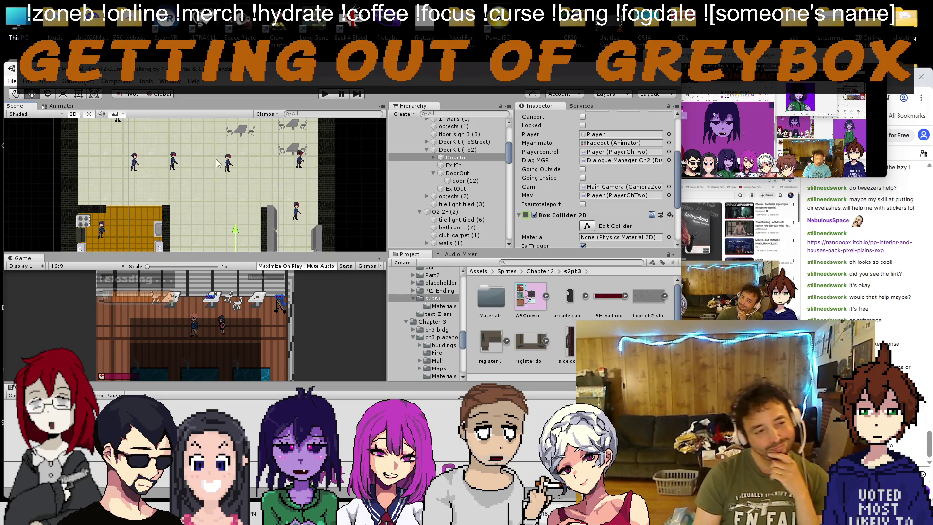
pyautogui.scroll(-1, 226, 193)
pyautogui.scroll(-1, 192, 182)
pyautogui.scroll(2, 193, 196)
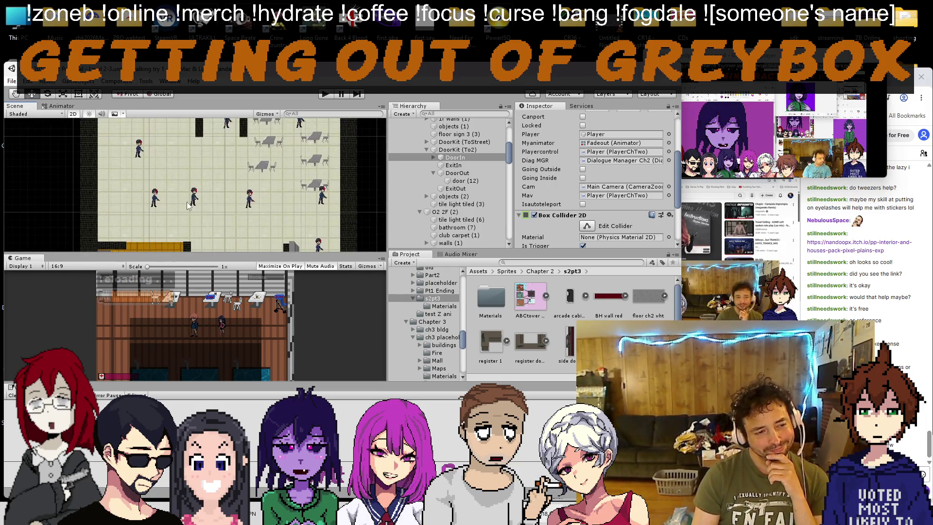
pyautogui.click(194, 197)
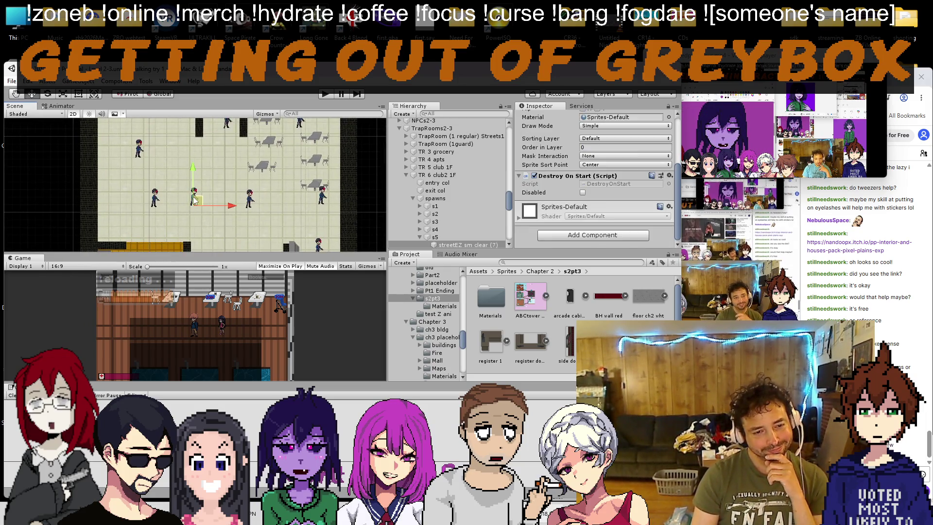
pyautogui.click(456, 237)
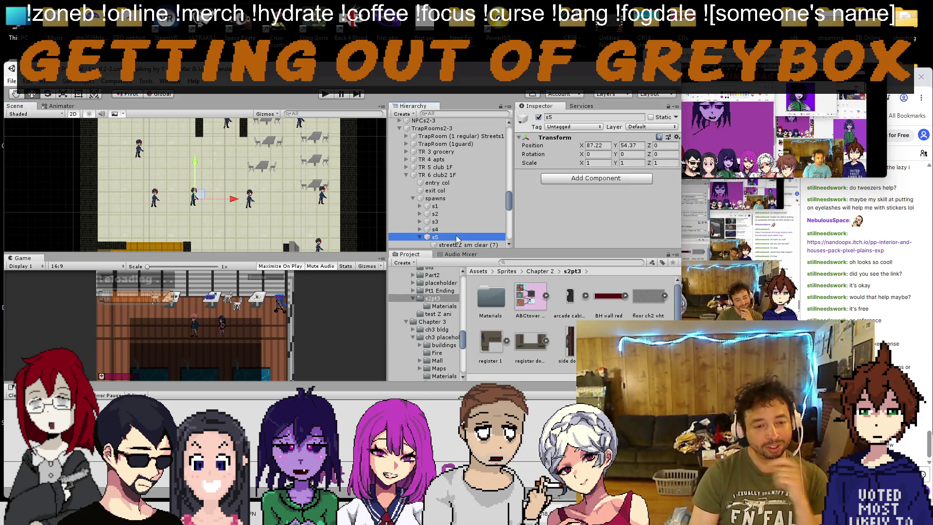
pyautogui.scroll(-4, 438, 204)
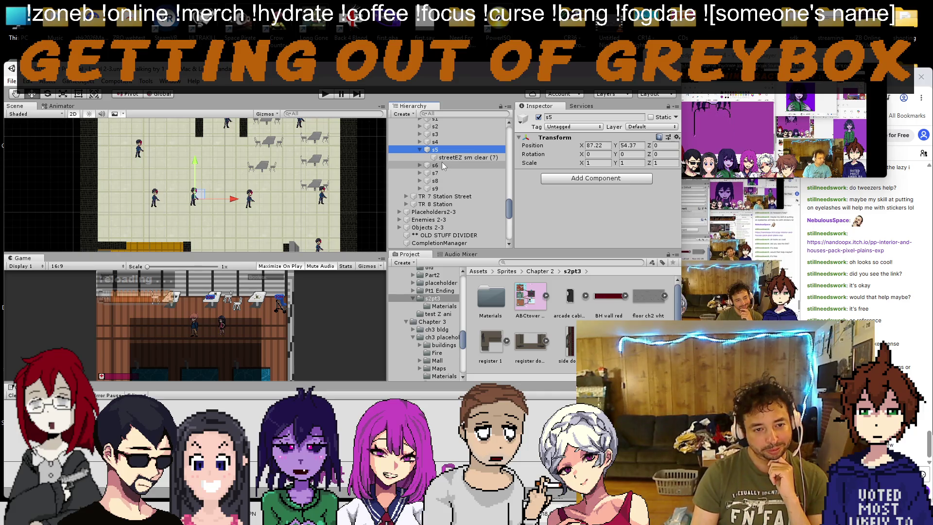
pyautogui.click(421, 149)
pyautogui.scroll(-3, 265, 184)
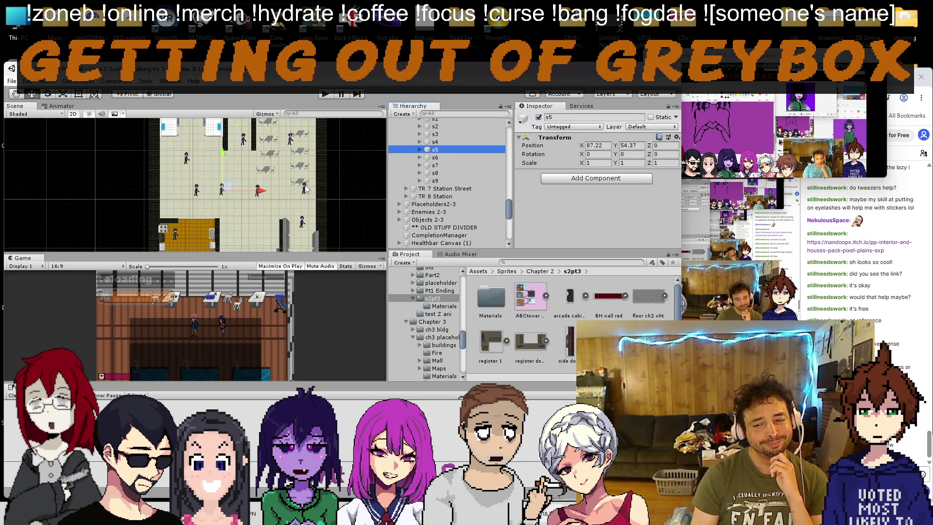
pyautogui.scroll(3, 435, 175)
pyautogui.click(435, 170)
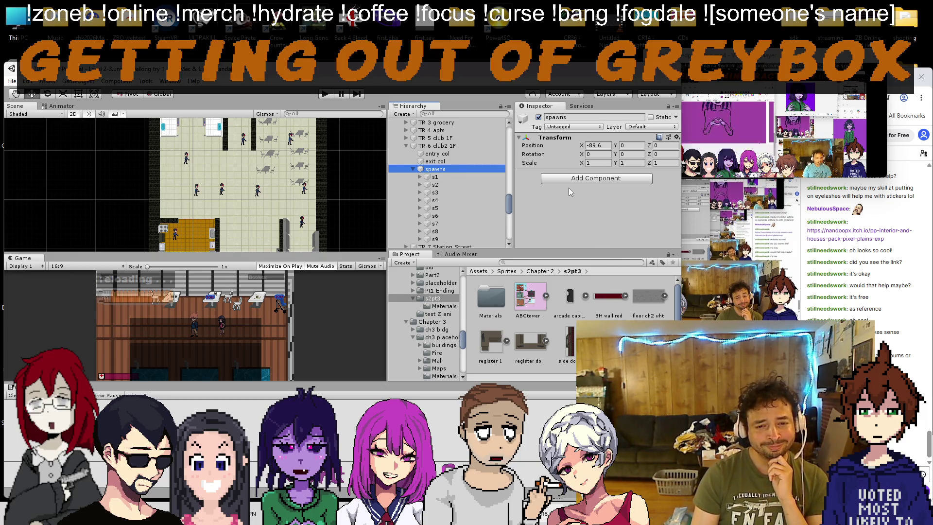
pyautogui.click(437, 146)
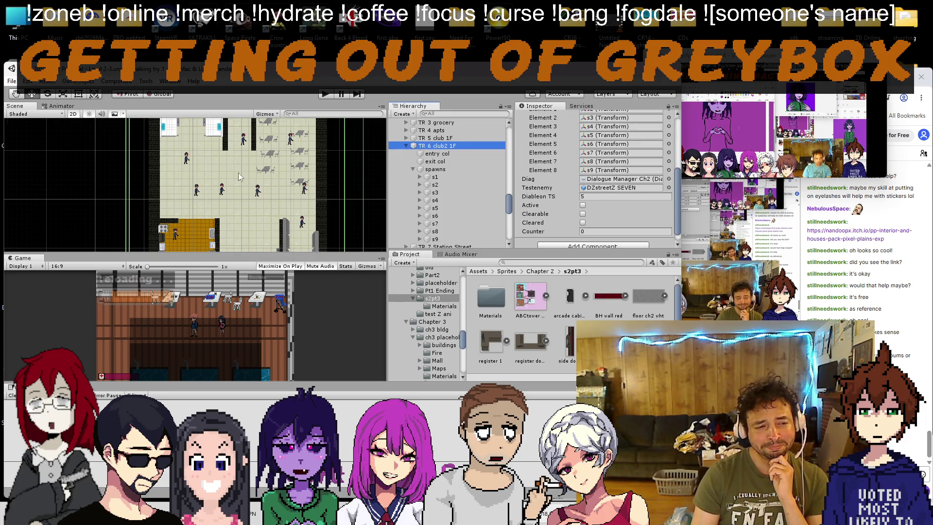
pyautogui.scroll(-2, 288, 172)
pyautogui.scroll(-1, 289, 173)
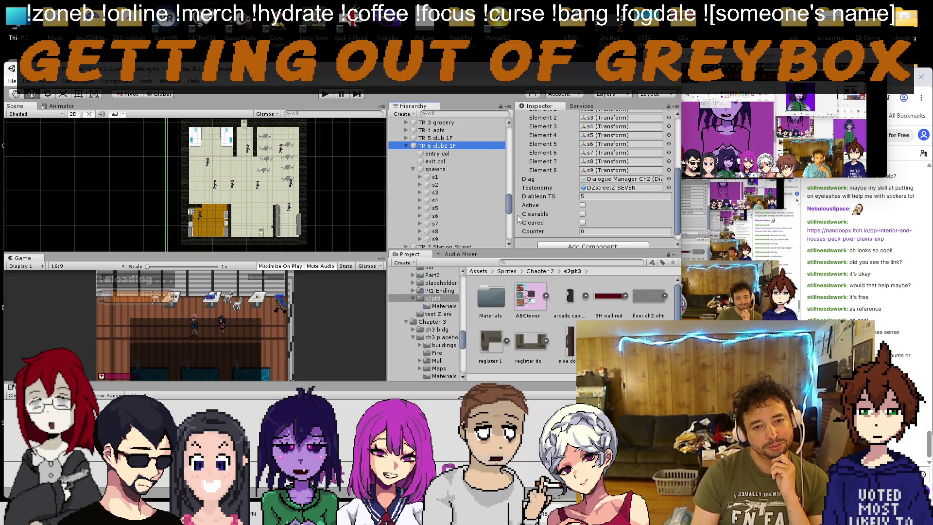
pyautogui.scroll(3, 565, 183)
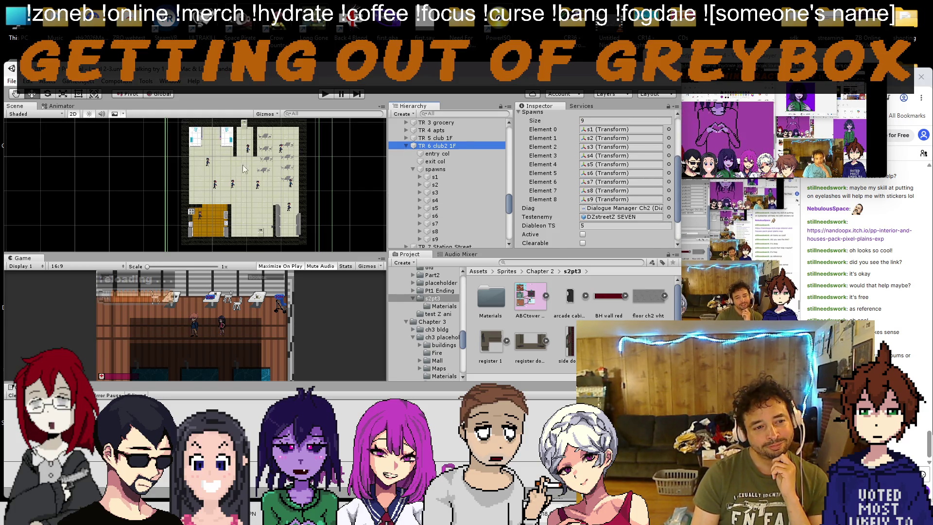
# Step: Set TR 6 club2 1F's Spawns size to 6 and delete spawn points s7–s9
pyautogui.click(583, 120)
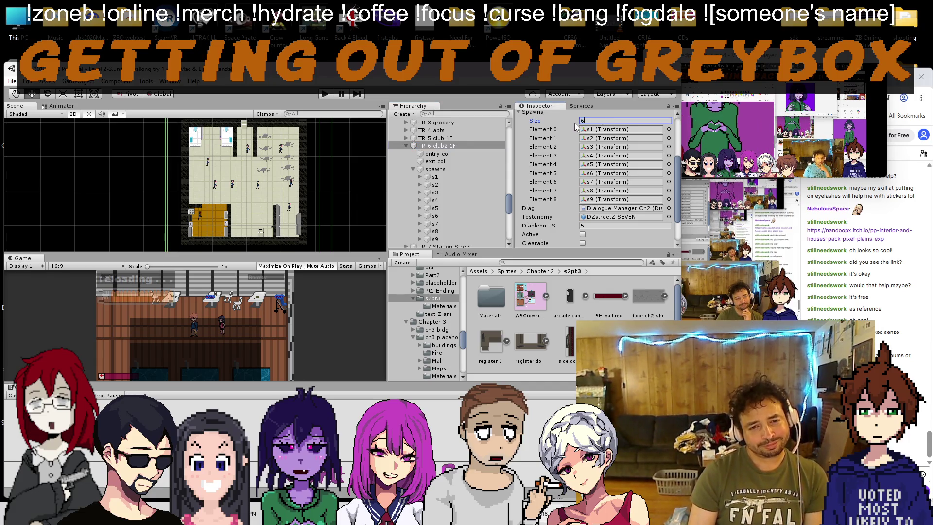
pyautogui.press('Return')
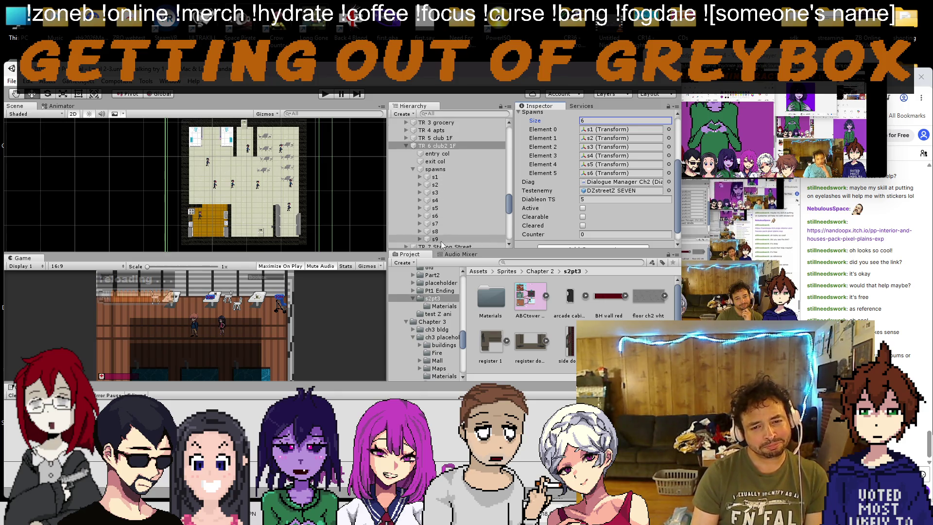
pyautogui.click(442, 233)
pyautogui.keyDown('shift'); pyautogui.click(442, 224); pyautogui.keyUp('shift')
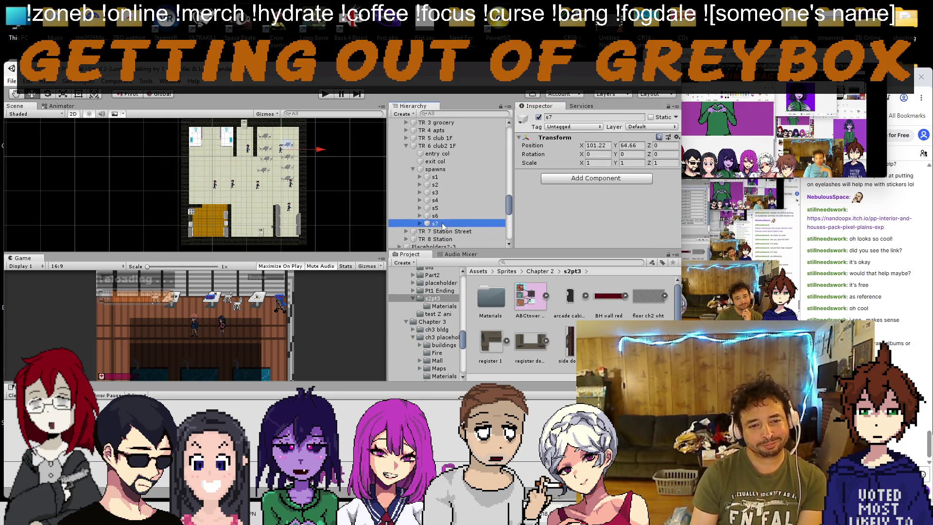
pyautogui.press('Delete')
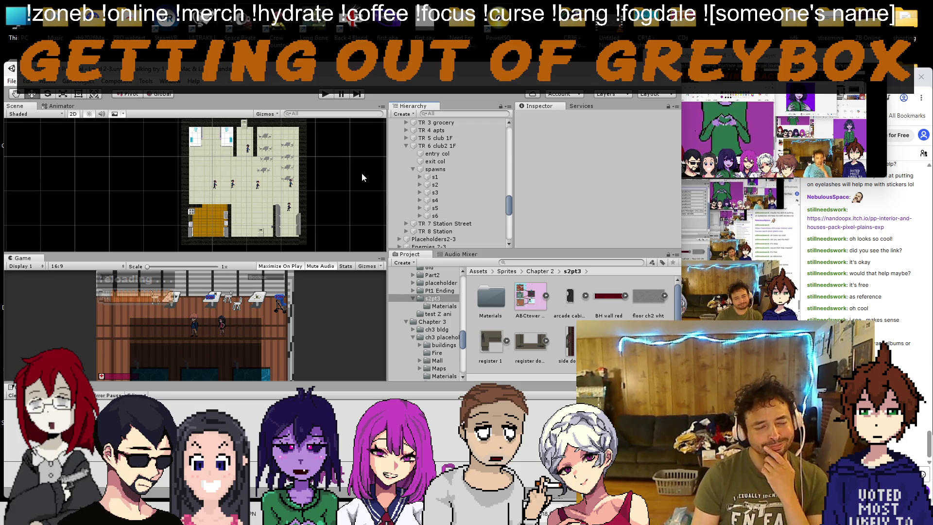
# Step: Move spawn points s2, s4 and s3 to new positions in the room
pyautogui.click(449, 178)
pyautogui.click(449, 184)
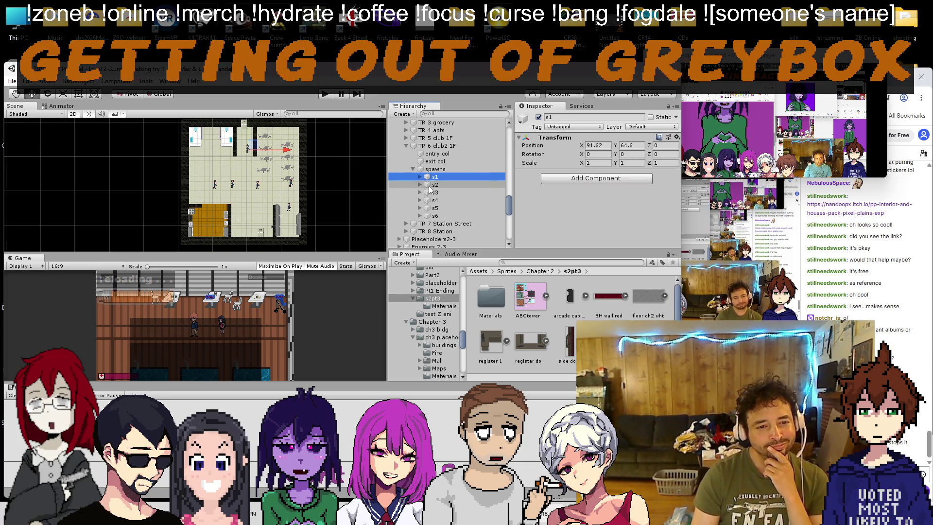
pyautogui.moveTo(270, 183); pyautogui.dragTo(282, 174)
pyautogui.click(435, 200)
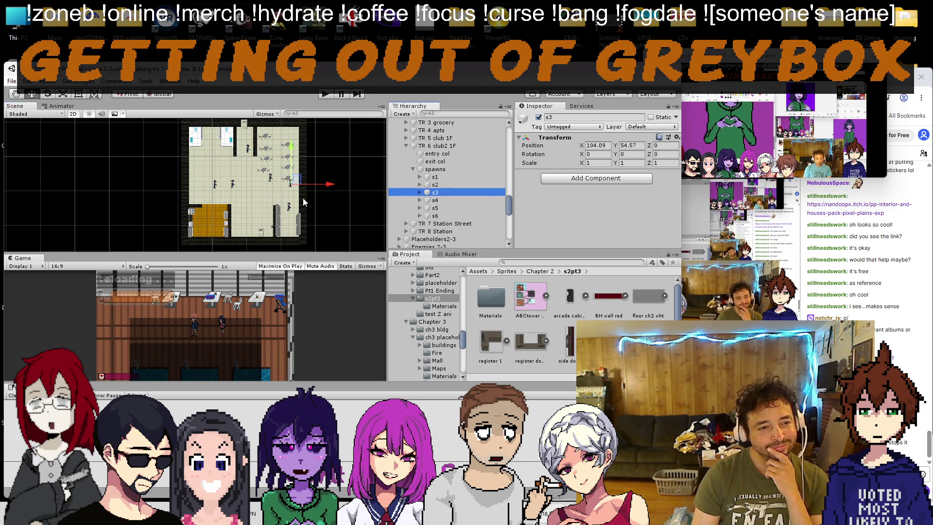
pyautogui.moveTo(293, 183)
pyautogui.mouseDown()
pyautogui.moveTo(214, 180)
pyautogui.moveTo(242, 186)
pyautogui.moveTo(234, 168)
pyautogui.mouseUp()
pyautogui.click(435, 207)
pyautogui.click(435, 216)
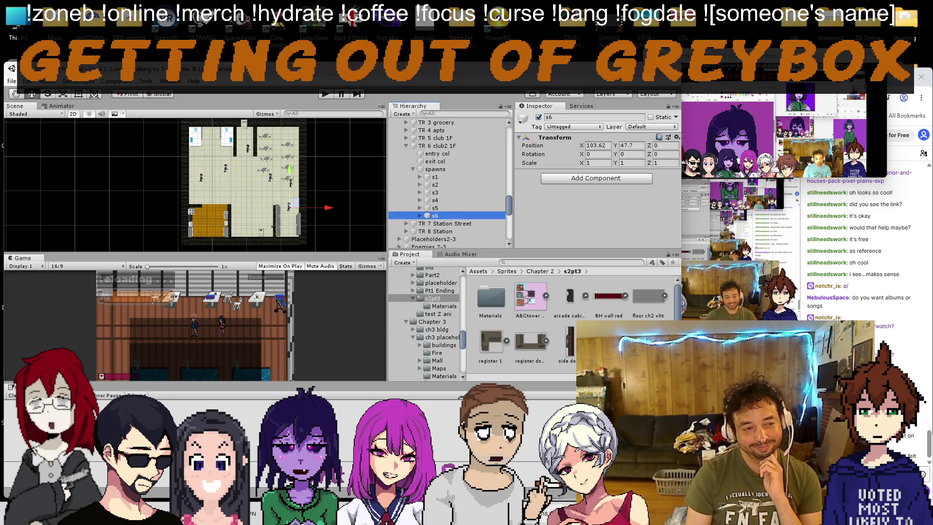
pyautogui.scroll(2, 272, 182)
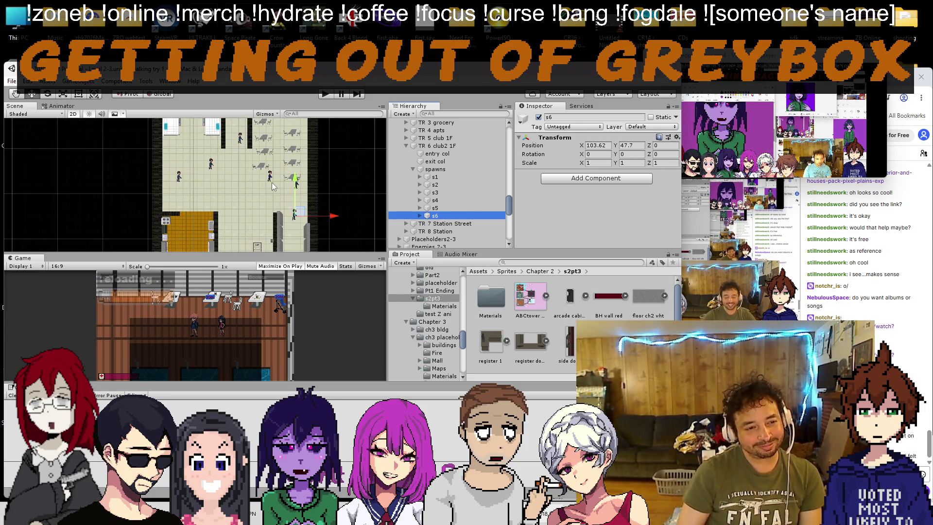
pyautogui.press('Up')
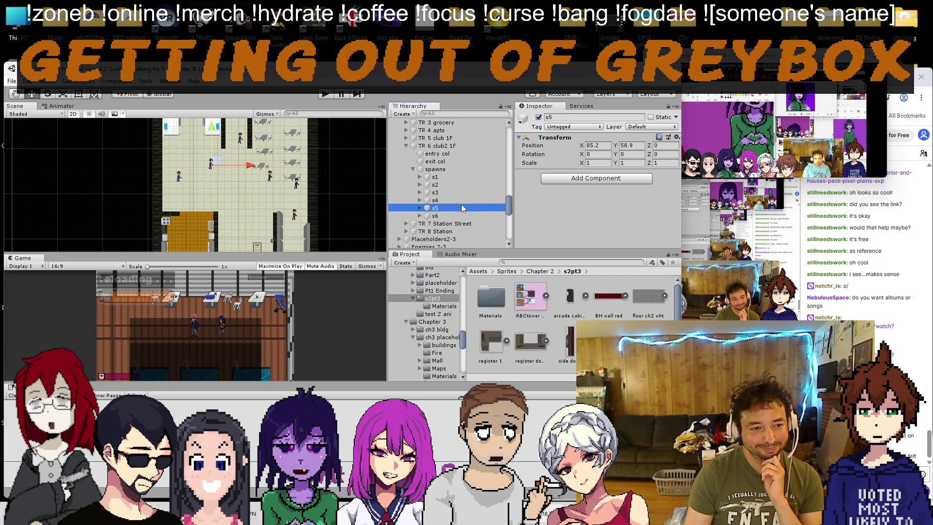
pyautogui.click(457, 200)
pyautogui.click(460, 193)
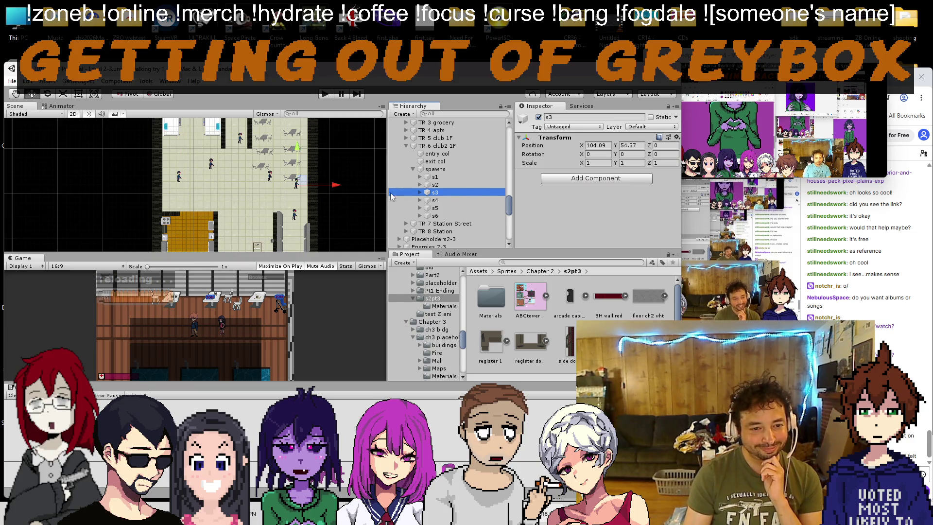
pyautogui.moveTo(300, 183)
pyautogui.mouseDown()
pyautogui.moveTo(219, 194)
pyautogui.moveTo(198, 219)
pyautogui.mouseUp()
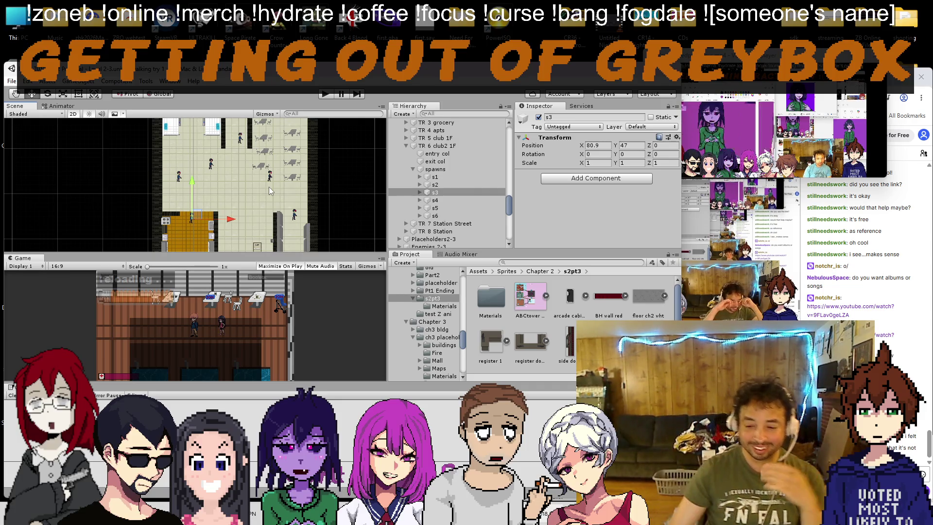
# Step: Check the Twitch stream, then bring up the Notepad to-do list at the 'too many Zs' note
pyautogui.scroll(-3, 269, 188)
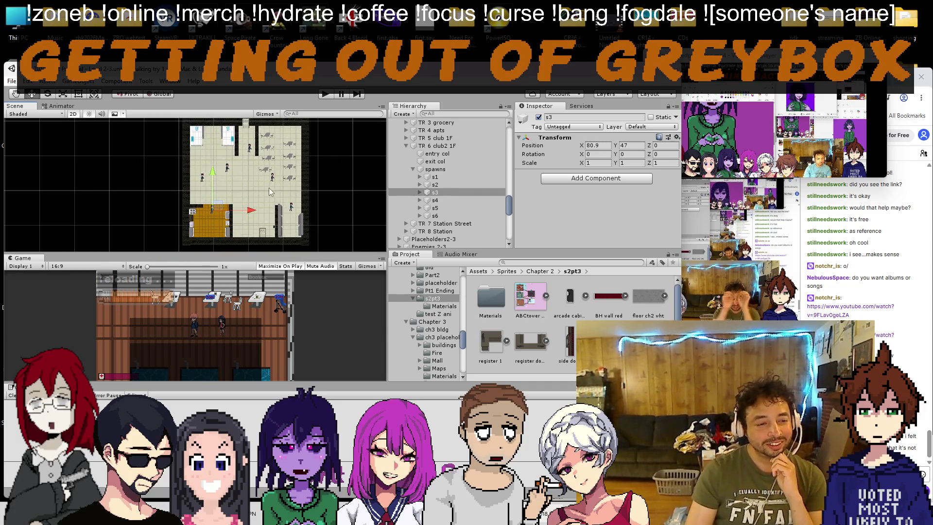
pyautogui.click(850, 311)
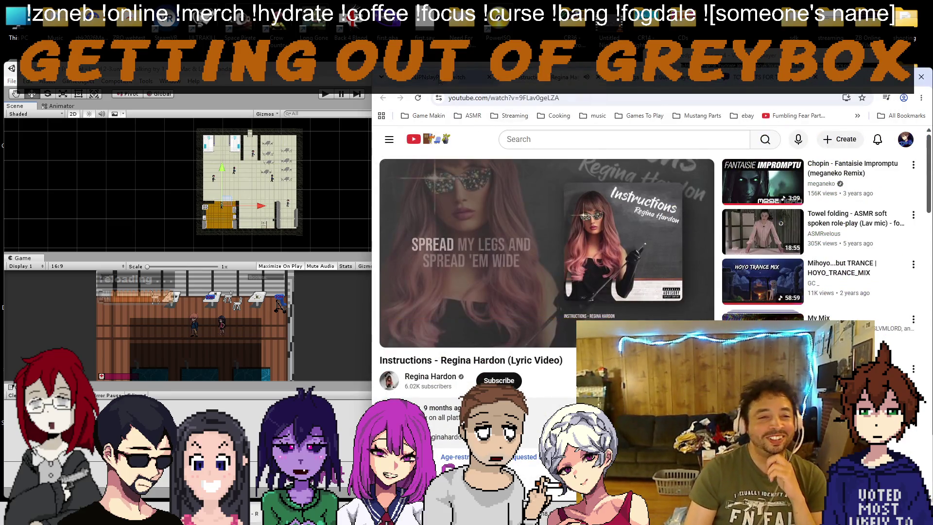
pyautogui.click(452, 77)
pyautogui.hotkey('alt', 'Tab')
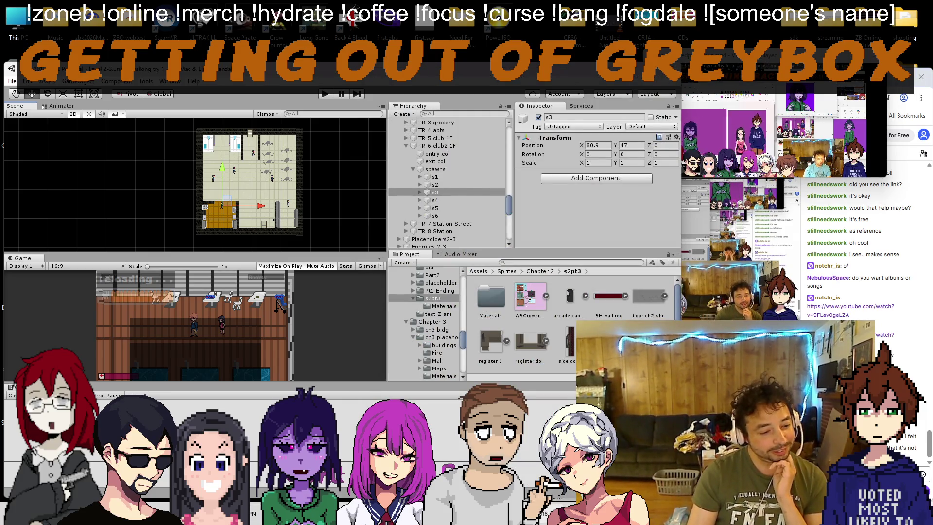
pyautogui.hotkey('alt', 'Tab')
pyautogui.click(643, 305)
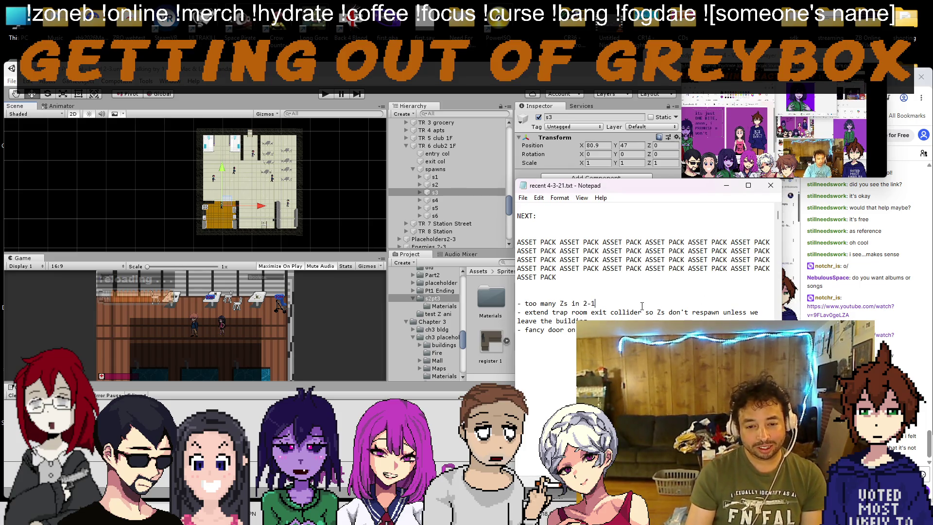
# Step: Delete the 'too many Zs in 2-1' note and frame club2's exit col collider
pyautogui.hotkey('shift', 'Home')
pyautogui.press('BackSpace')
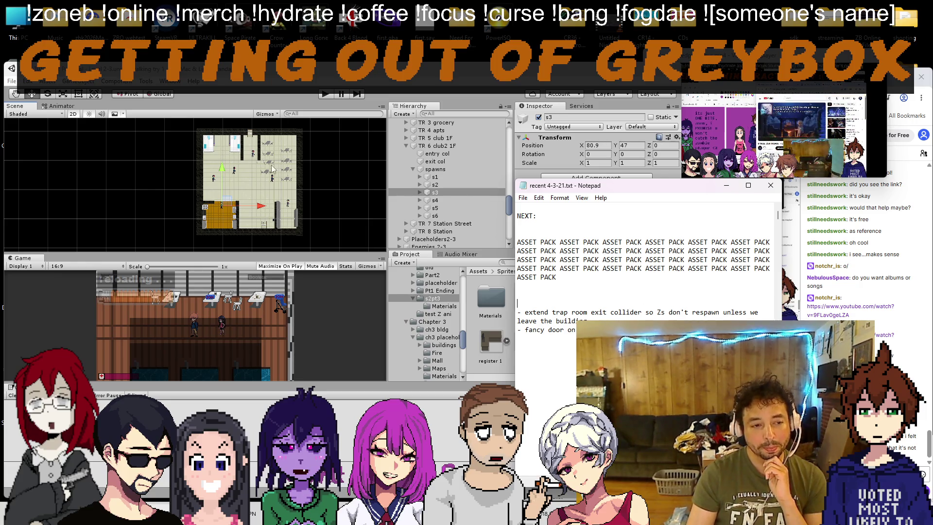
pyautogui.doubleClick(436, 169)
pyautogui.doubleClick(435, 162)
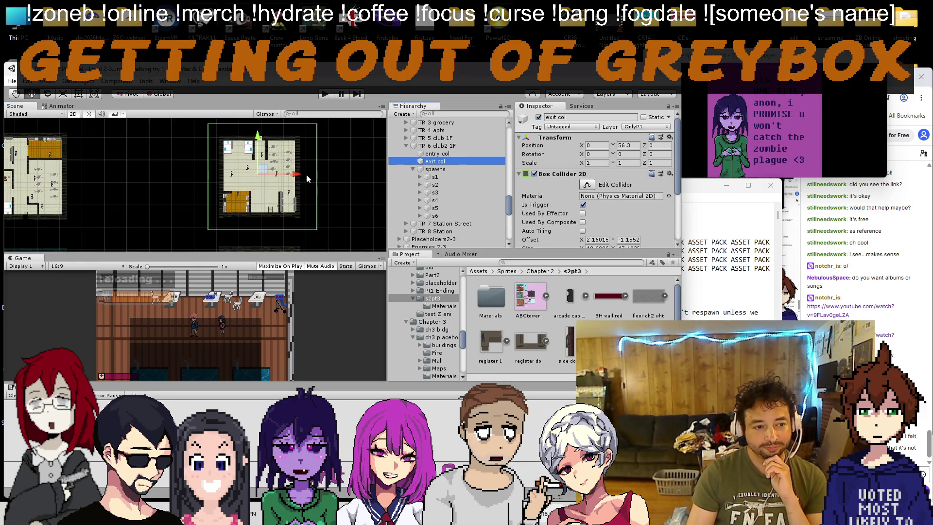
pyautogui.click(272, 105)
pyautogui.press('f')
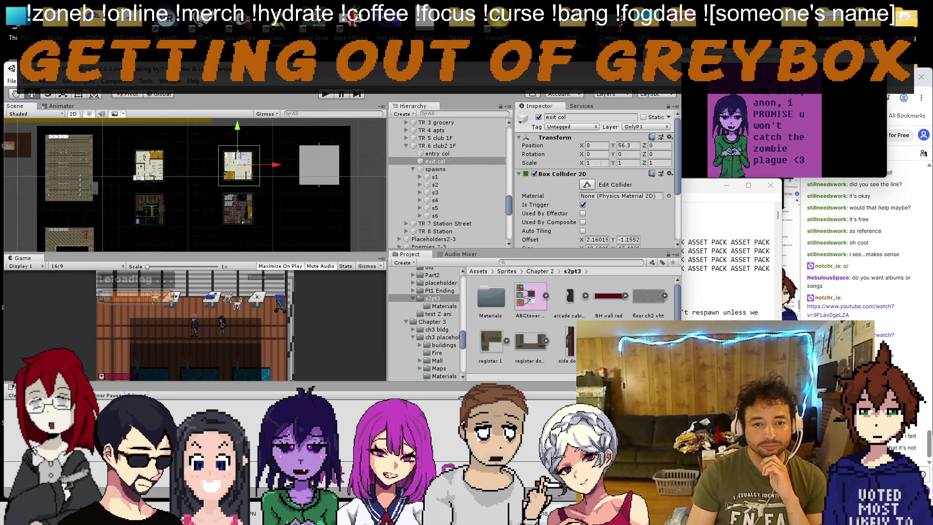
# Step: Stretch exit col's bottom edge downward, comparing it with TR 5's exit collider
pyautogui.scroll(-3, 235, 171)
pyautogui.moveTo(235, 171); pyautogui.dragTo(235, 255)
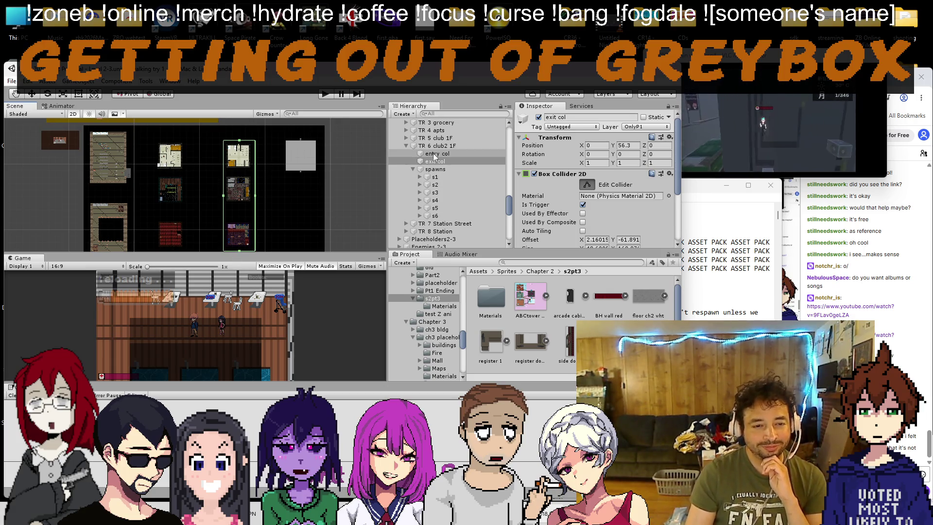
pyautogui.click(406, 138)
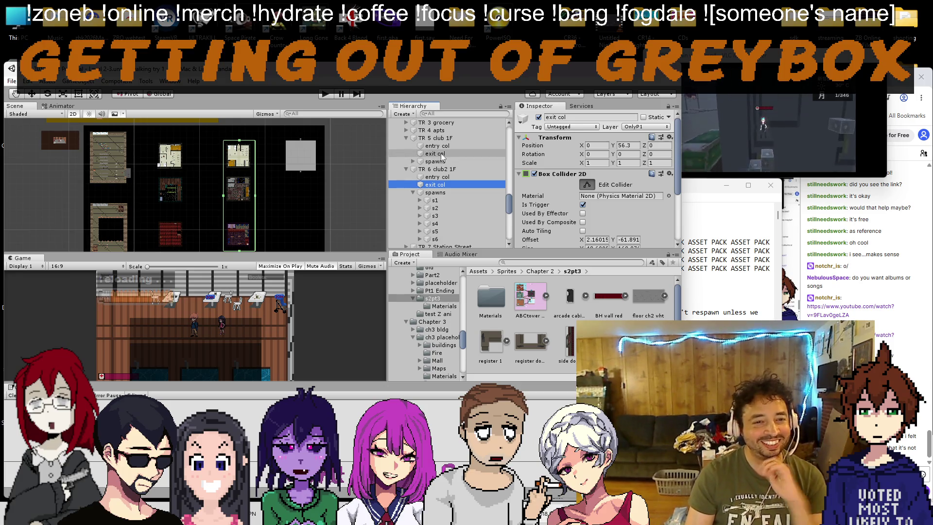
pyautogui.click(441, 154)
pyautogui.scroll(-4, 249, 202)
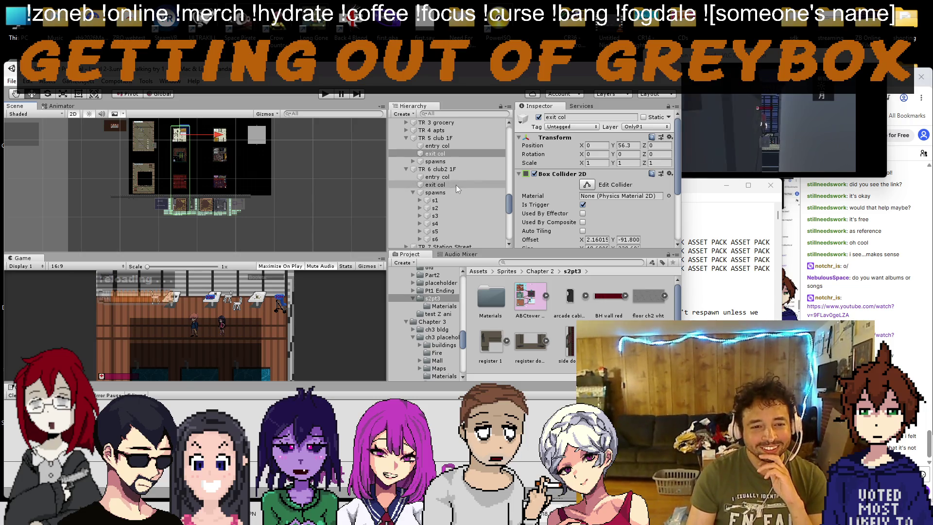
pyautogui.click(406, 138)
pyautogui.click(419, 161)
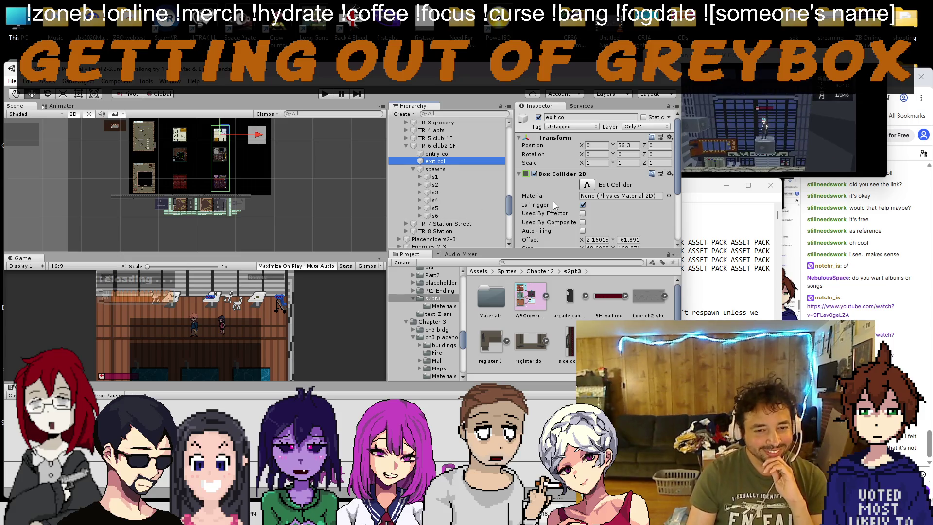
pyautogui.scroll(3, 206, 222)
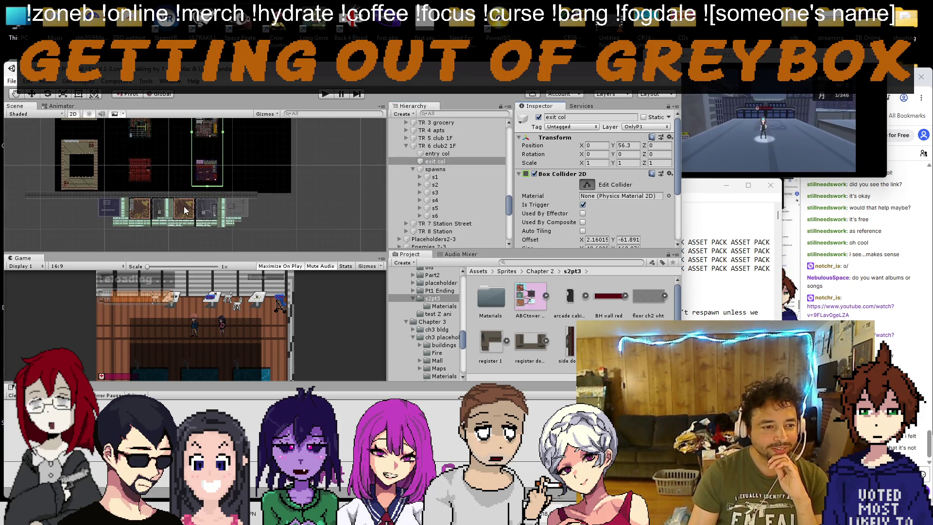
pyautogui.moveTo(208, 188); pyautogui.dragTo(208, 233)
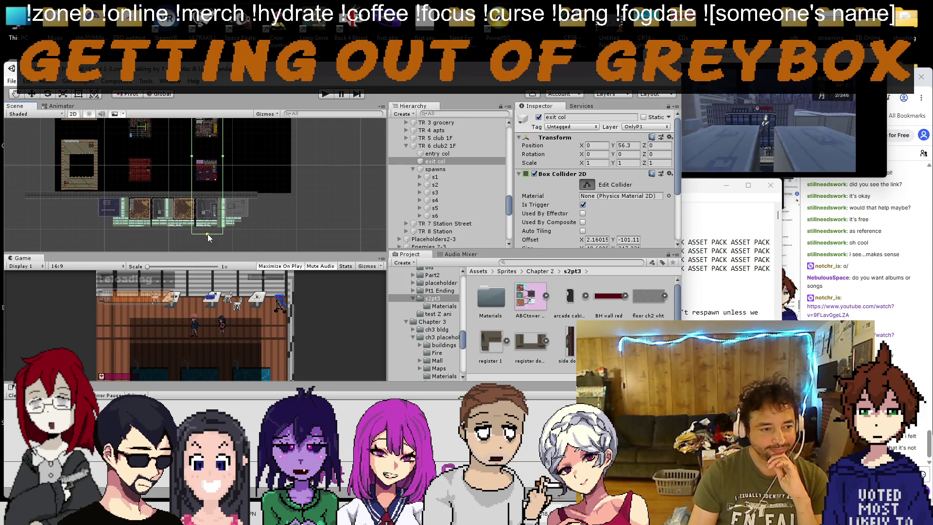
pyautogui.scroll(-2, 212, 184)
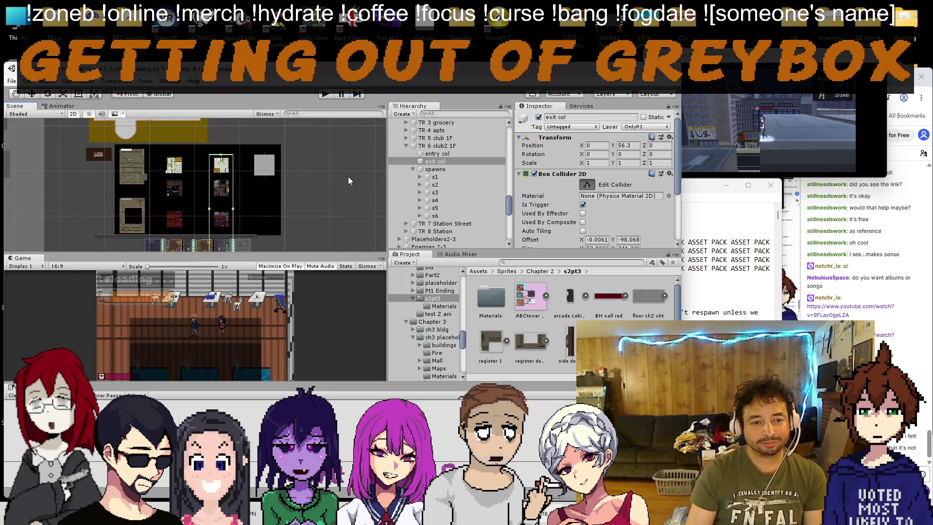
pyautogui.click(413, 169)
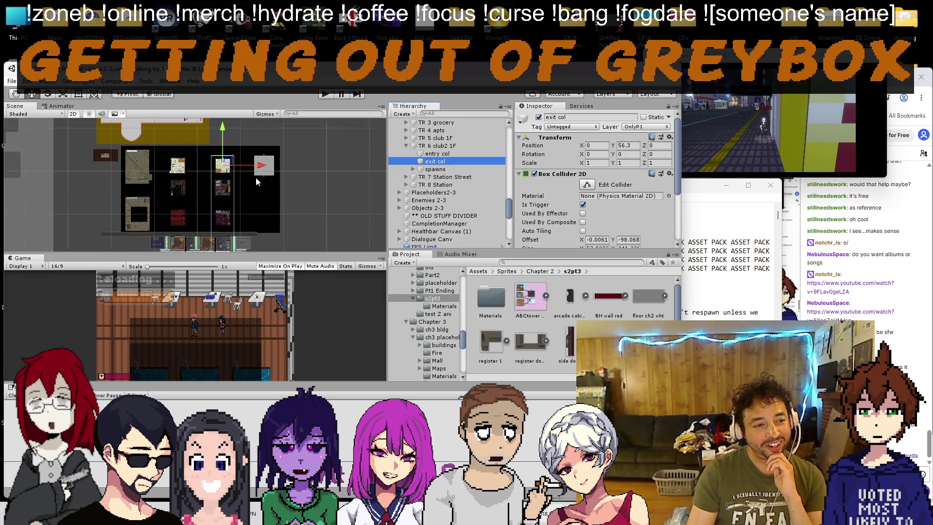
# Step: Extend exit col's top edge upward and its right edge outward
pyautogui.scroll(3, 241, 152)
pyautogui.press('f')
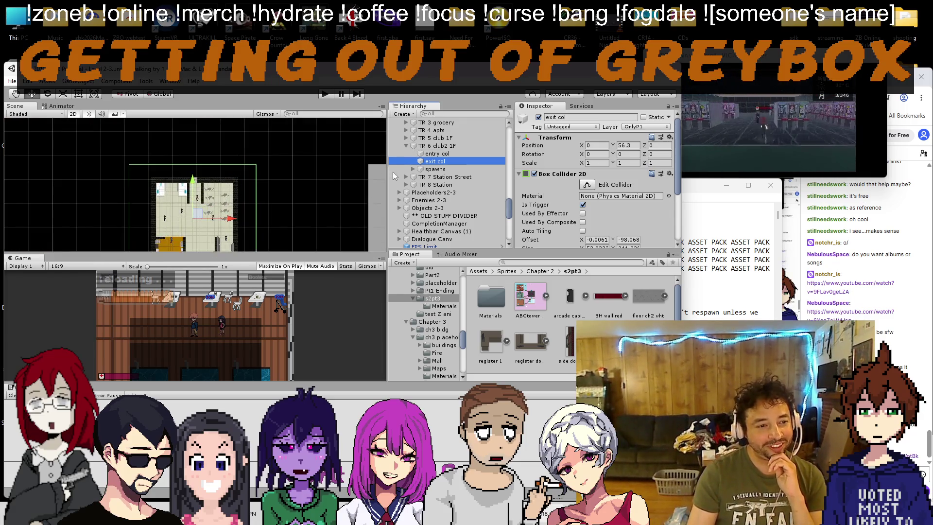
pyautogui.moveTo(190, 165); pyautogui.dragTo(193, 164)
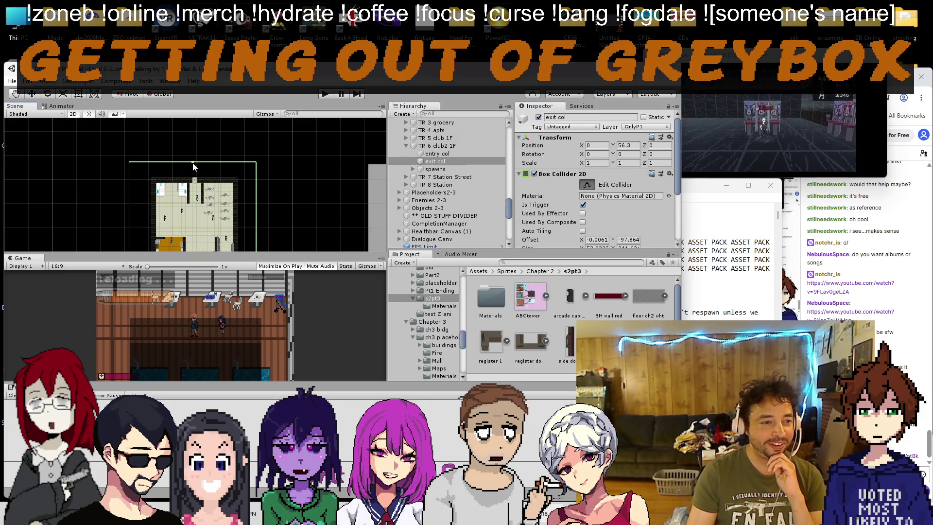
pyautogui.scroll(-6, 197, 160)
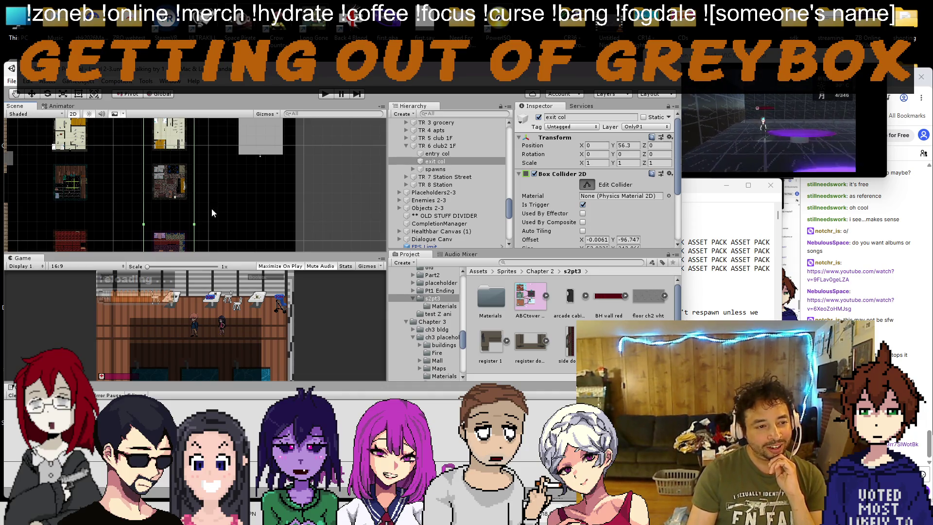
pyautogui.moveTo(196, 226); pyautogui.dragTo(196, 224)
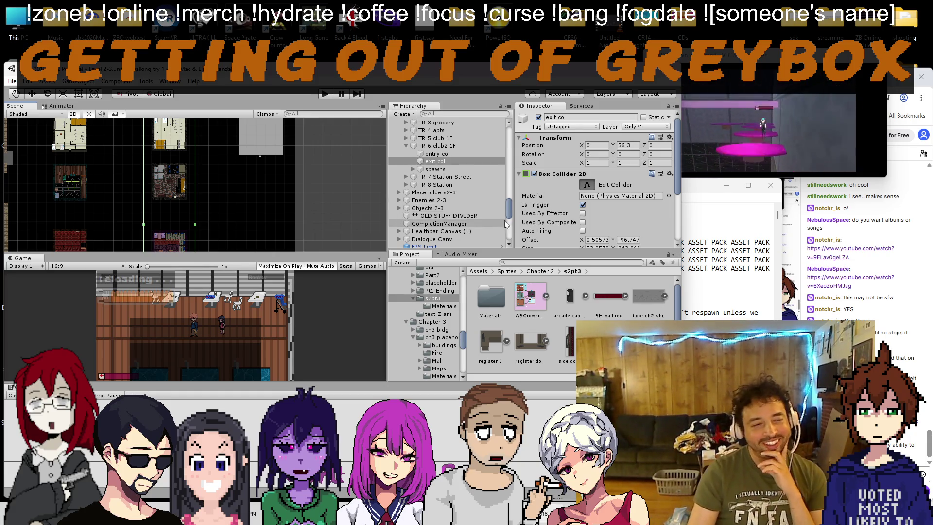
pyautogui.scroll(-5, 228, 185)
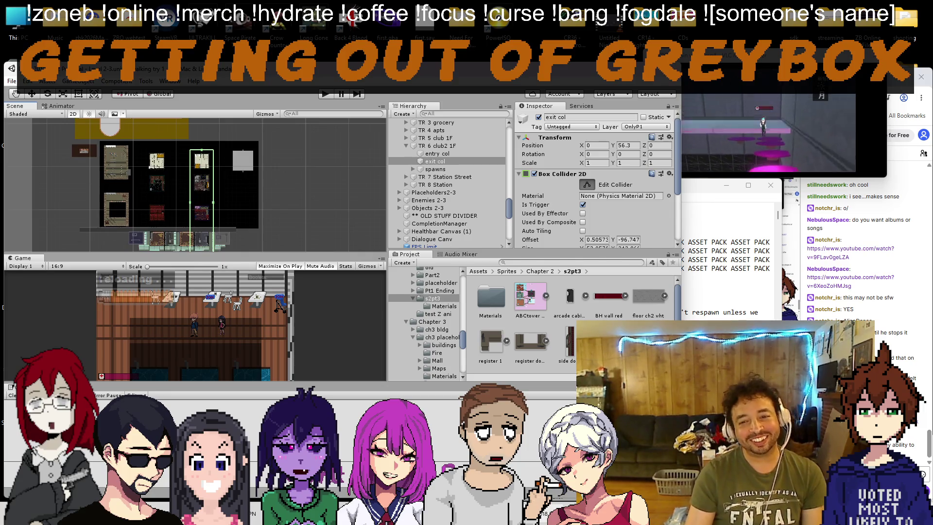
# Step: Delete the completed trap room exit-collider line from the Notepad to-do list
pyautogui.click(705, 292)
pyautogui.moveTo(588, 321); pyautogui.dragTo(509, 314)
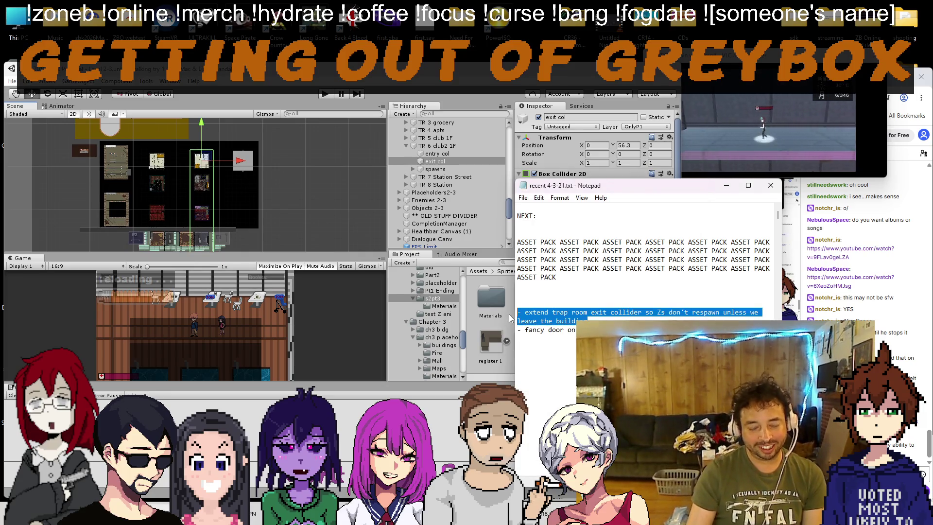
pyautogui.press('BackSpace')
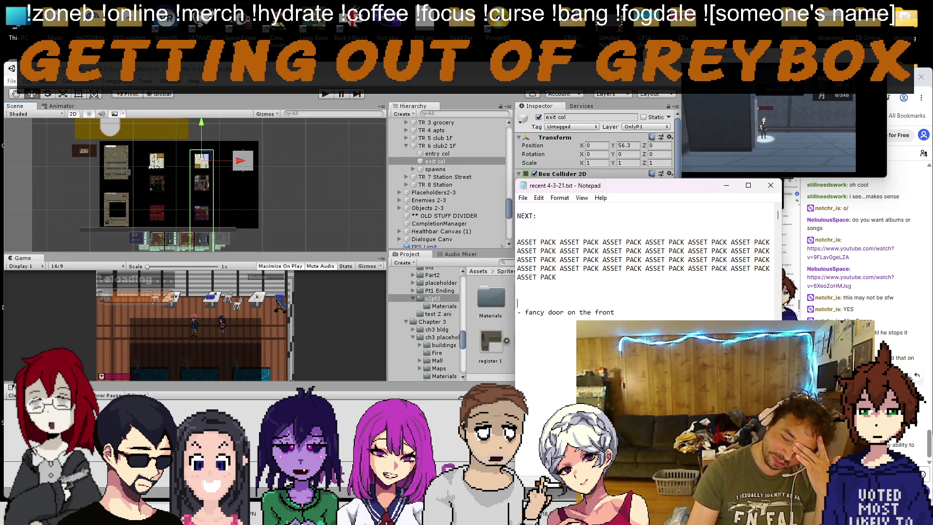
pyautogui.click(851, 252)
pyautogui.click(535, 78)
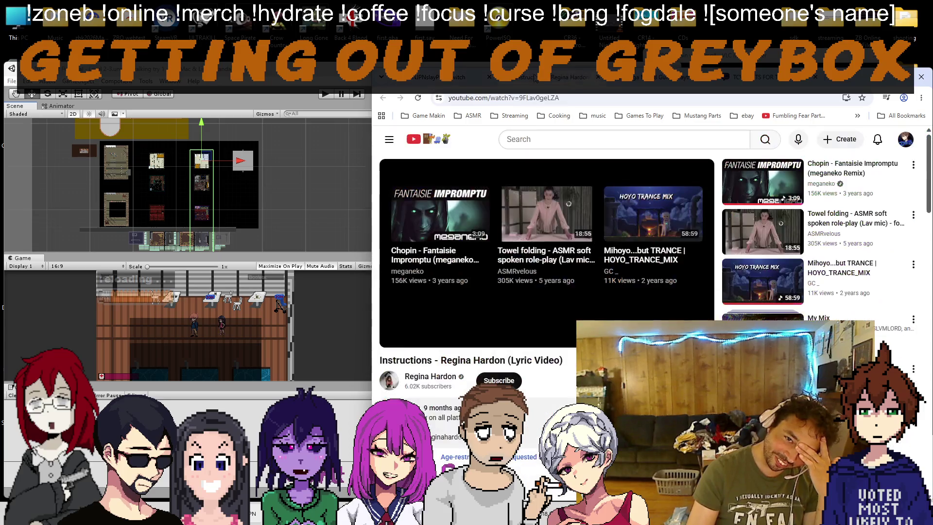
# Step: Bookmark the Instructions lyric video into the 'music' folder
pyautogui.click(862, 99)
pyautogui.click(826, 168)
pyautogui.click(846, 205)
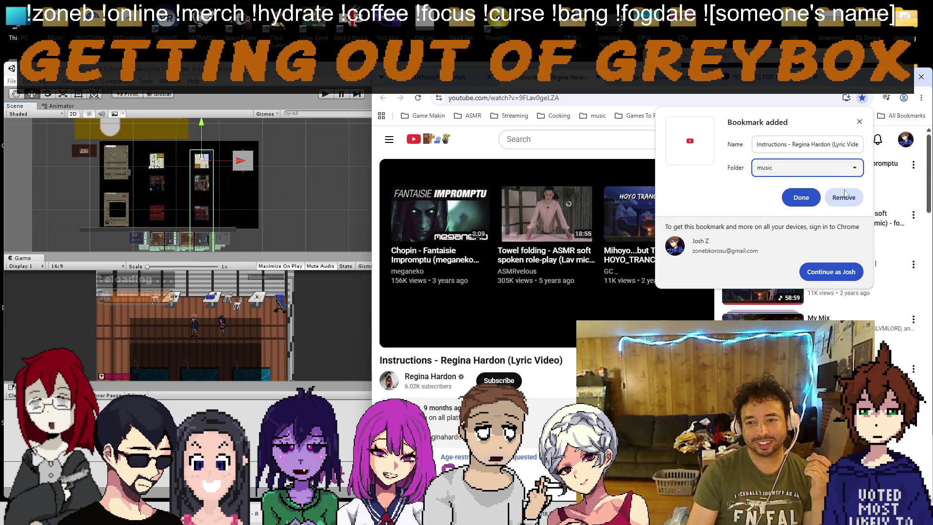
pyautogui.click(801, 198)
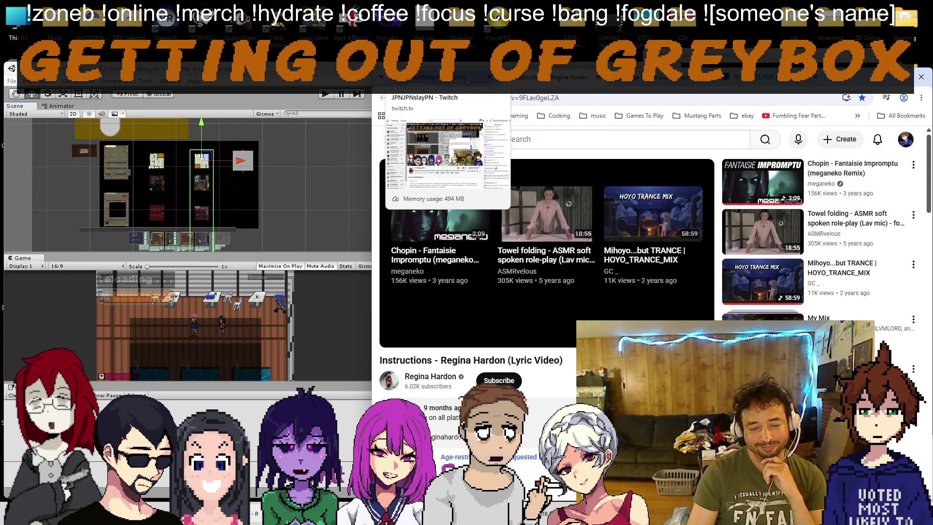
# Step: Start the Infected Mushroom 'Head of NASA' video, then return to Unity
pyautogui.click(428, 77)
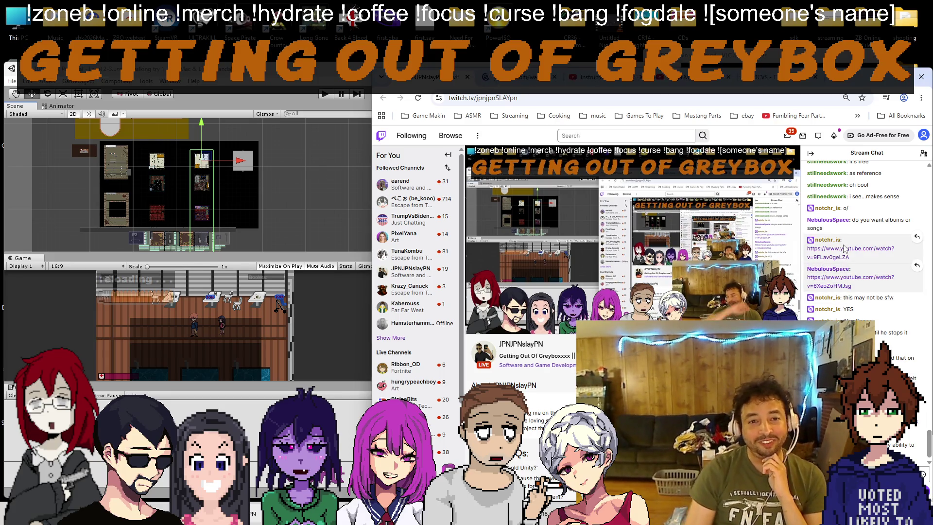
pyautogui.click(515, 77)
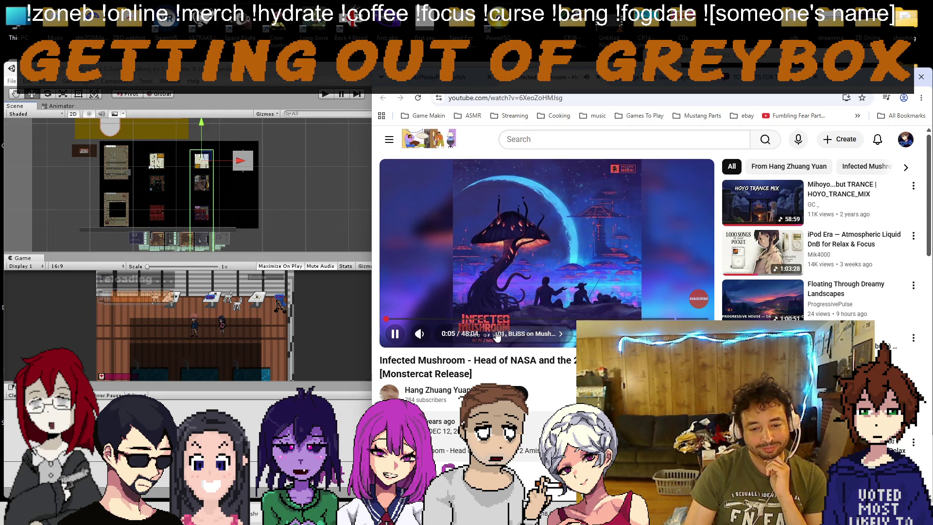
pyautogui.click(437, 77)
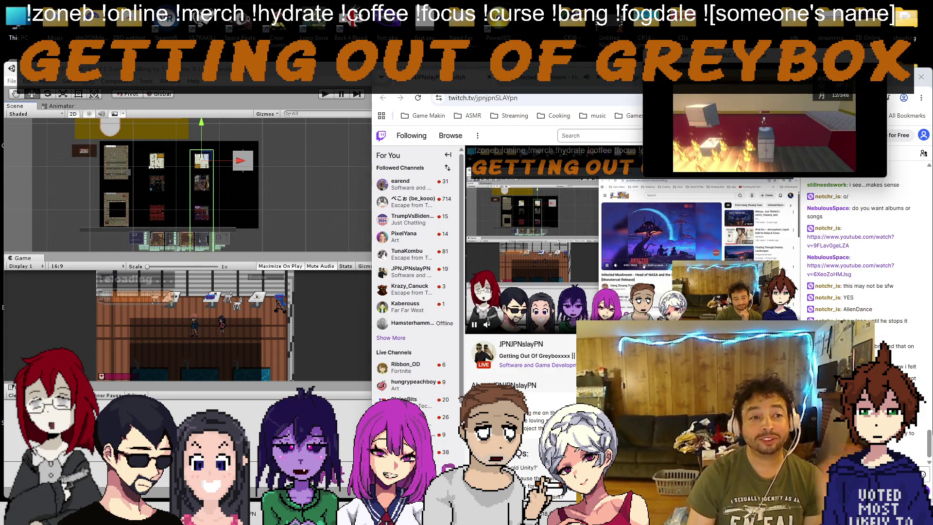
pyautogui.hotkey('alt', 'Tab')
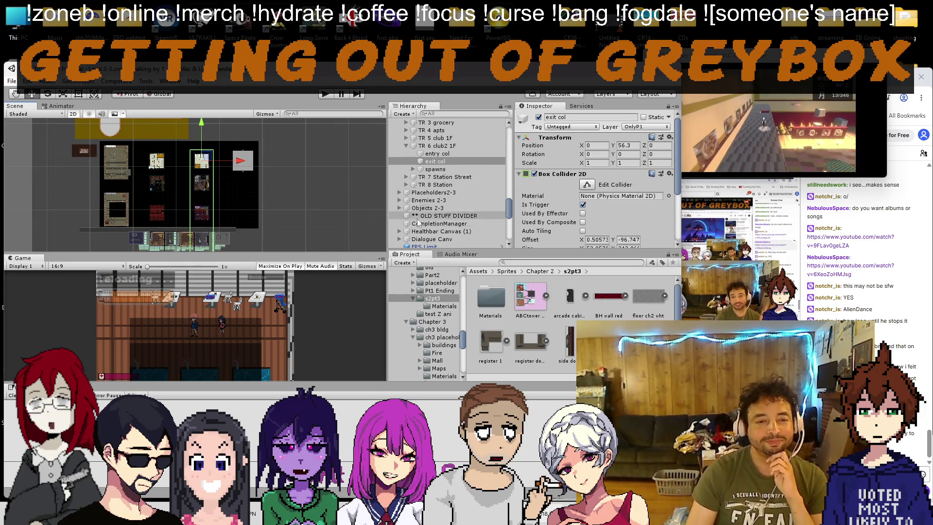
# Step: Collapse TR 6 club2 1F and zoom the scene view to the EXIT door
pyautogui.click(408, 146)
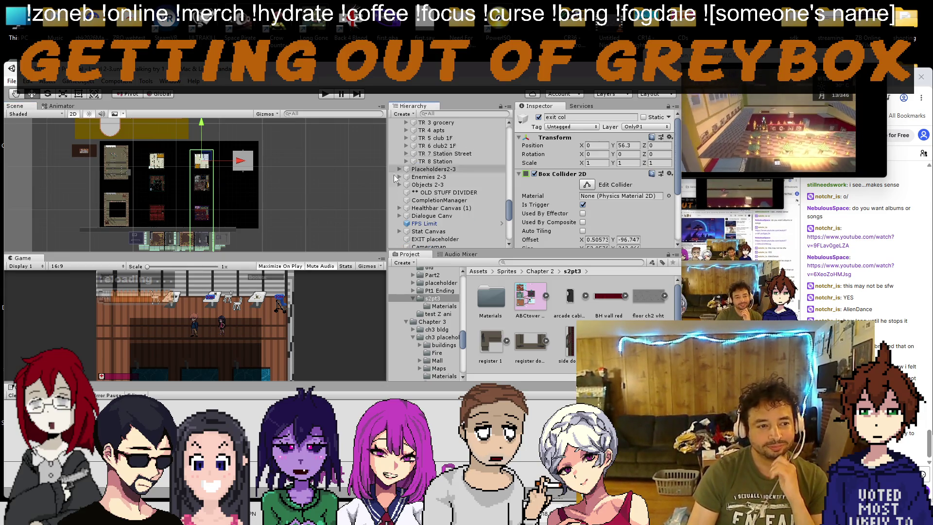
pyautogui.scroll(-3, 204, 225)
pyautogui.moveTo(204, 225); pyautogui.dragTo(215, 201)
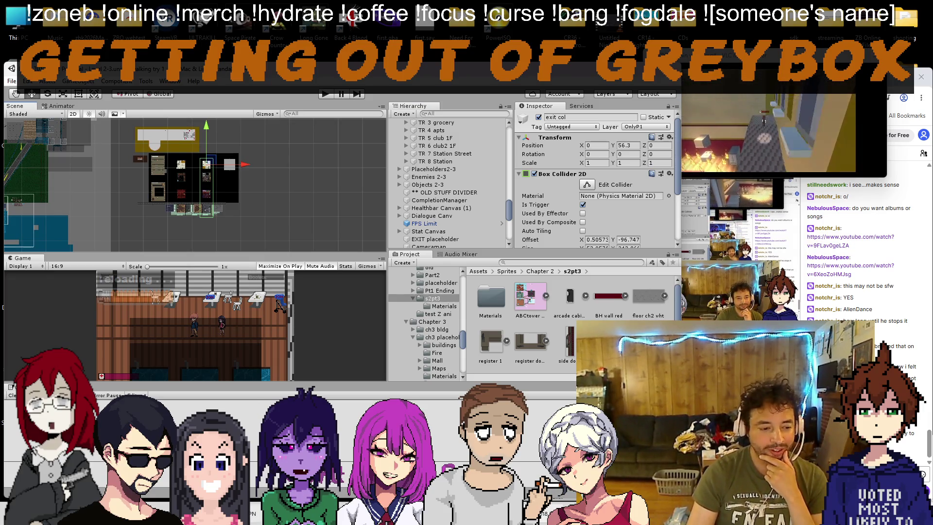
pyautogui.hotkey('alt', 'Tab')
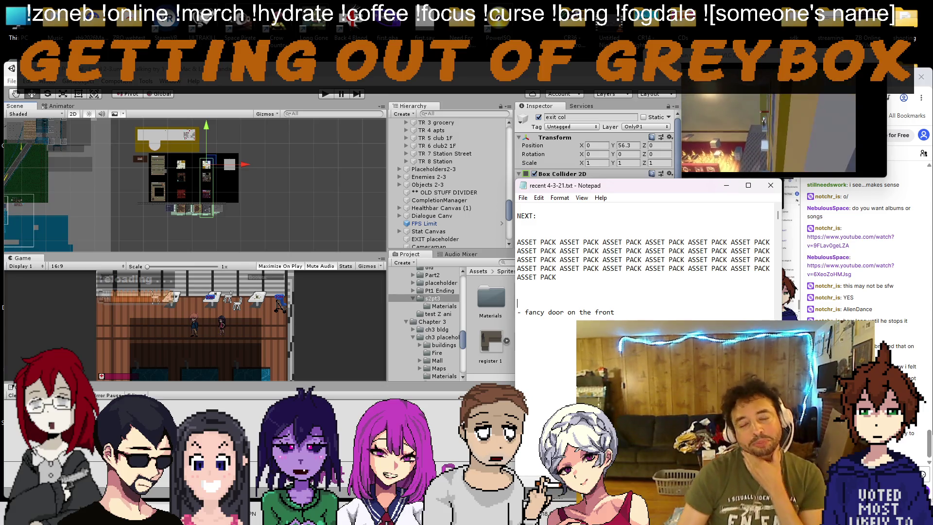
pyautogui.hotkey('alt', 'Tab')
pyautogui.scroll(5, 254, 203)
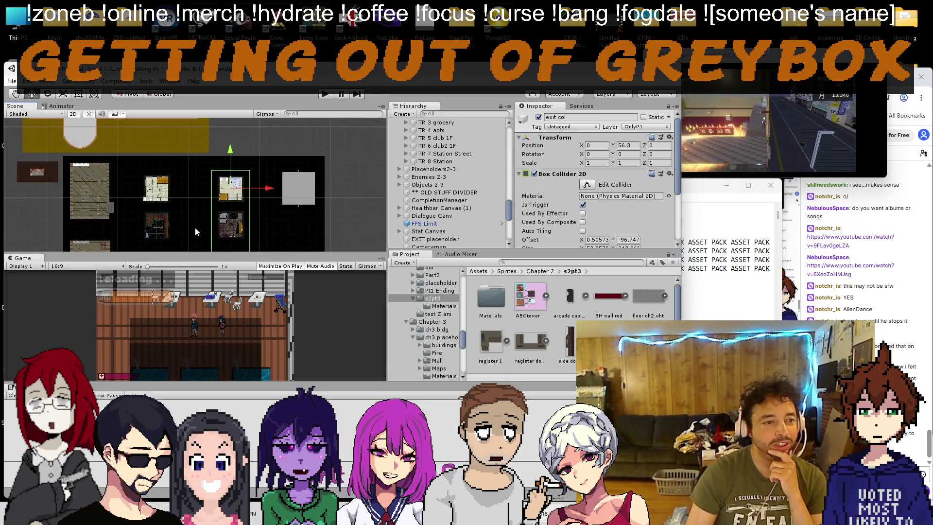
pyautogui.scroll(8, 230, 157)
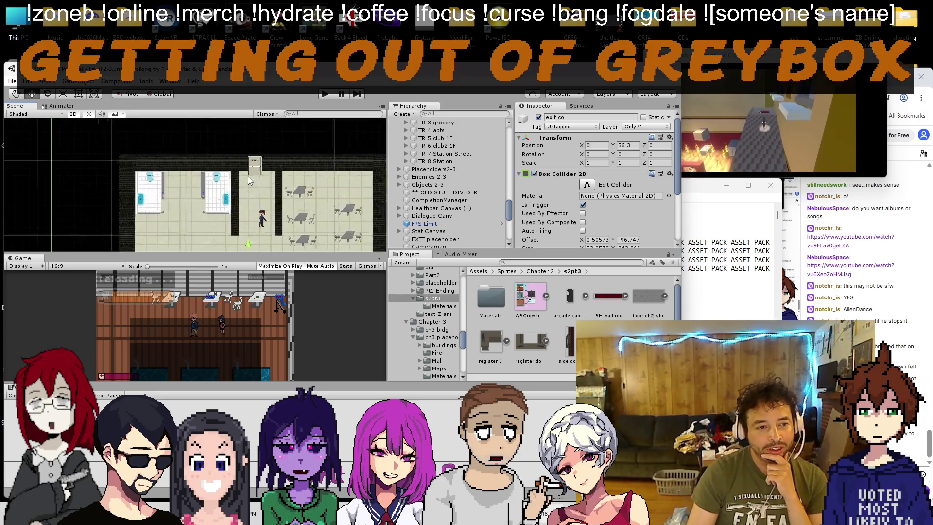
pyautogui.scroll(-10, 275, 168)
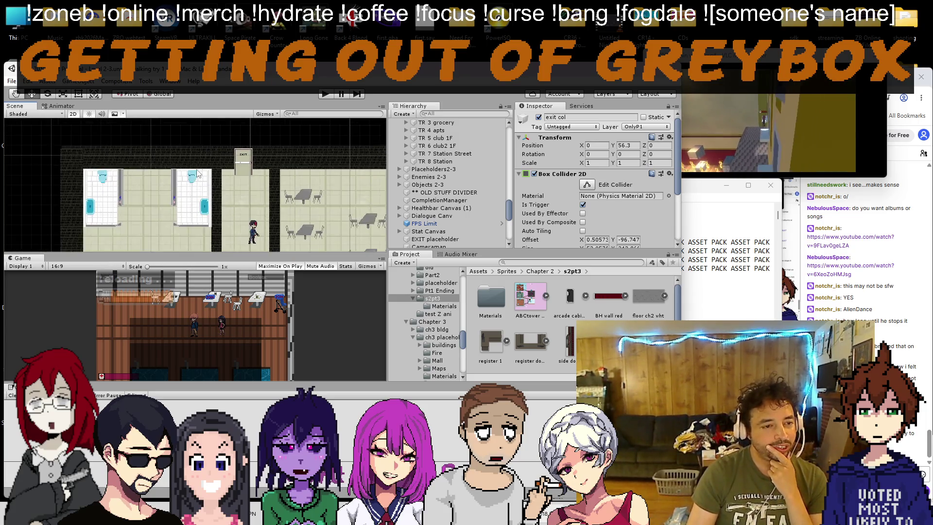
pyautogui.scroll(3, 145, 204)
pyautogui.scroll(-5, 147, 194)
pyautogui.scroll(2, 231, 182)
pyautogui.scroll(6, 231, 181)
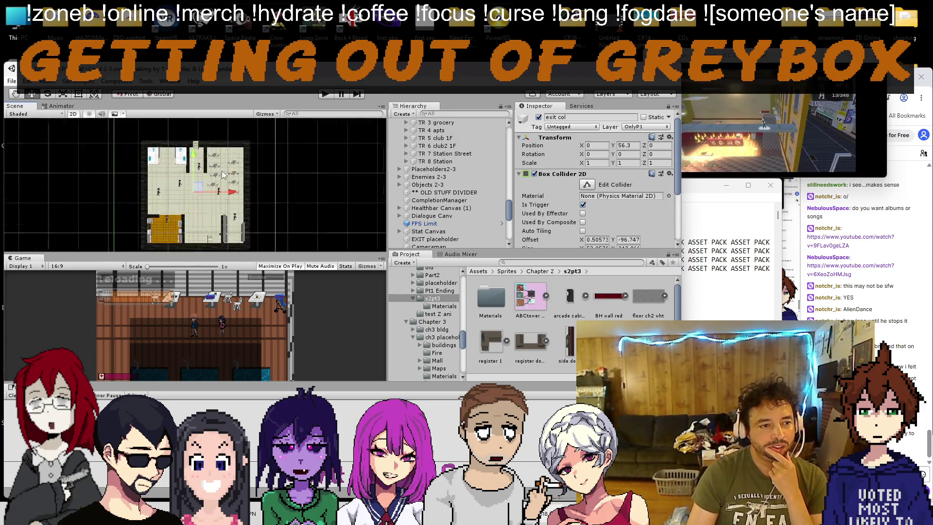
pyautogui.scroll(3, 184, 156)
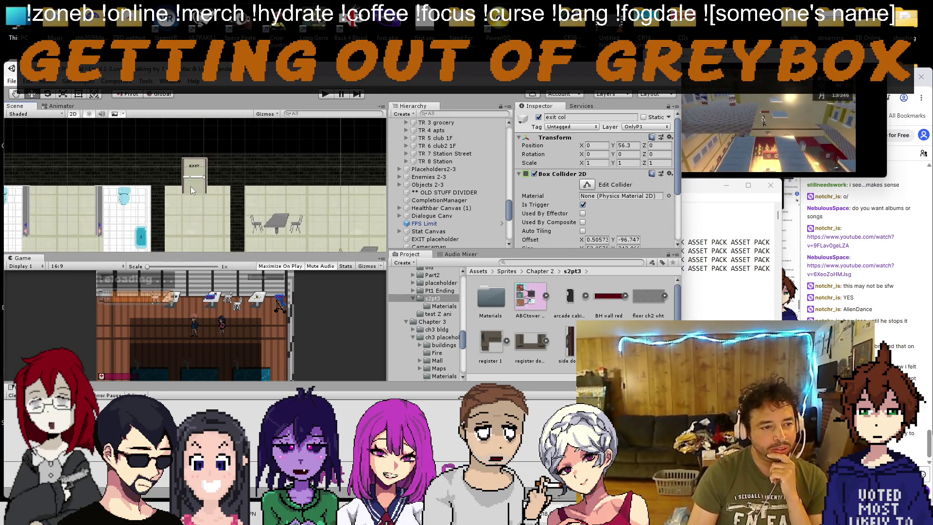
# Step: Nudge the street door kit's DoorOut slightly right to line up with the EXIT door
pyautogui.click(191, 185)
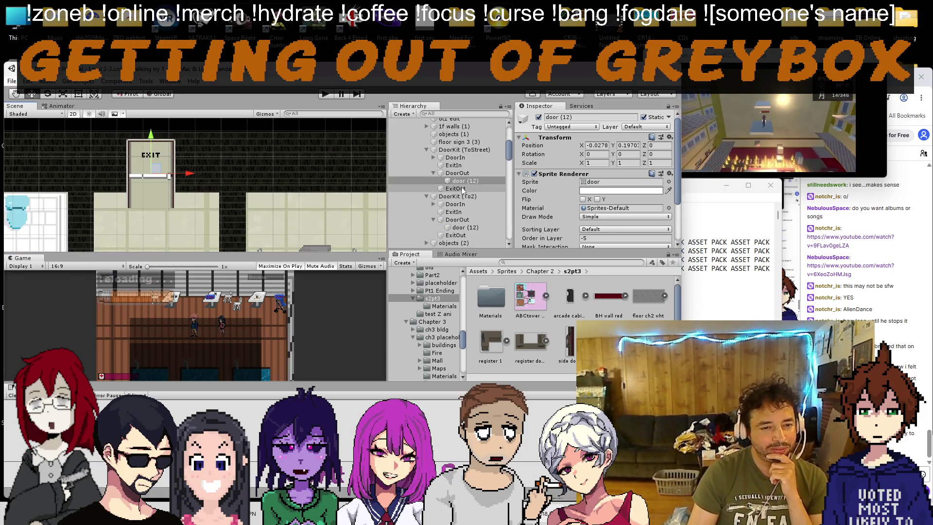
pyautogui.click(457, 172)
pyautogui.moveTo(158, 170); pyautogui.dragTo(164, 170)
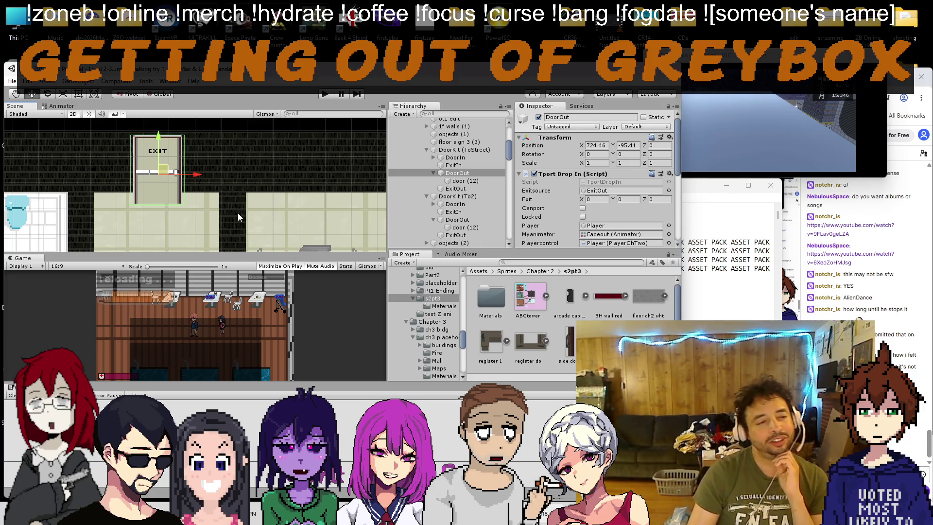
pyautogui.scroll(-5, 238, 217)
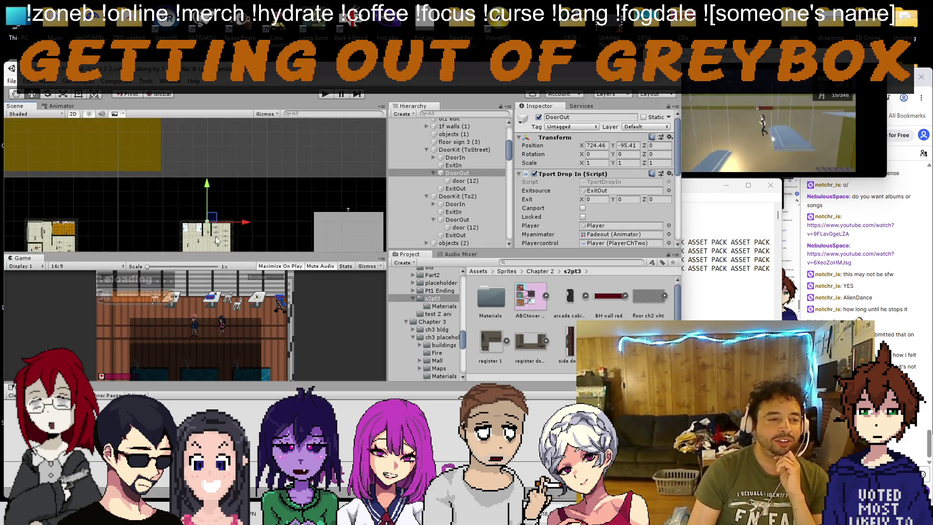
pyautogui.scroll(5, 217, 238)
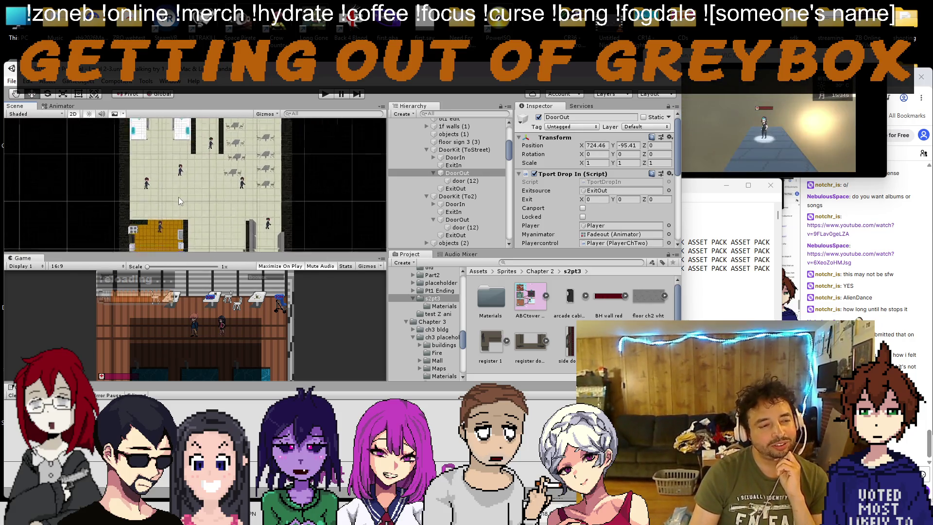
pyautogui.scroll(-1, 179, 196)
pyautogui.scroll(-5, 221, 194)
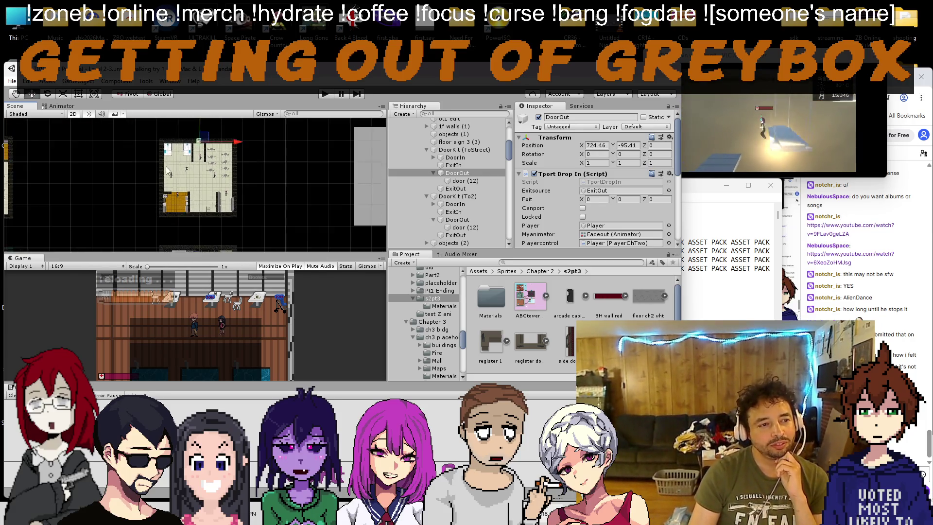
pyautogui.moveTo(180, 193); pyautogui.dragTo(157, 149)
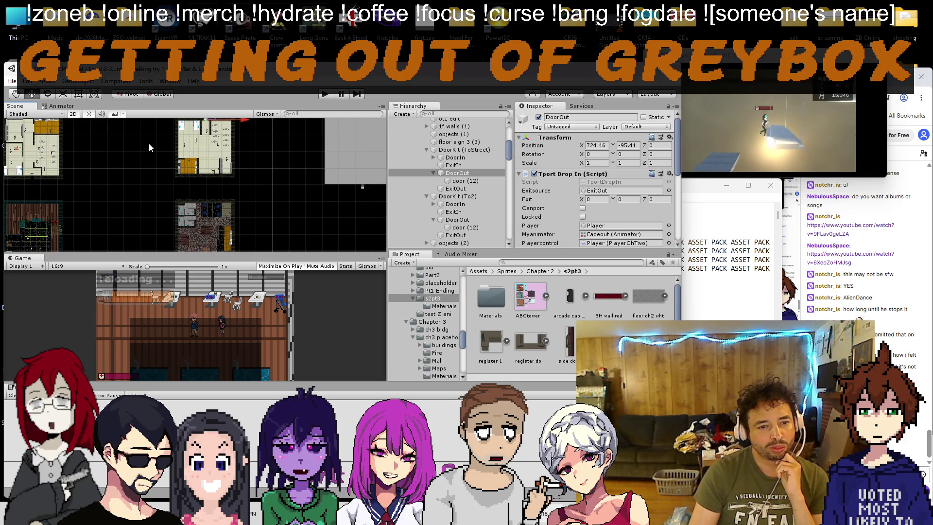
# Step: Delete the '- fancy door on the front' line from the Notepad to-do list and return to Unity
pyautogui.scroll(-3, 161, 149)
pyautogui.click(749, 316)
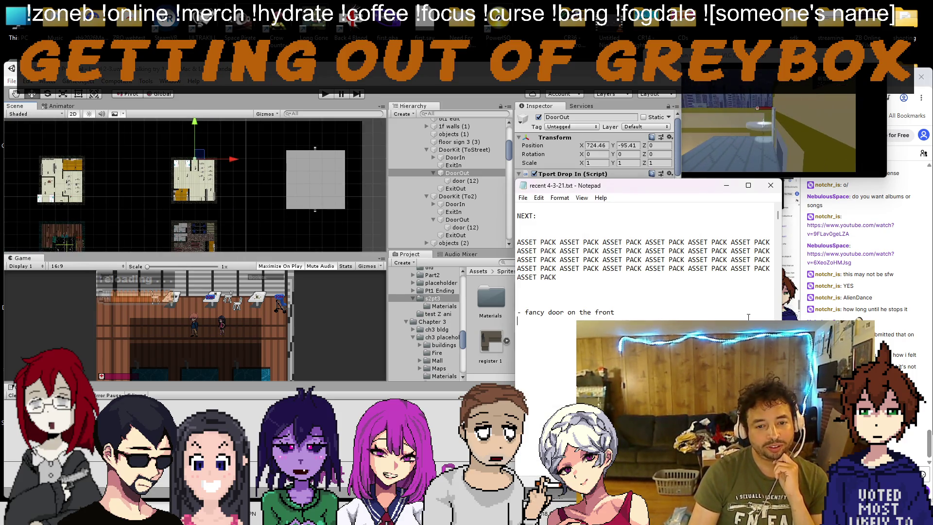
pyautogui.moveTo(620, 313); pyautogui.dragTo(480, 303)
pyautogui.press('BackSpace')
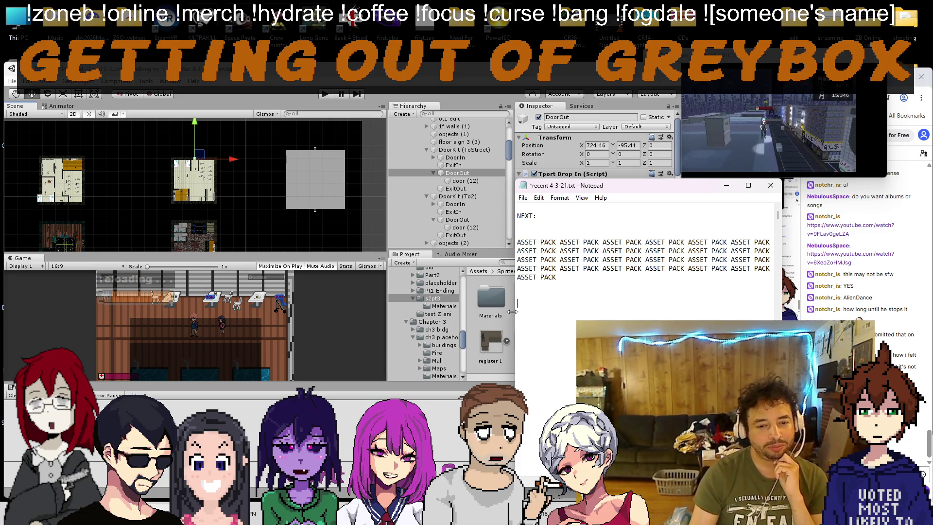
pyautogui.click(186, 202)
pyautogui.scroll(-3, 188, 208)
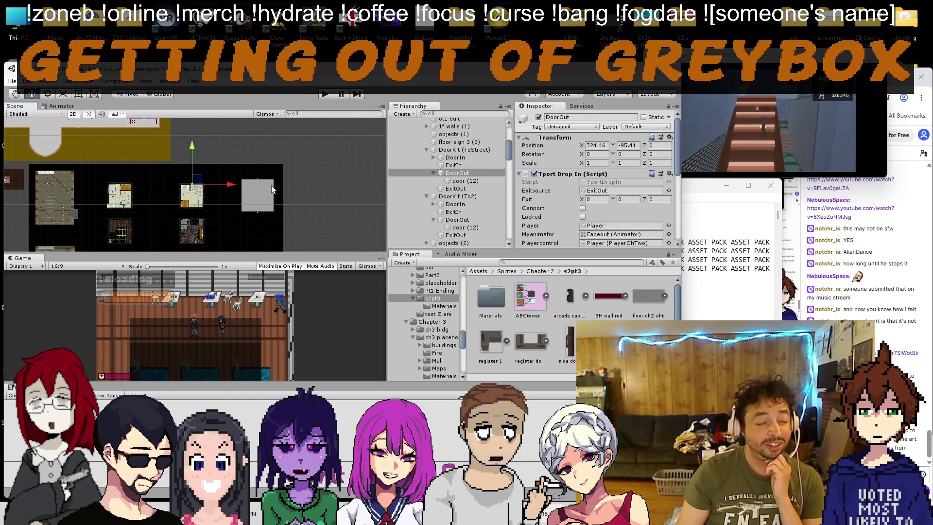
# Step: Pan to the club rooms and inspect the 'downstairs view' object
pyautogui.scroll(-5, 162, 182)
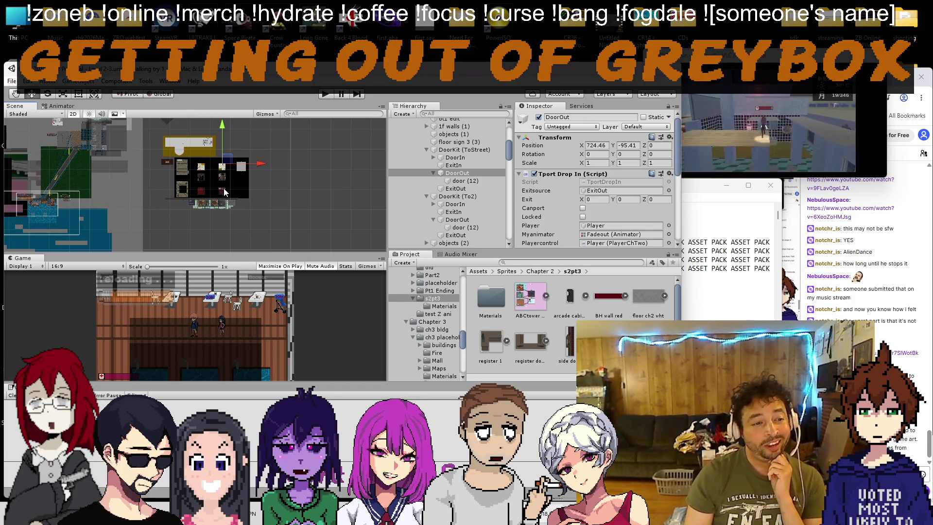
pyautogui.moveTo(187, 180)
pyautogui.mouseDown()
pyautogui.moveTo(270, 182)
pyautogui.moveTo(86, 194)
pyautogui.mouseUp()
pyautogui.scroll(2, 70, 192)
pyautogui.scroll(2, 176, 171)
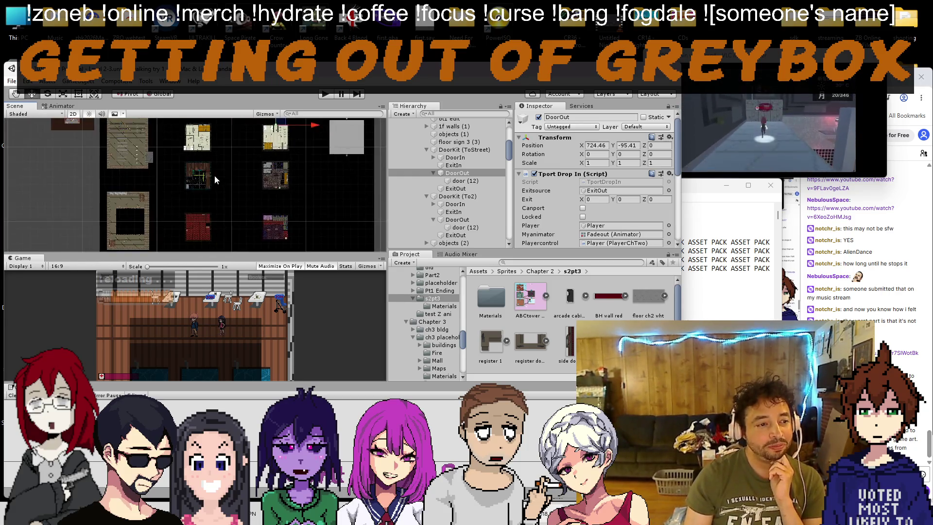
pyautogui.scroll(-2, 215, 175)
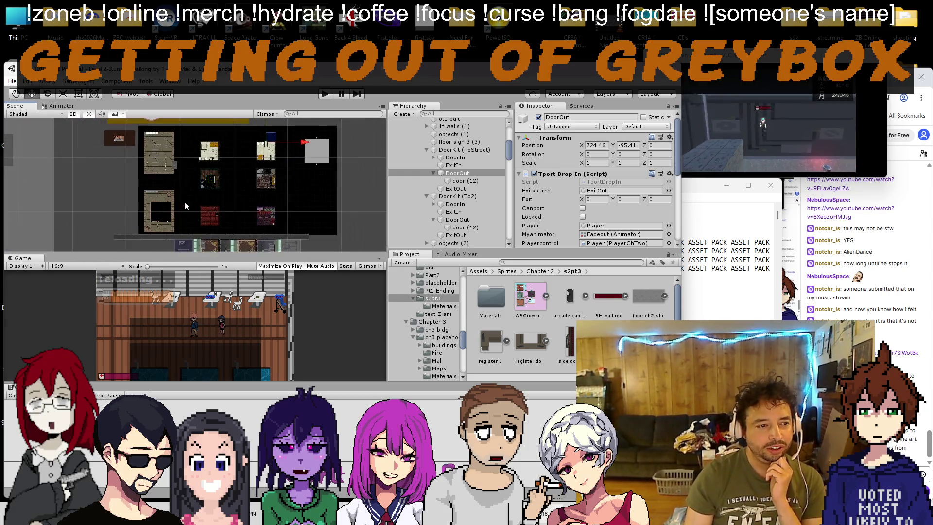
pyautogui.scroll(5, 184, 200)
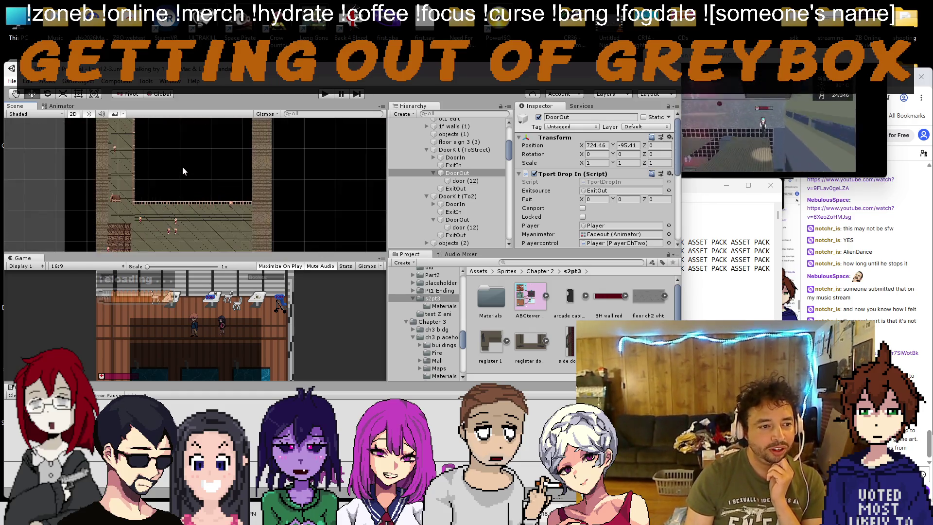
pyautogui.click(183, 168)
pyautogui.scroll(-2, 198, 164)
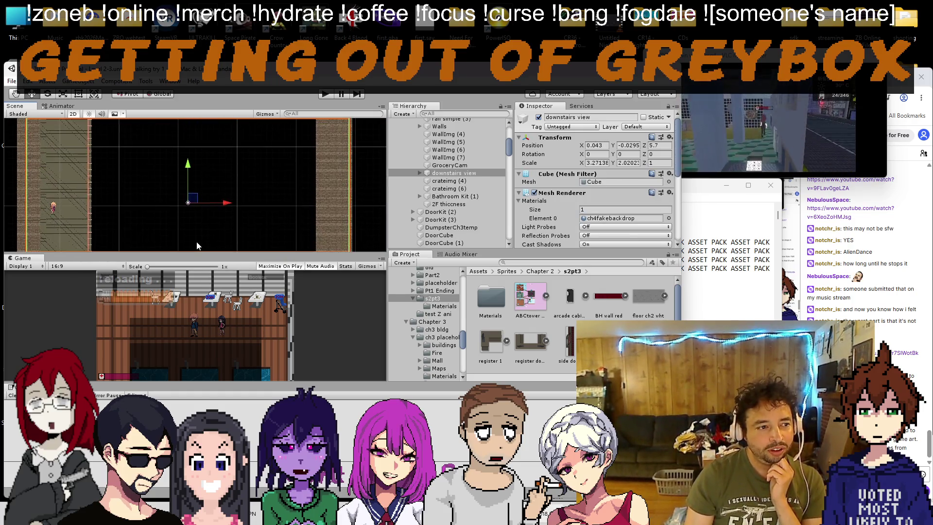
pyautogui.scroll(-5, 191, 226)
pyautogui.moveTo(184, 182); pyautogui.dragTo(185, 181)
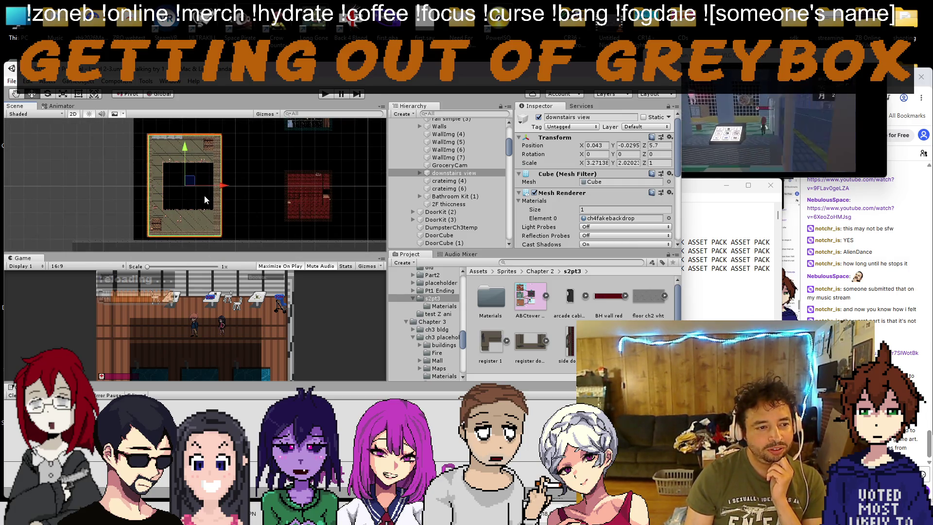
# Step: Select the club 'backdrop', then run Level 2-3 in Play mode
pyautogui.click(245, 153)
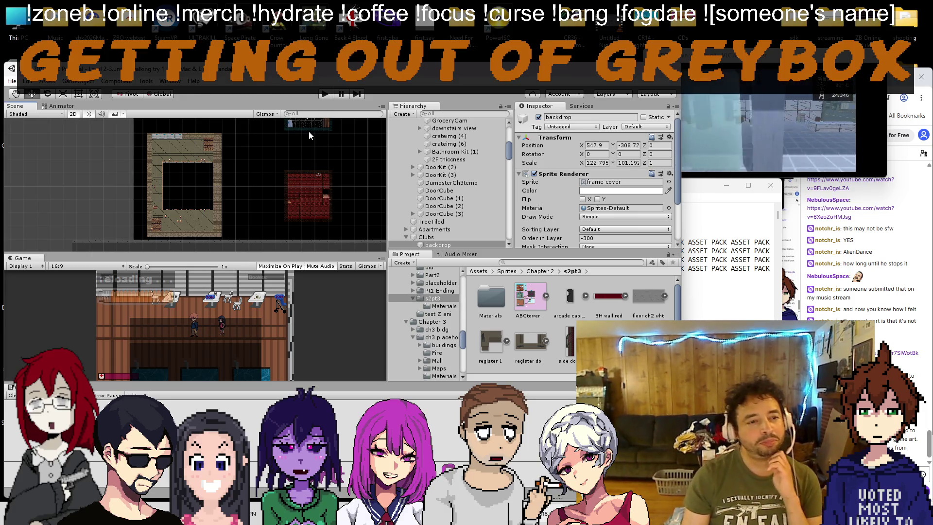
pyautogui.scroll(-5, 191, 147)
pyautogui.scroll(-5, 187, 202)
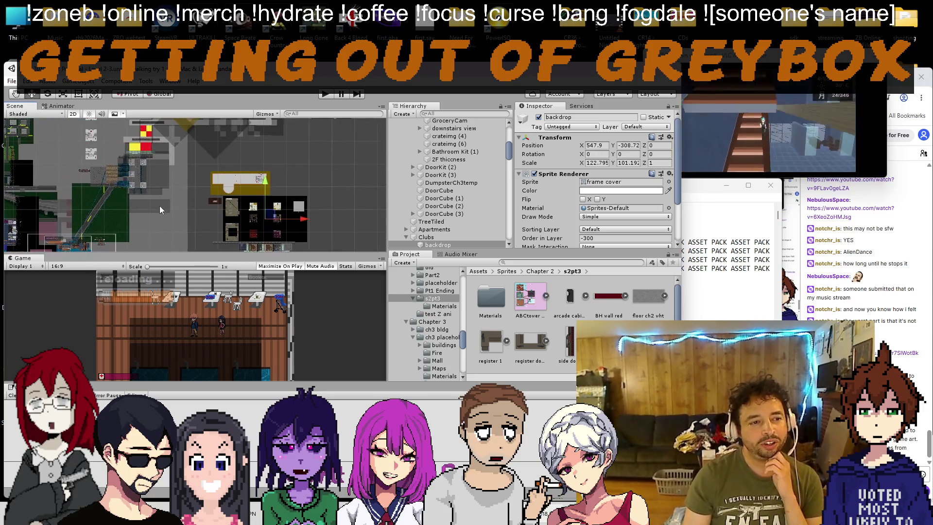
pyautogui.click(329, 93)
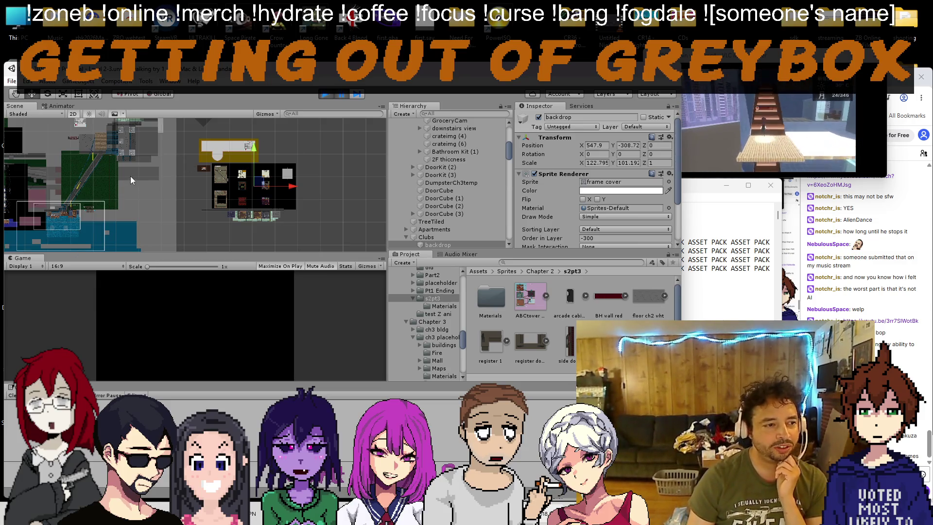
pyautogui.keyDown('alt'); pyautogui.click(393, 123); pyautogui.keyUp('alt')
# Step: Drag the Player into the club room and walk it up the stairs to the railing
pyautogui.click(393, 124)
pyautogui.click(403, 147)
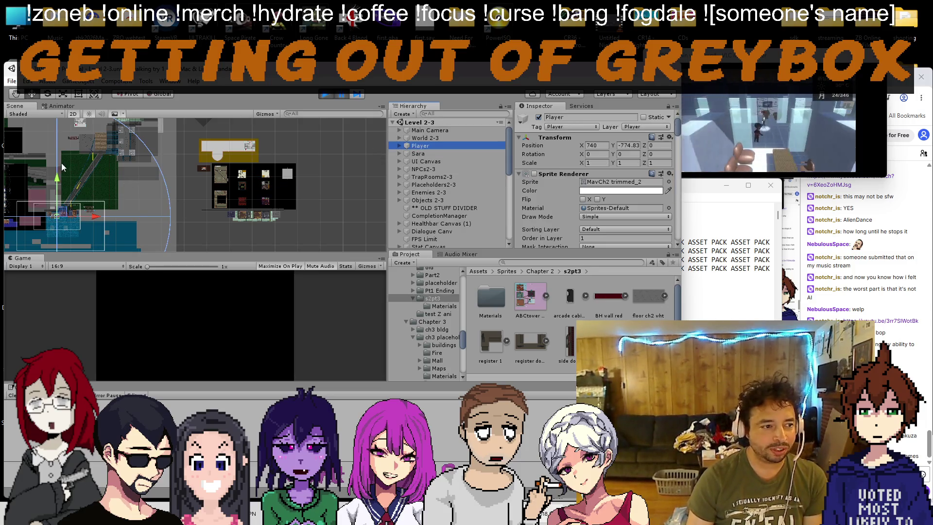
pyautogui.moveTo(75, 219)
pyautogui.mouseDown()
pyautogui.moveTo(227, 174)
pyautogui.moveTo(207, 179)
pyautogui.moveTo(229, 141)
pyautogui.moveTo(204, 170)
pyautogui.mouseUp()
pyautogui.scroll(5, 214, 177)
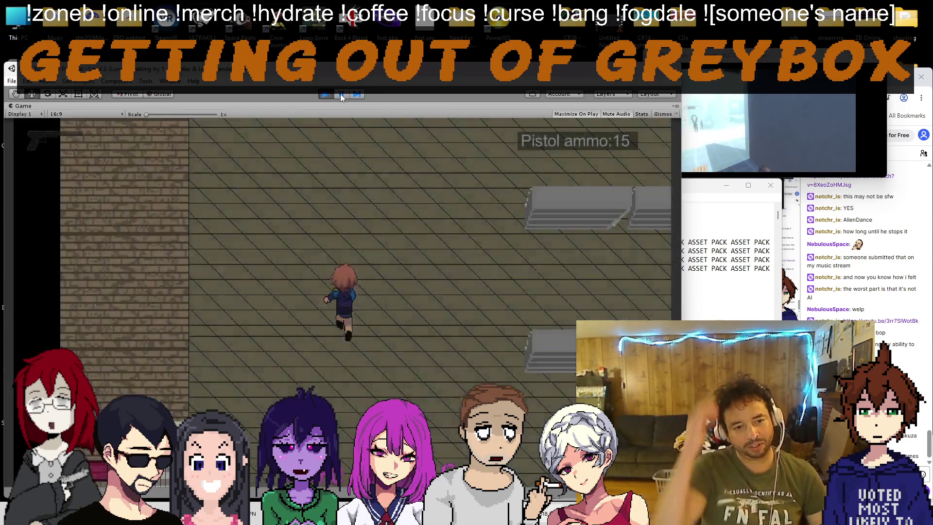
pyautogui.press('w')
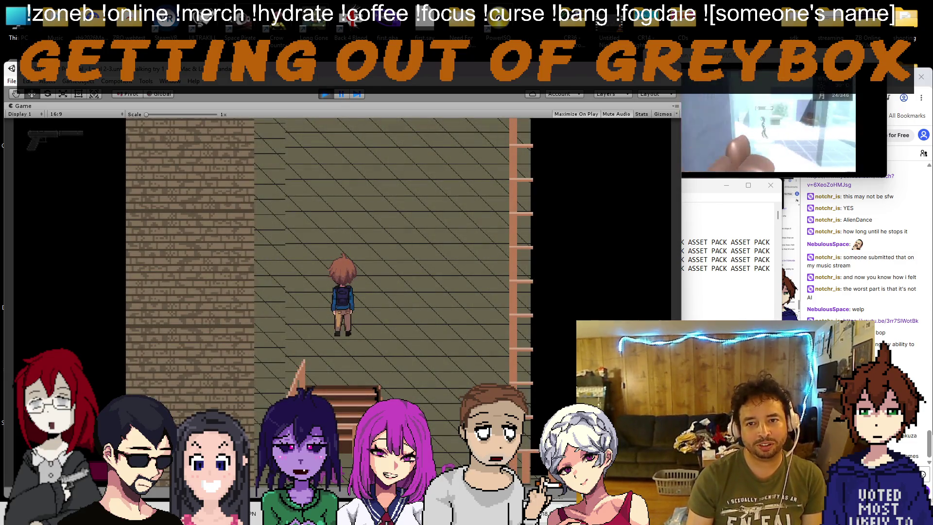
pyautogui.press('d')
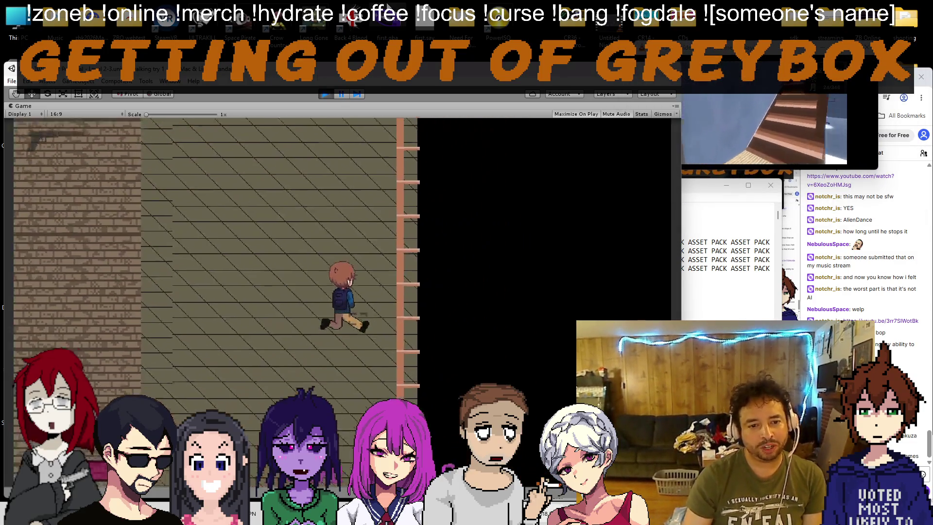
pyautogui.press('w')
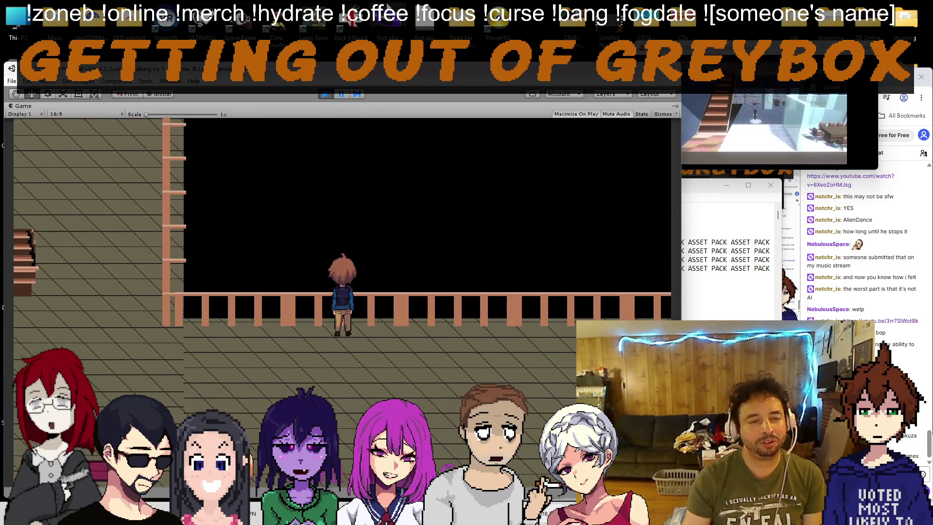
# Step: Stop play mode and trim the club backdrop's left side to X scale 94.5524 at X 590.48
pyautogui.click(325, 95)
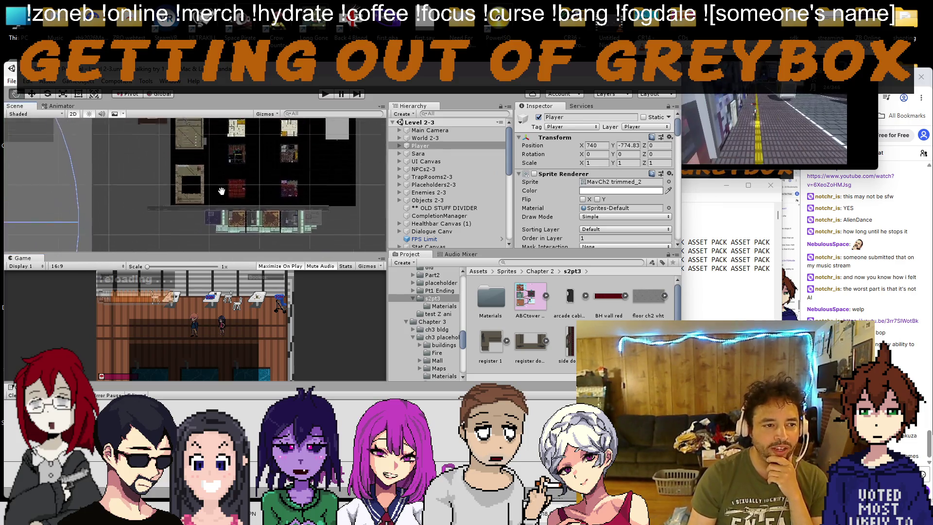
pyautogui.scroll(2, 222, 191)
pyautogui.click(180, 177)
pyautogui.moveTo(157, 178); pyautogui.dragTo(216, 175)
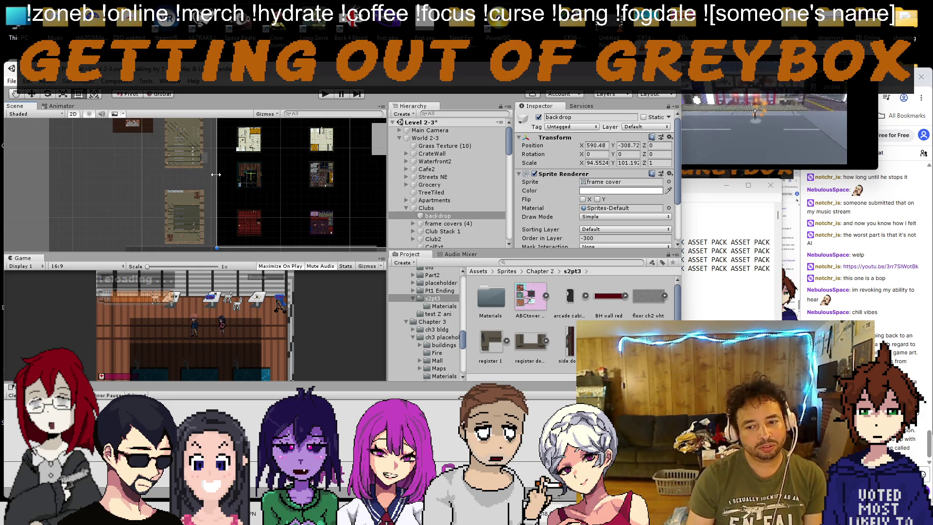
# Step: Drag the backdrop's right edge inward to X scale 69.968 at X 553.91, zooming to check
pyautogui.scroll(-3, 144, 192)
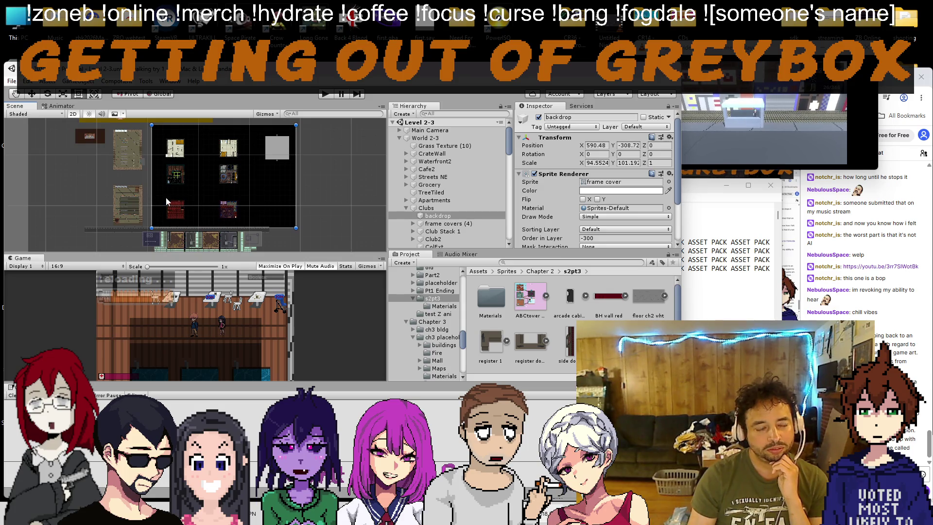
pyautogui.scroll(2, 165, 197)
pyautogui.scroll(6, 287, 167)
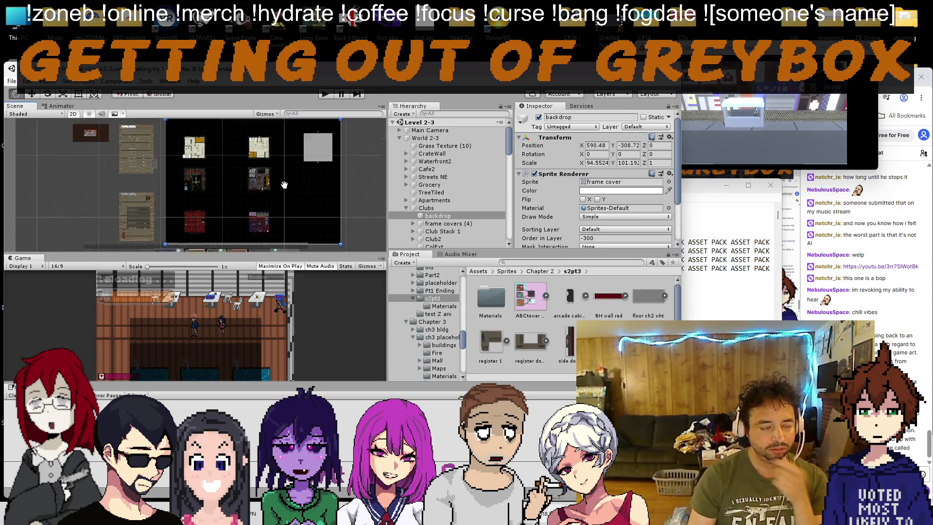
pyautogui.scroll(-5, 244, 188)
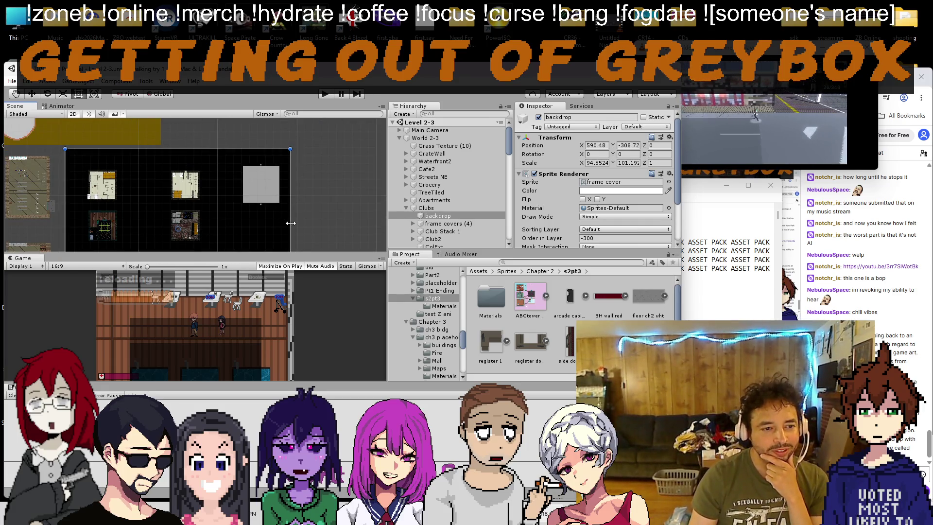
pyautogui.moveTo(290, 223); pyautogui.dragTo(233, 225)
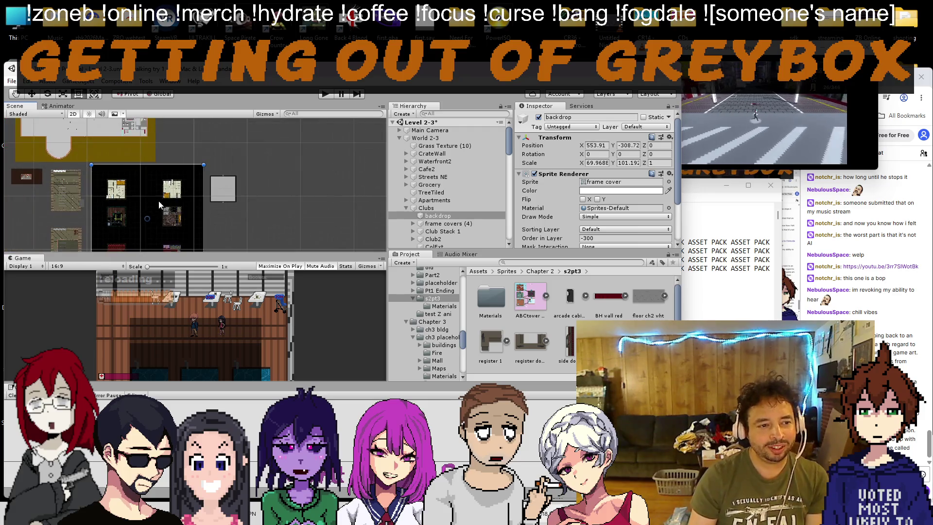
pyautogui.scroll(-2, 218, 168)
pyautogui.scroll(3, 148, 150)
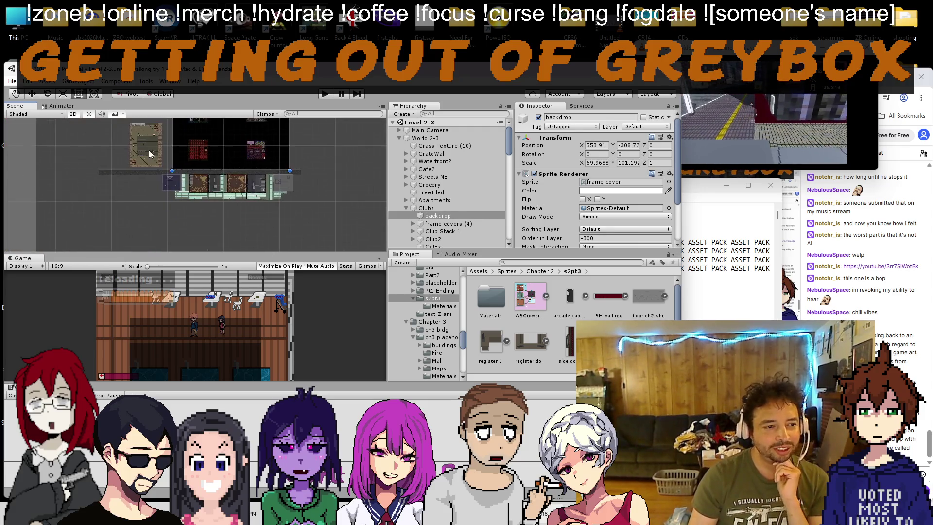
pyautogui.scroll(-3, 198, 198)
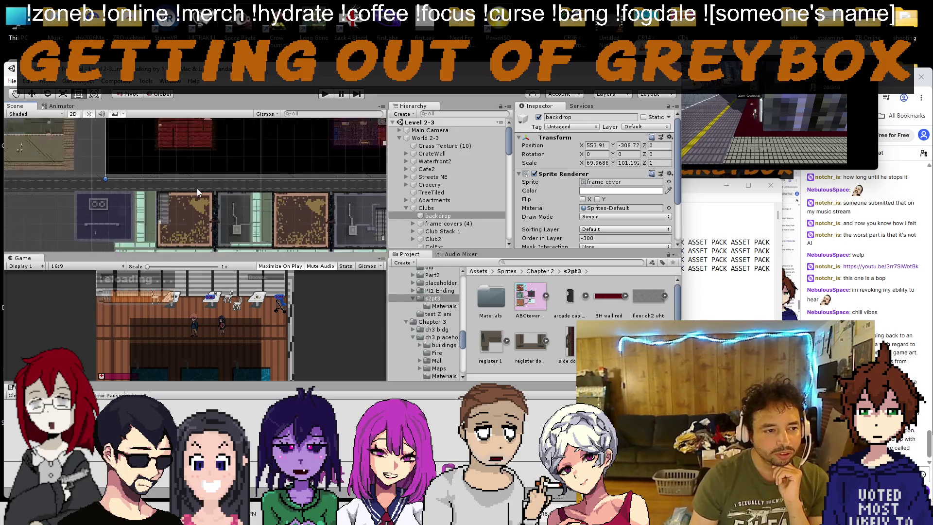
pyautogui.scroll(2, 208, 142)
pyautogui.scroll(-3, 208, 175)
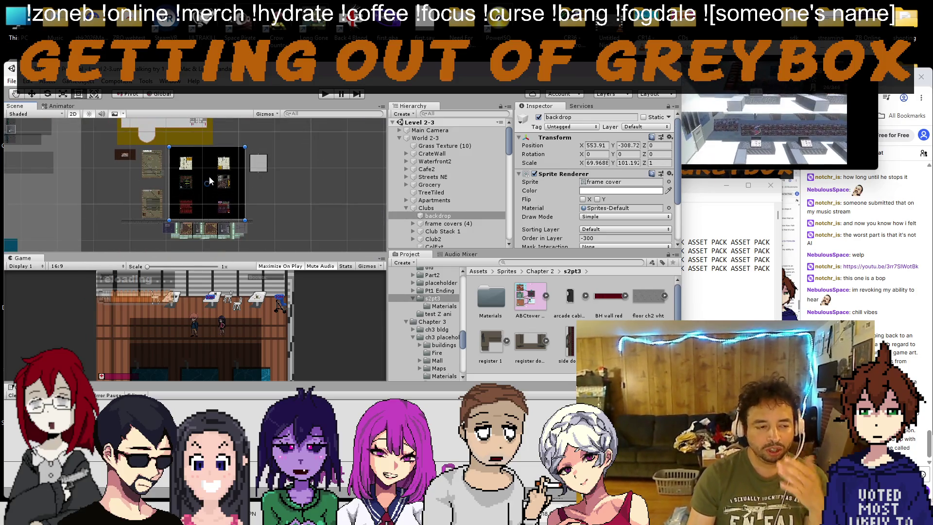
pyautogui.scroll(-3, 209, 177)
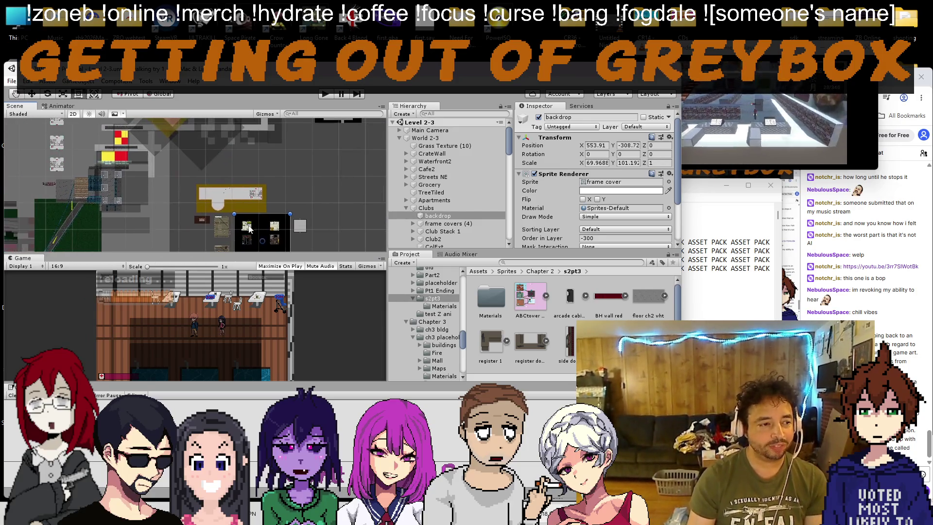
pyautogui.scroll(6, 204, 174)
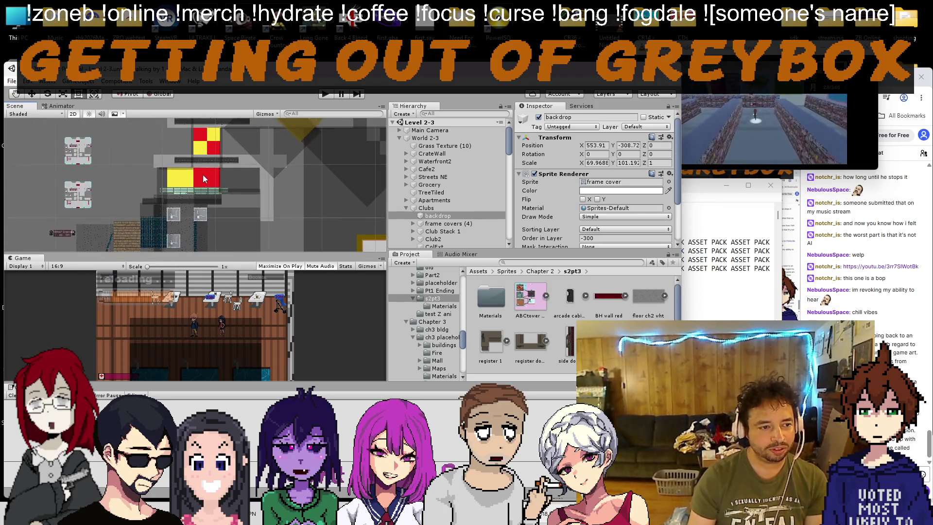
pyautogui.scroll(5, 179, 162)
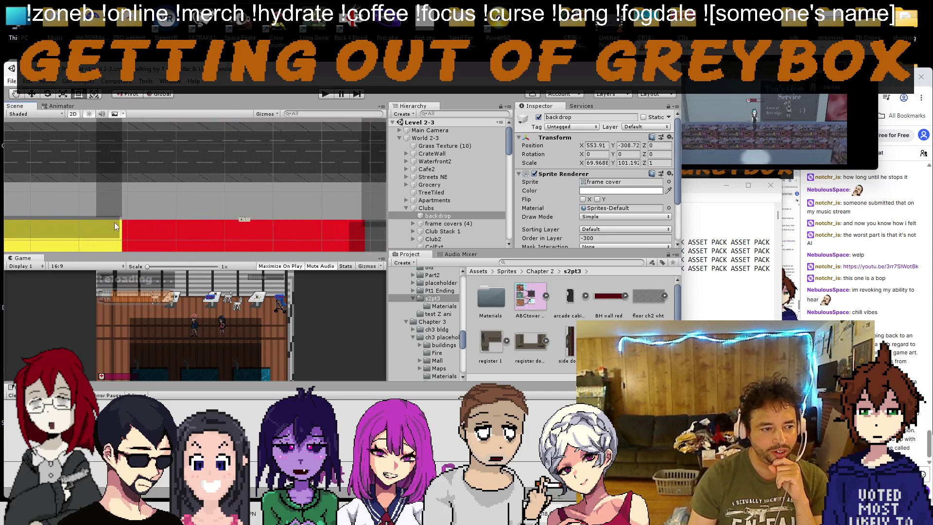
# Step: Stretch frame cover (2) right and down over the red block
pyautogui.click(122, 211)
pyautogui.moveTo(142, 203); pyautogui.dragTo(155, 213)
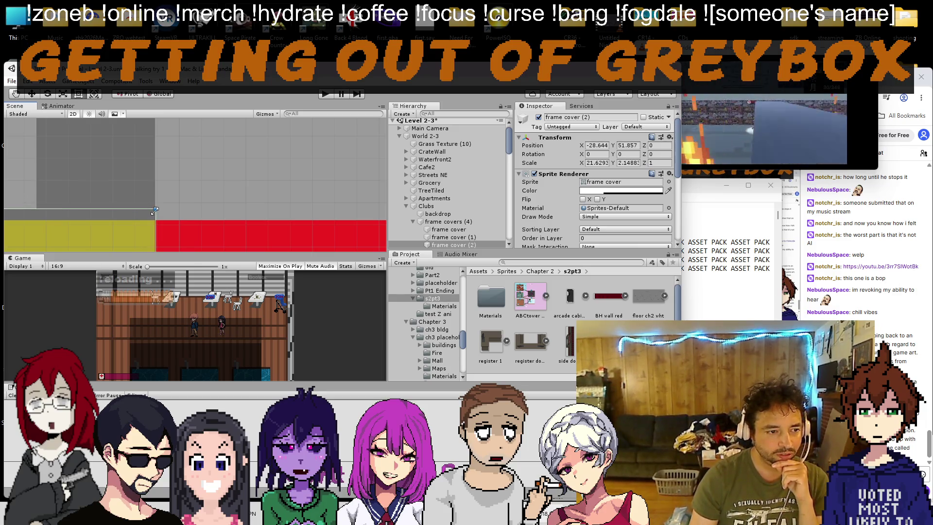
pyautogui.scroll(5, 237, 205)
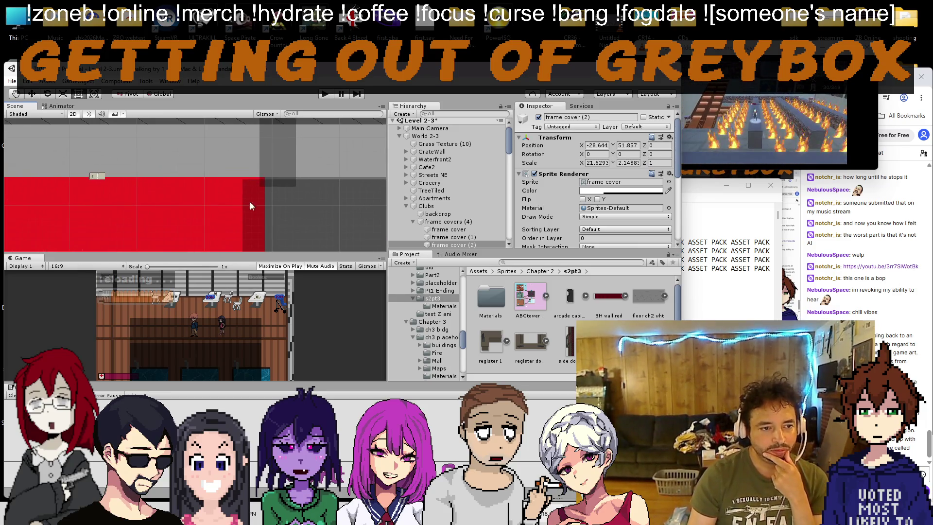
pyautogui.scroll(-5, 258, 203)
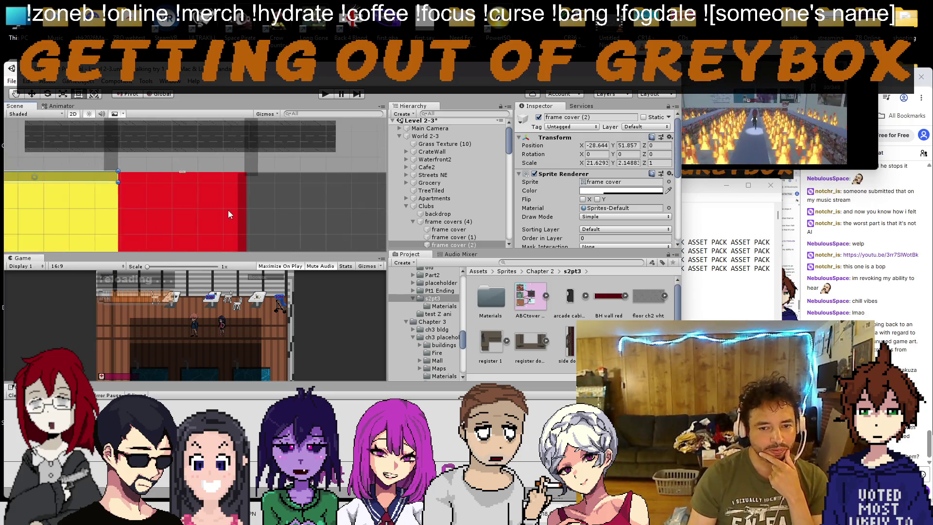
pyautogui.scroll(5, 223, 214)
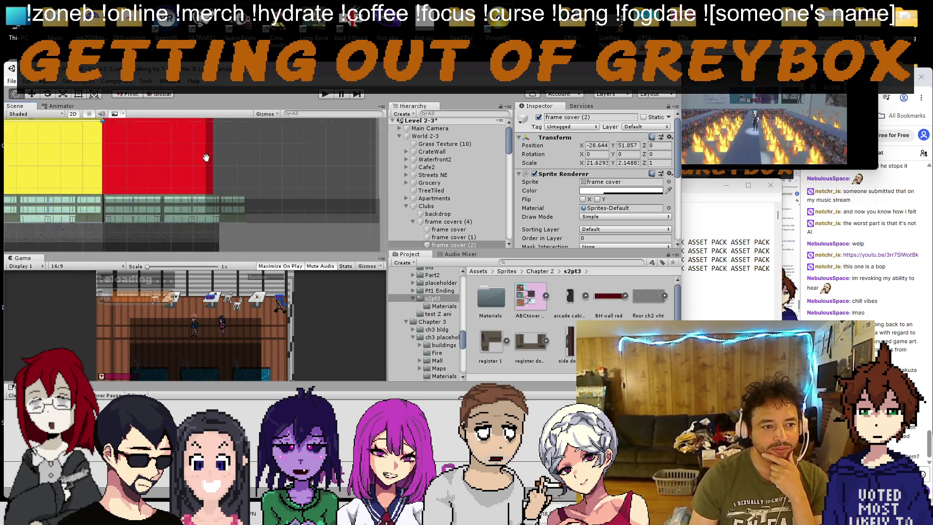
pyautogui.scroll(-3, 209, 184)
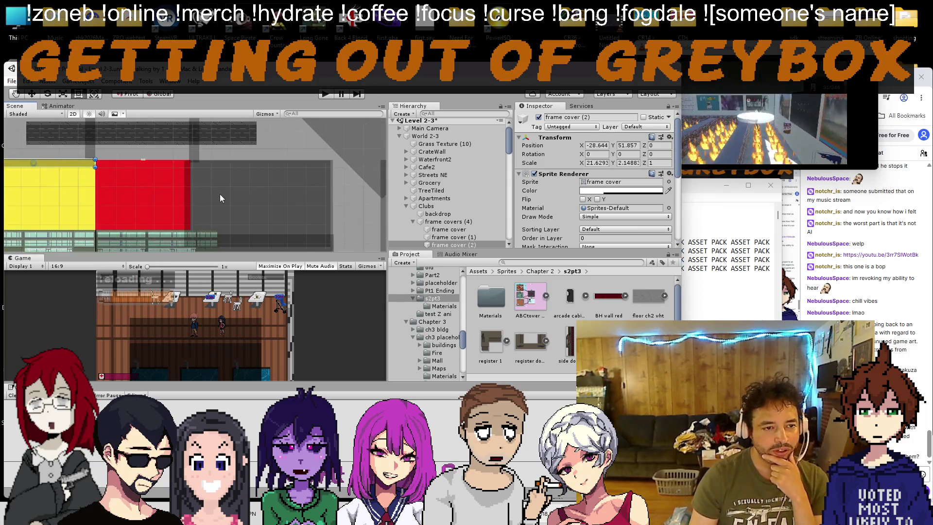
# Step: Move frame cover (3) over the yellow and red club block, then deselect it
pyautogui.click(233, 212)
pyautogui.moveTo(233, 212); pyautogui.dragTo(216, 190)
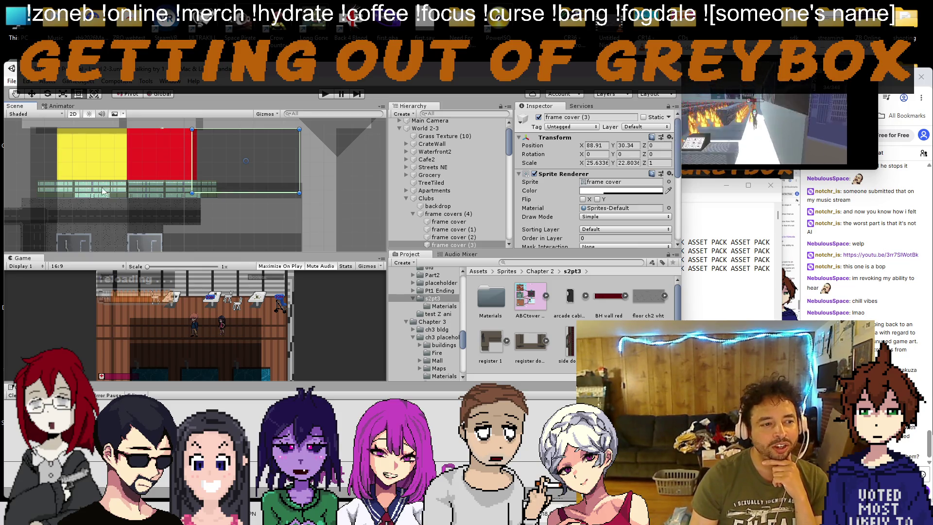
pyautogui.click(249, 148)
pyautogui.moveTo(106, 208); pyautogui.dragTo(120, 210)
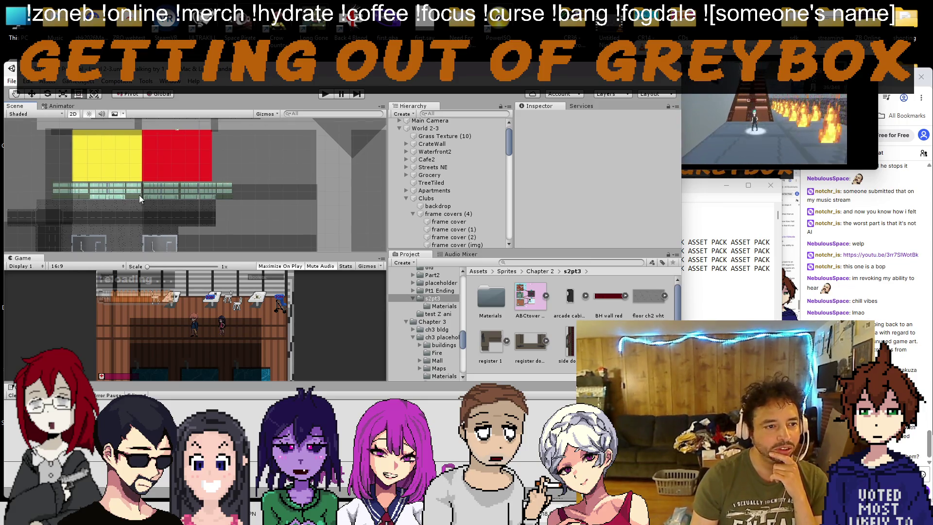
pyautogui.click(240, 158)
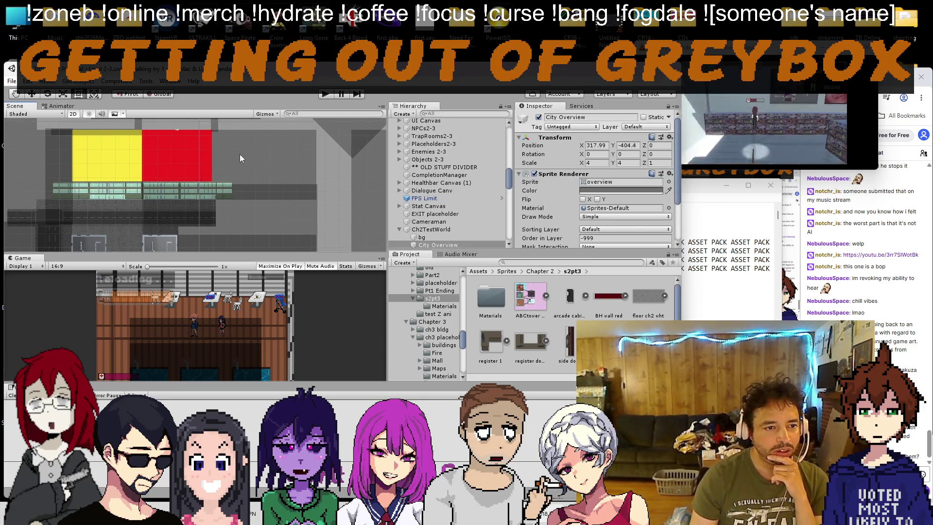
pyautogui.scroll(1, 214, 165)
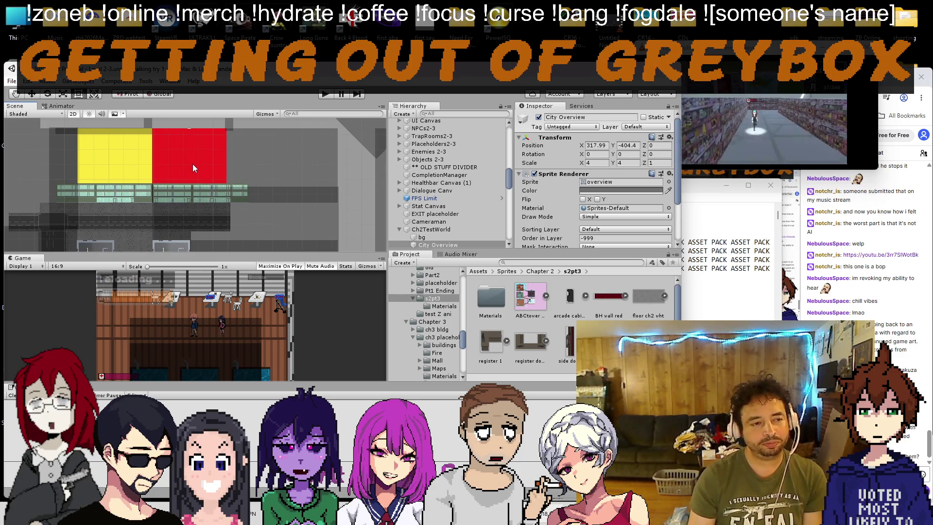
pyautogui.moveTo(200, 182)
pyautogui.mouseDown()
pyautogui.moveTo(202, 159)
pyautogui.moveTo(191, 245)
pyautogui.mouseUp()
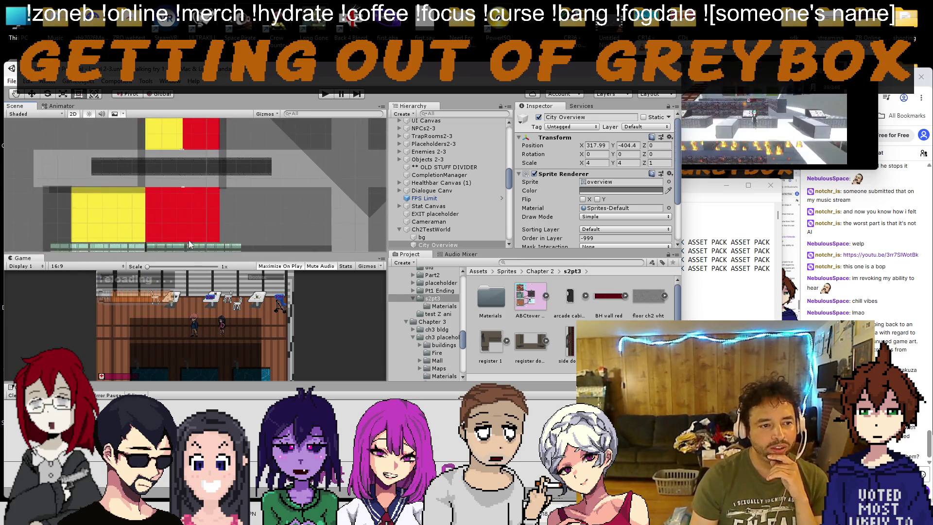
pyautogui.scroll(2, 194, 186)
pyautogui.click(216, 199)
pyautogui.click(216, 199)
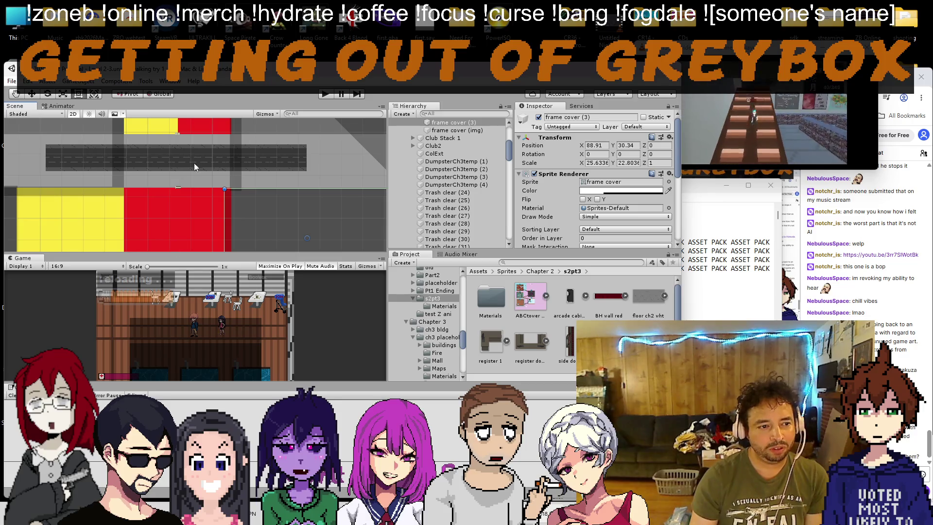
pyautogui.click(185, 226)
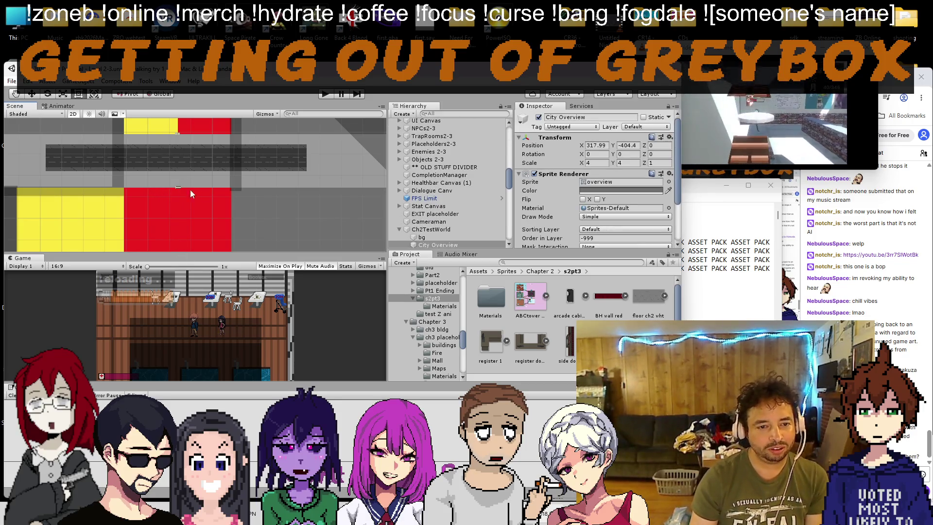
pyautogui.click(428, 228)
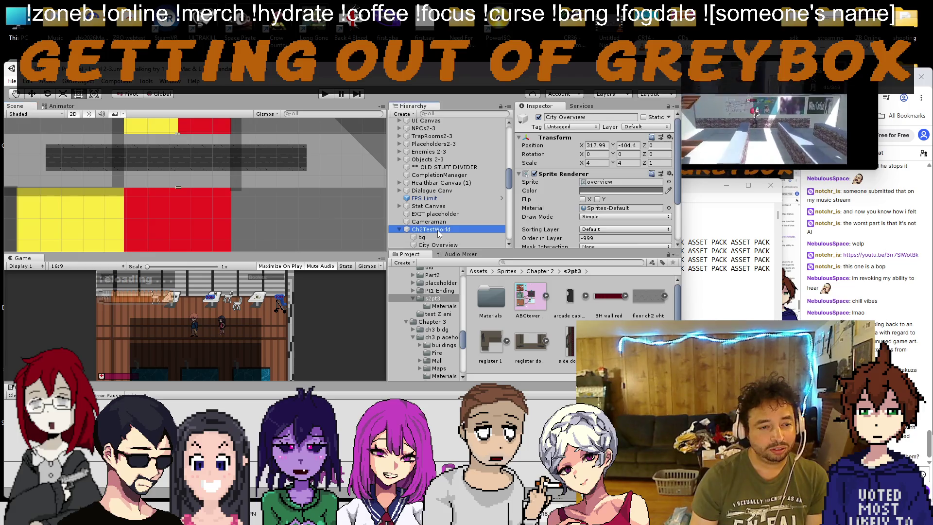
pyautogui.scroll(10, 510, 179)
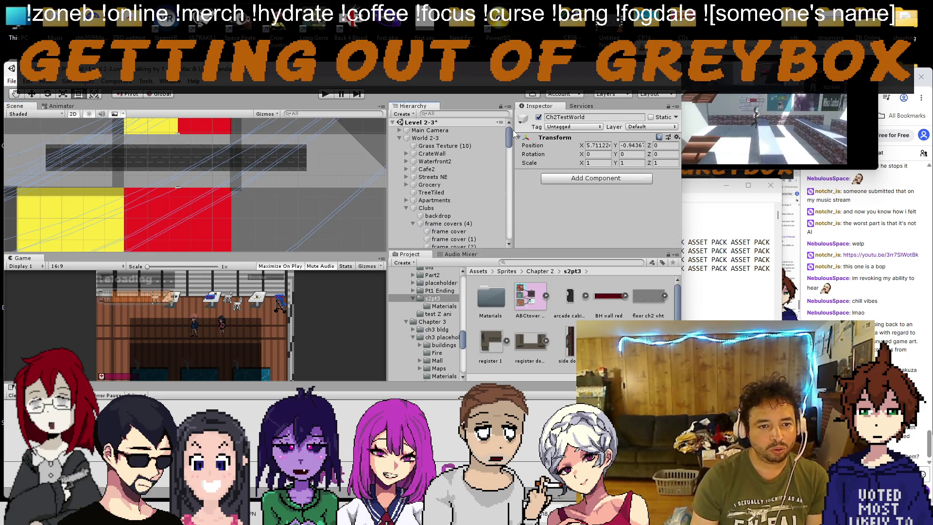
# Step: Raise the bottom edge of frame cover (1) beside the red block slightly
pyautogui.click(401, 138)
pyautogui.scroll(4, 166, 193)
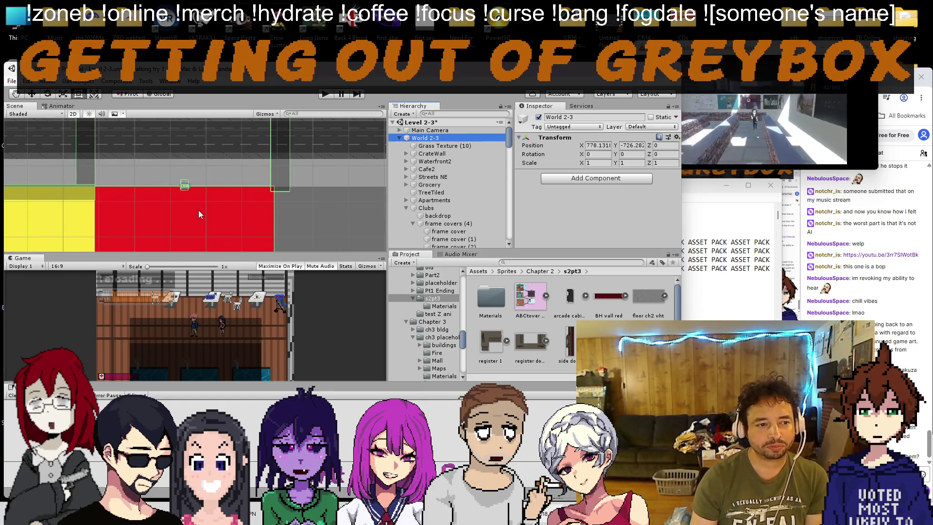
pyautogui.scroll(4, 270, 194)
pyautogui.click(301, 175)
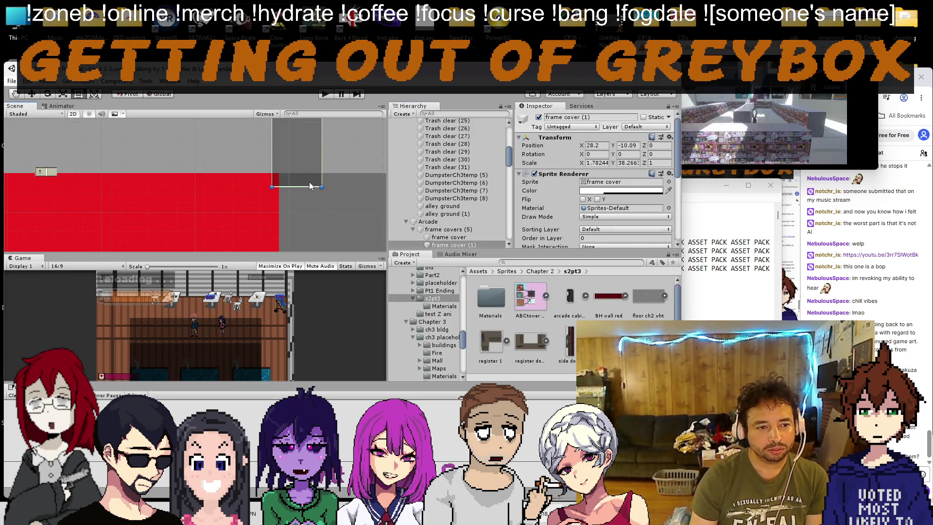
pyautogui.moveTo(311, 186); pyautogui.dragTo(310, 174)
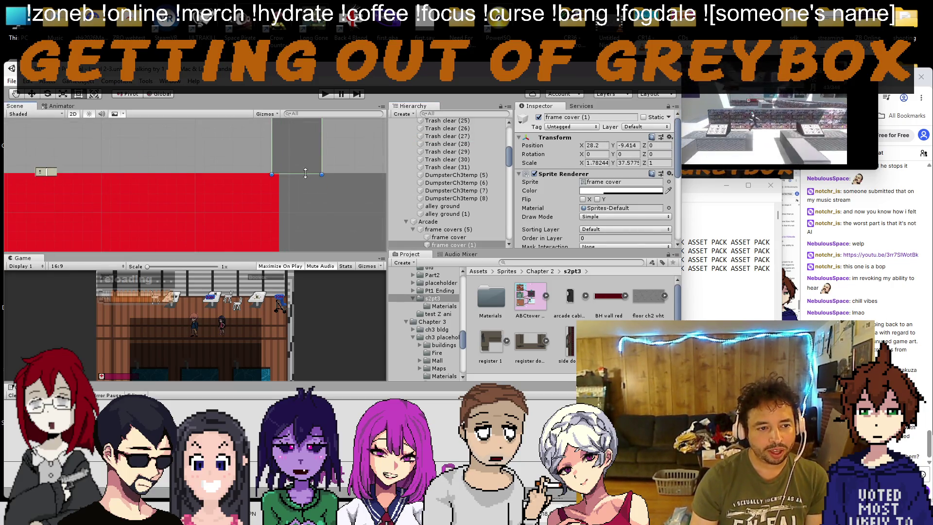
# Step: Zoom out and pan across the surrounding level geometry to review the frame covers
pyautogui.scroll(-3, 197, 164)
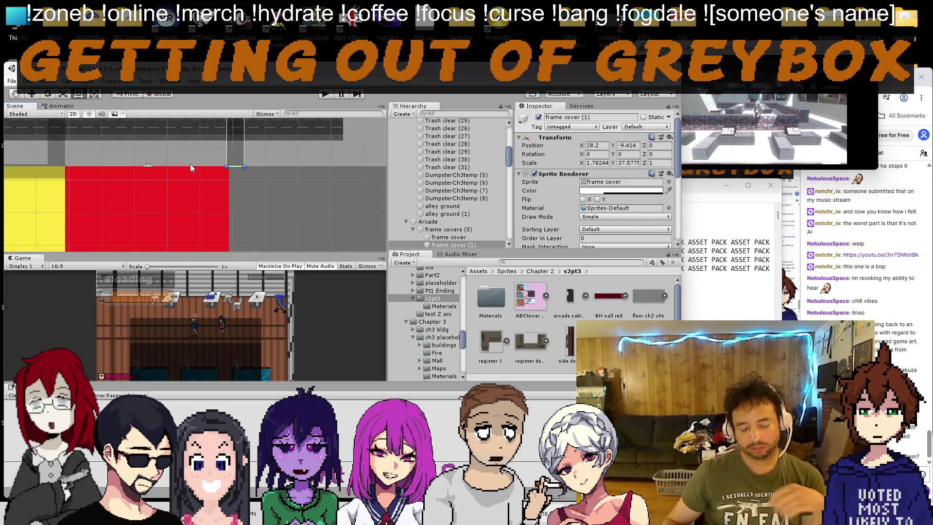
pyautogui.scroll(-2, 204, 186)
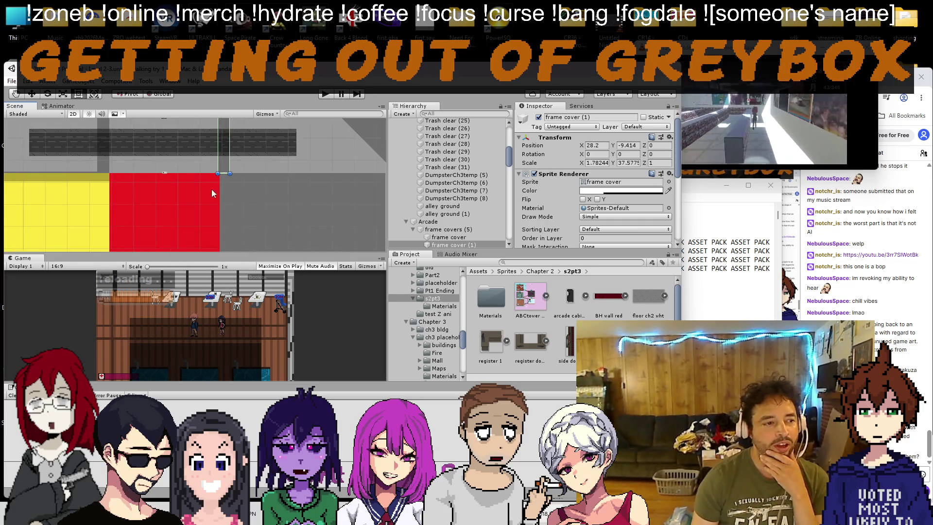
pyautogui.scroll(-5, 214, 179)
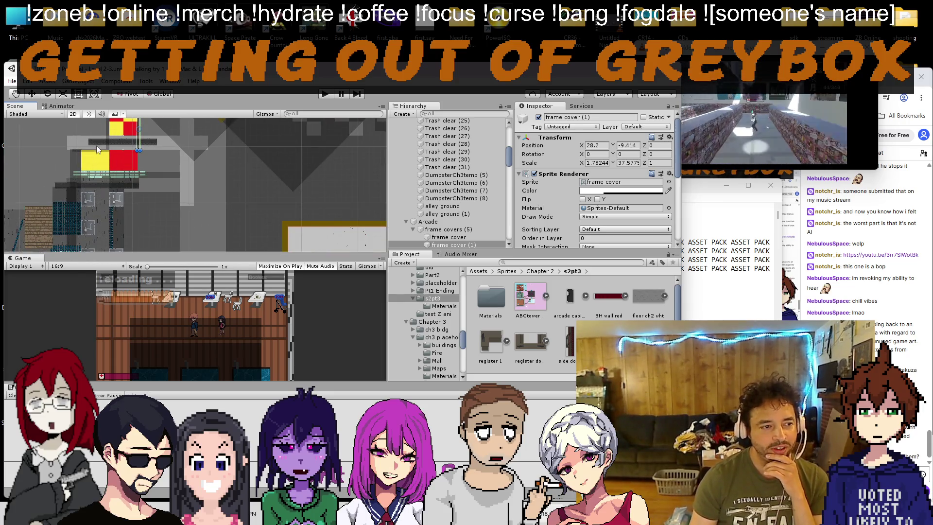
pyautogui.moveTo(156, 154); pyautogui.dragTo(118, 153)
pyautogui.scroll(3, 144, 147)
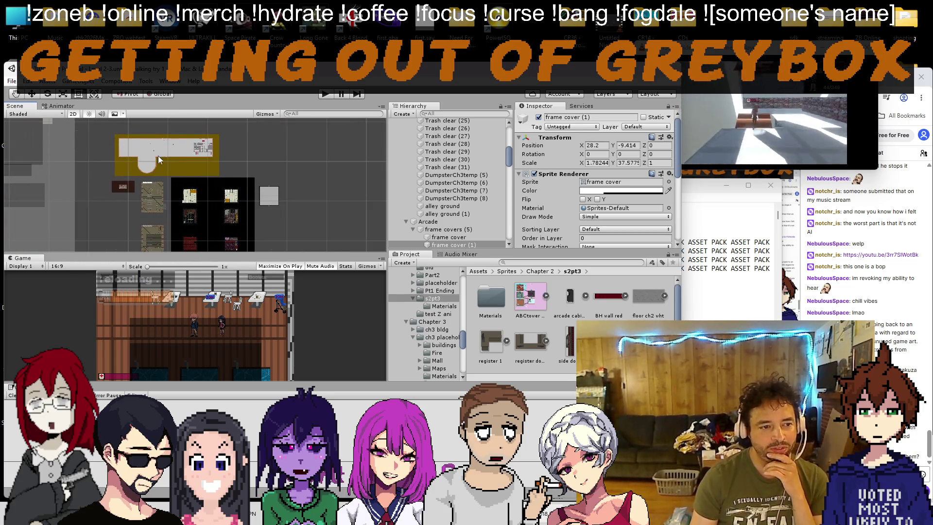
pyautogui.scroll(-4, 129, 170)
pyautogui.scroll(2, 210, 210)
pyautogui.scroll(5, 214, 204)
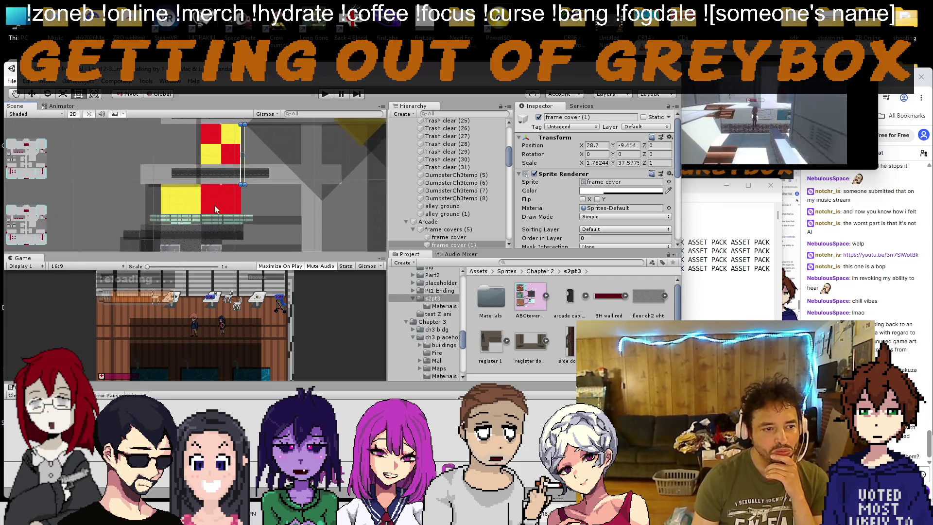
pyautogui.scroll(-8, 242, 199)
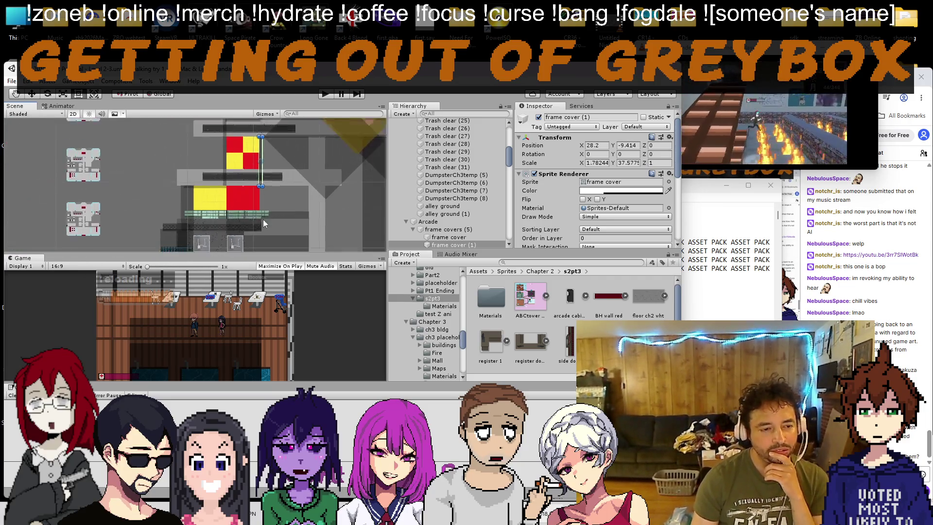
pyautogui.scroll(8, 221, 173)
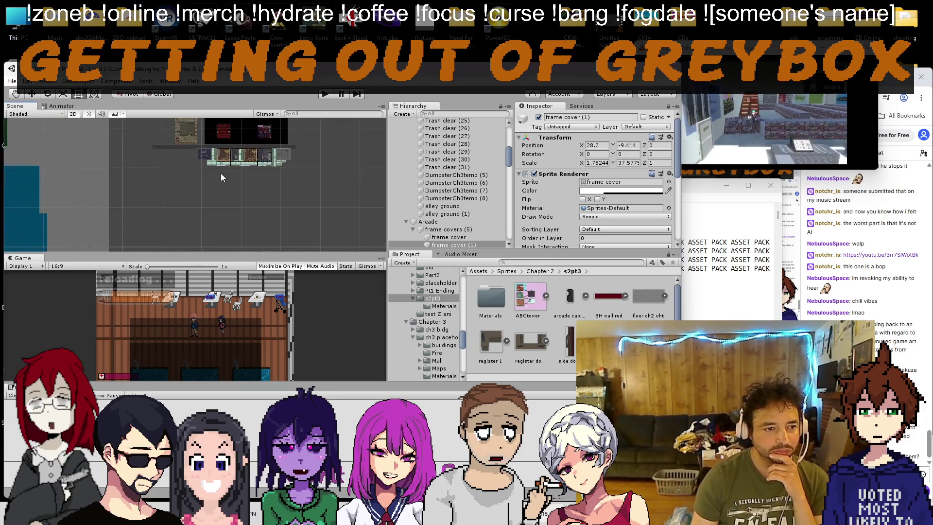
pyautogui.scroll(-5, 233, 170)
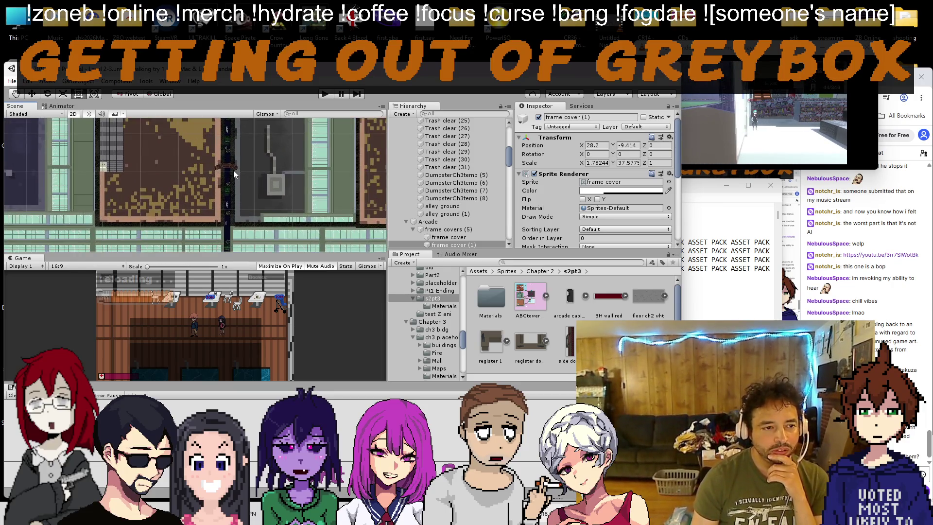
pyautogui.scroll(-5, 63, 156)
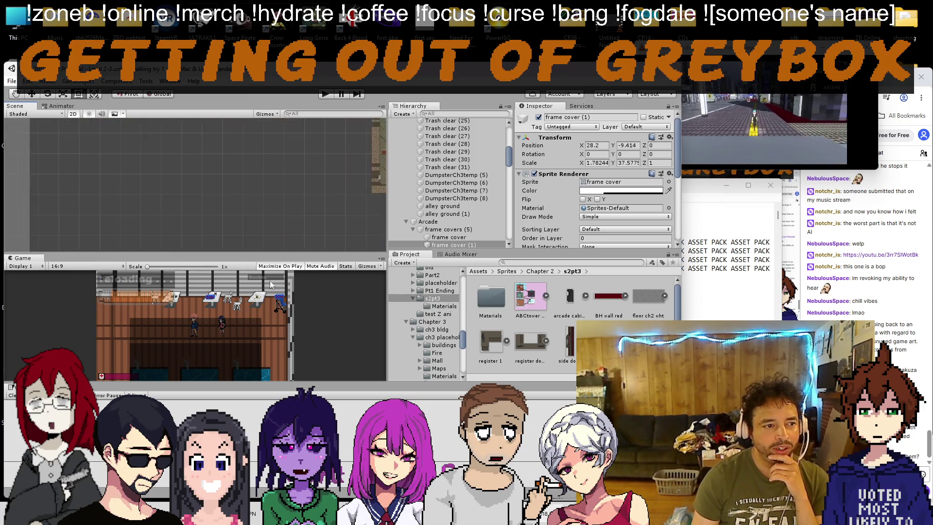
pyautogui.scroll(6, 167, 210)
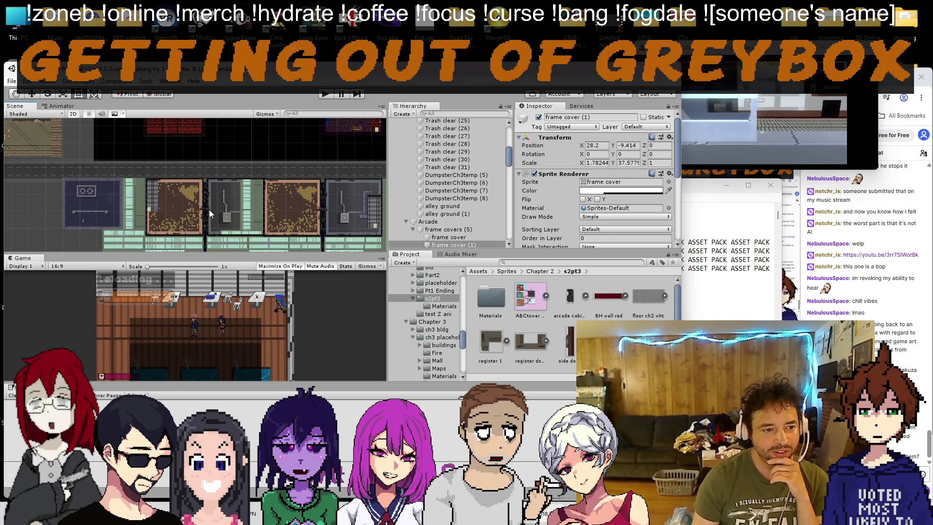
pyautogui.scroll(5, 209, 206)
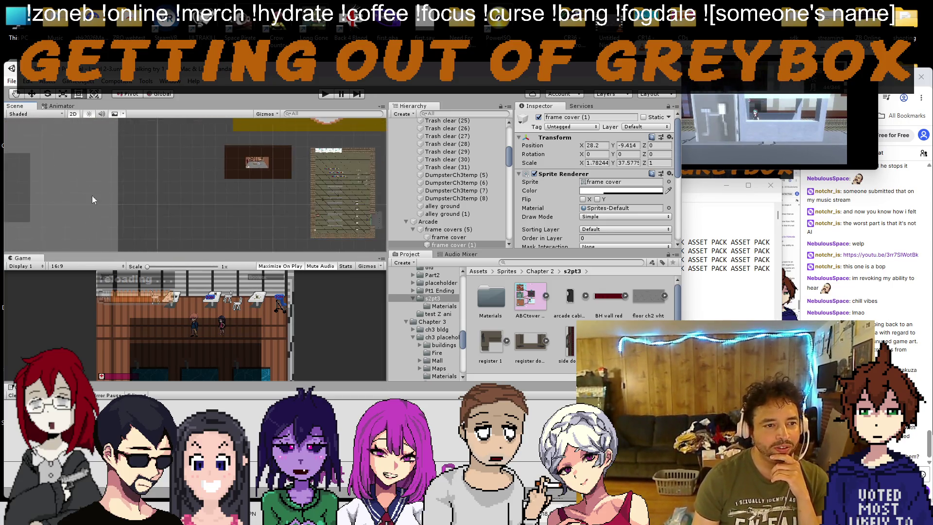
pyautogui.scroll(-4, 64, 189)
pyautogui.scroll(8, 178, 183)
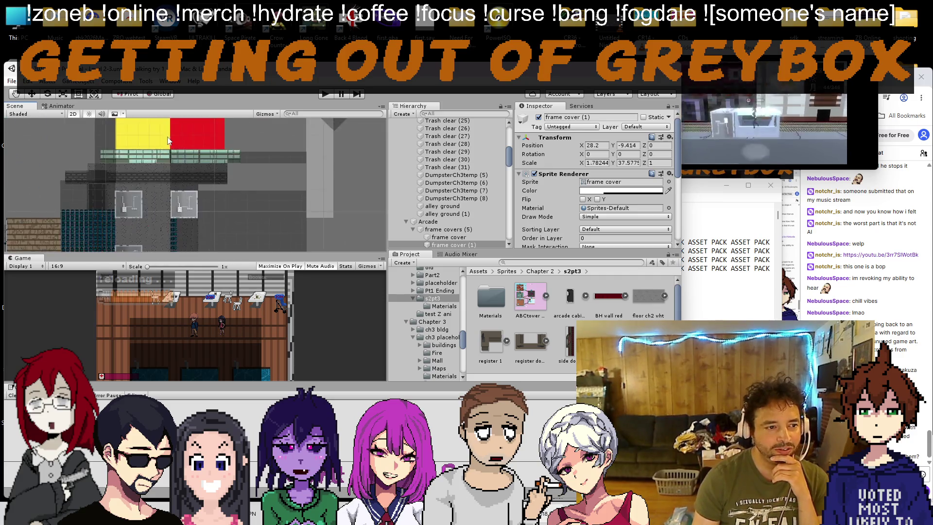
pyautogui.scroll(-4, 165, 156)
pyautogui.scroll(6, 164, 174)
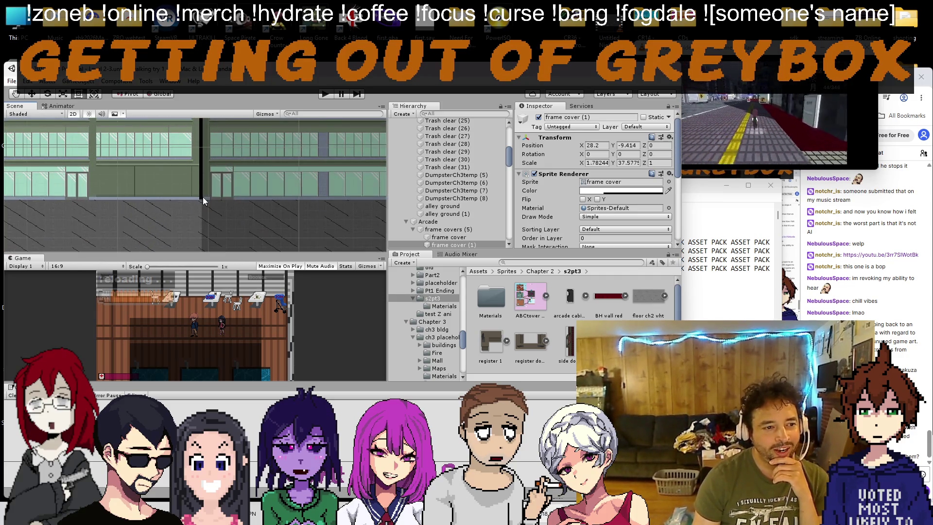
pyautogui.scroll(3, 204, 202)
# Step: Pan up along the green facade to the yellow and red blocks and select tile light tiled (3)
pyautogui.moveTo(206, 189); pyautogui.dragTo(210, 247)
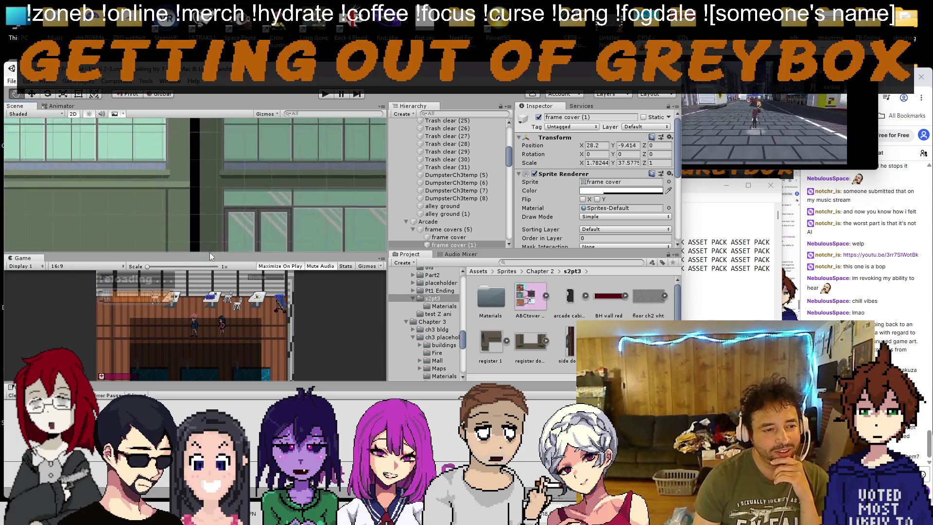
pyautogui.scroll(-5, 161, 199)
pyautogui.scroll(-5, 197, 214)
pyautogui.moveTo(217, 224)
pyautogui.mouseDown()
pyautogui.moveTo(257, 214)
pyautogui.moveTo(204, 165)
pyautogui.mouseUp()
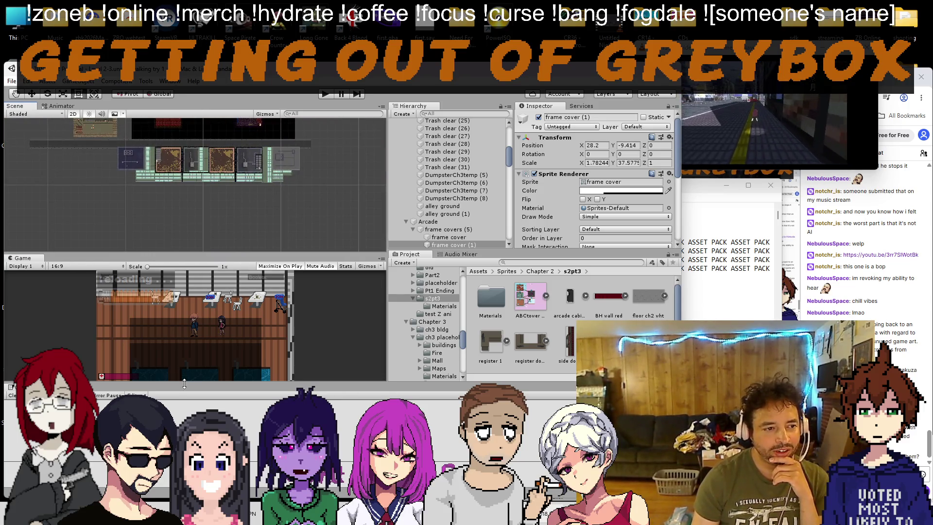
pyautogui.scroll(5, 203, 200)
pyautogui.scroll(5, 202, 199)
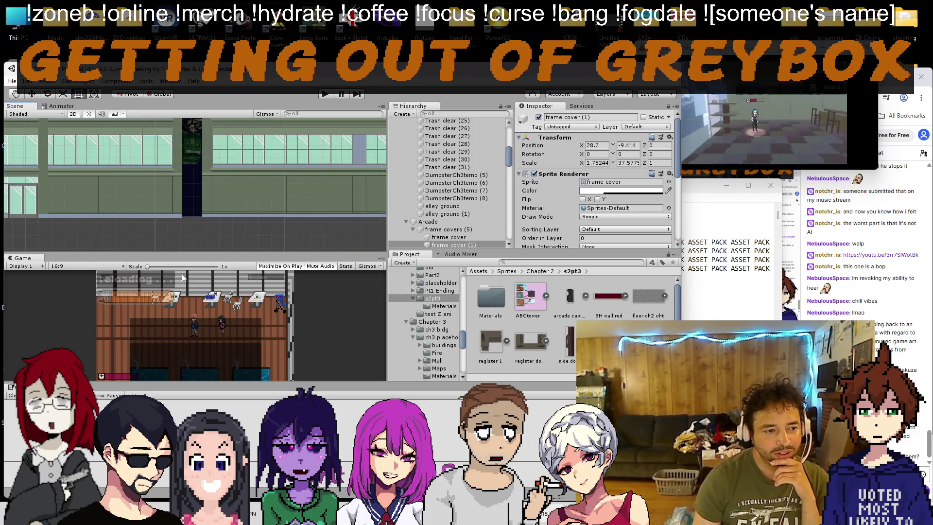
pyautogui.scroll(2, 191, 204)
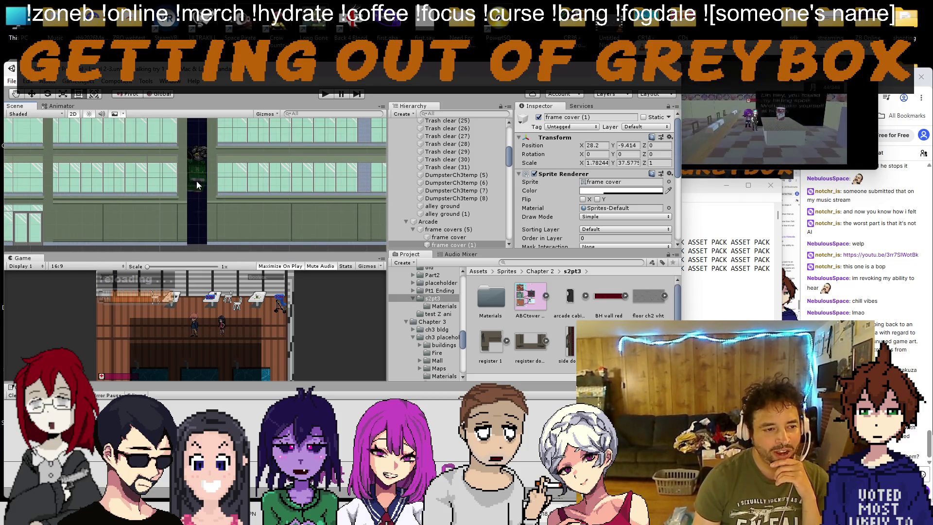
pyautogui.scroll(-5, 194, 187)
pyautogui.scroll(5, 185, 179)
pyautogui.scroll(-4, 196, 209)
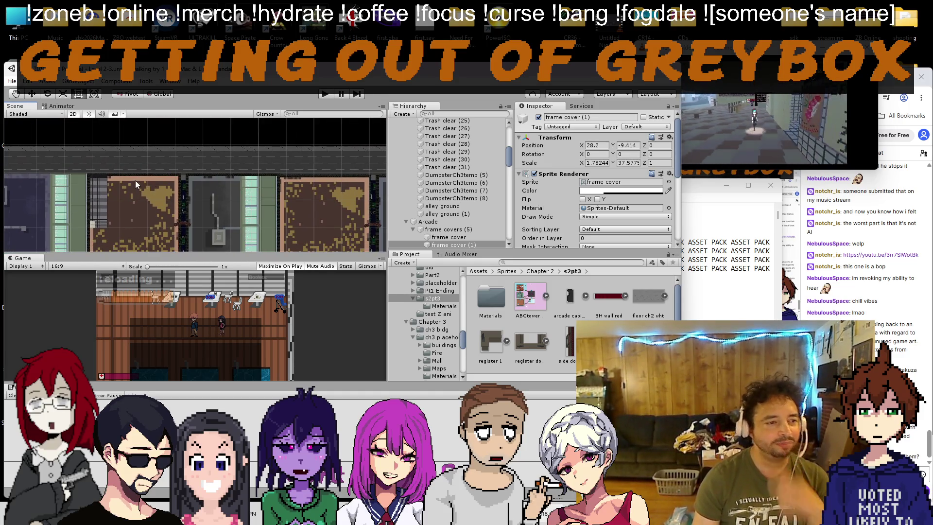
pyautogui.click(133, 194)
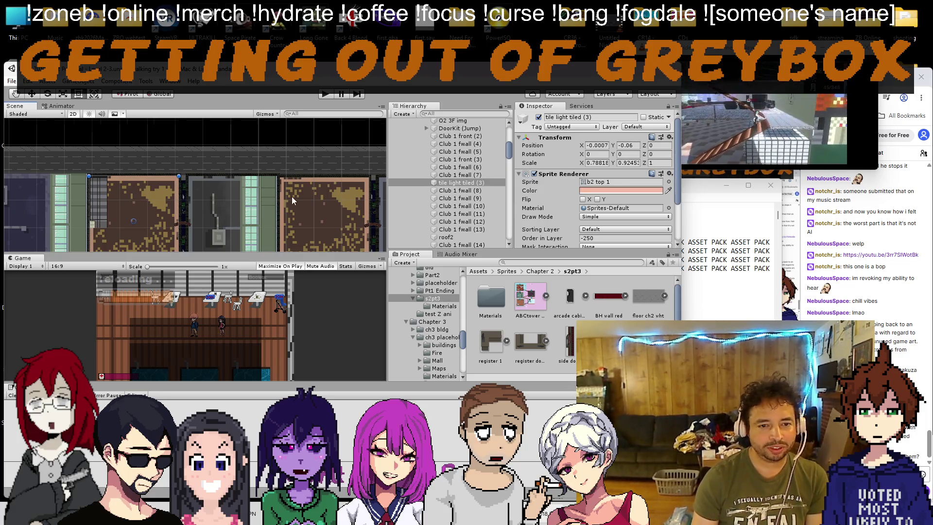
# Step: Select Walls (1) and Stair Protector, then box-select the props in the alley
pyautogui.scroll(-1, 292, 197)
pyautogui.scroll(-2, 222, 213)
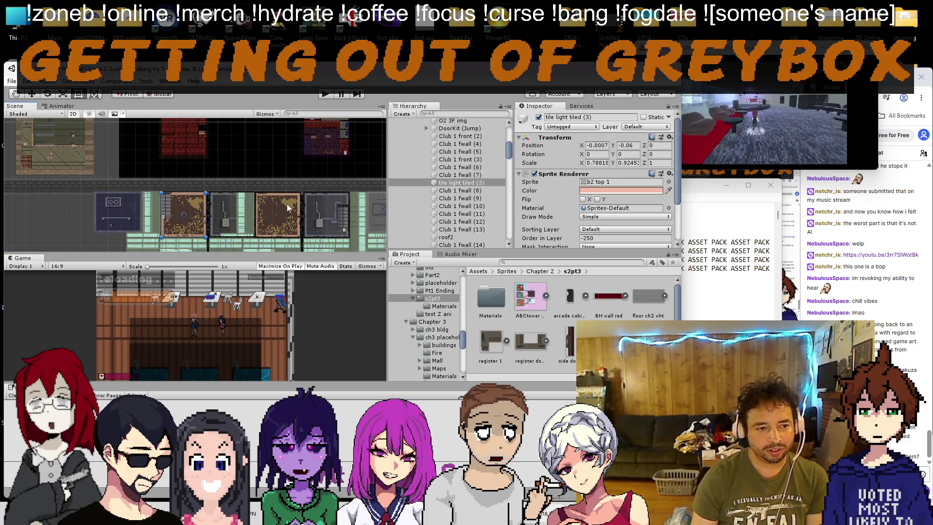
pyautogui.scroll(3, 407, 178)
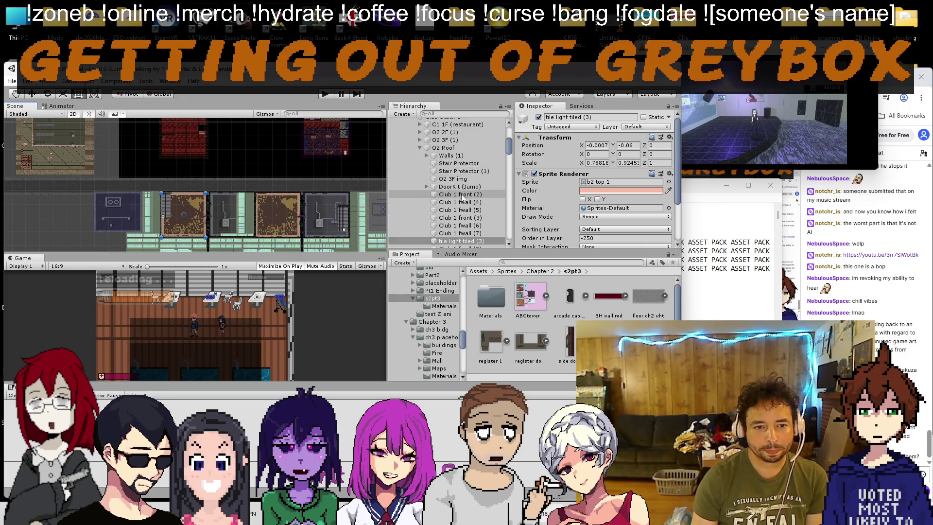
pyautogui.click(460, 156)
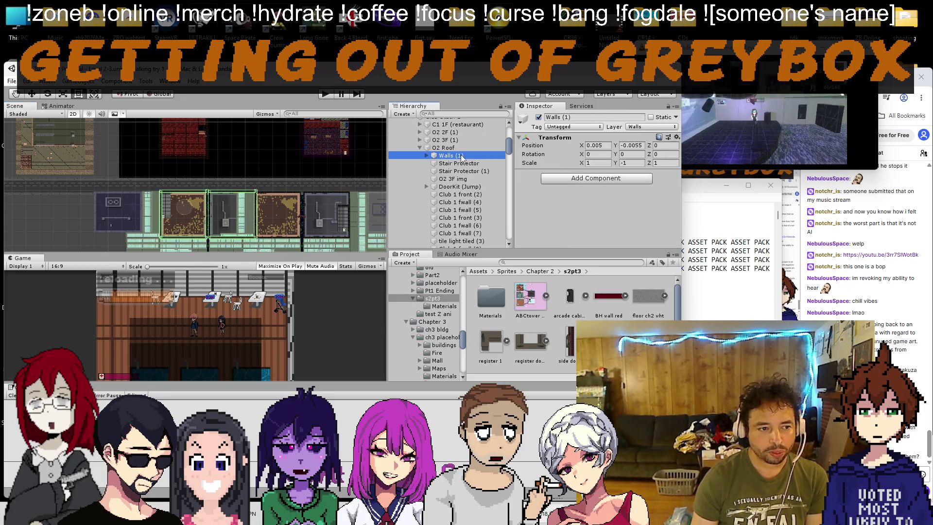
pyautogui.click(463, 163)
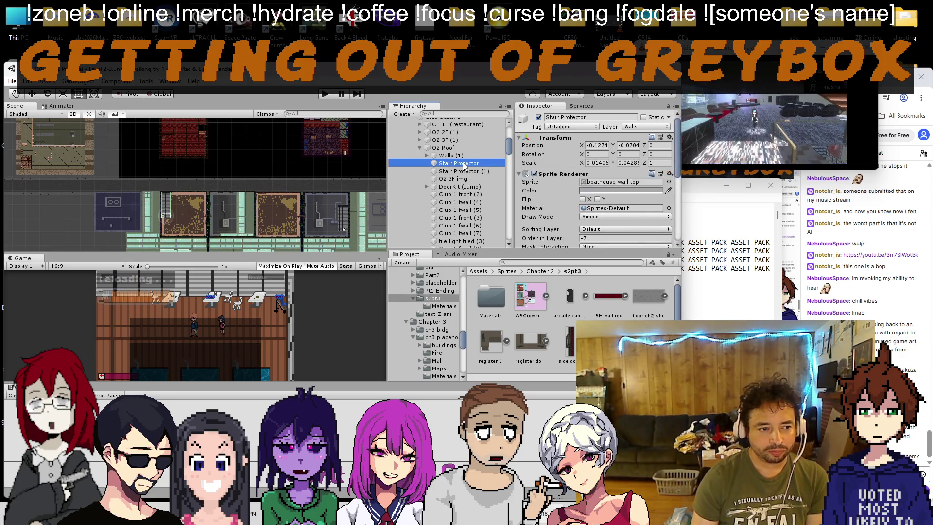
pyautogui.moveTo(82, 195); pyautogui.dragTo(86, 198)
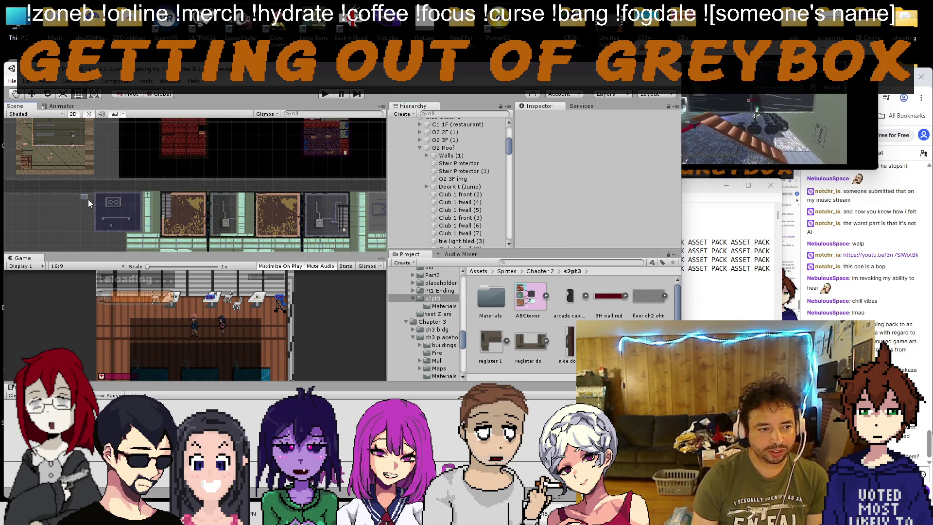
pyautogui.moveTo(151, 225)
pyautogui.mouseDown()
pyautogui.moveTo(228, 236)
pyautogui.moveTo(257, 255)
pyautogui.moveTo(260, 277)
pyautogui.mouseUp()
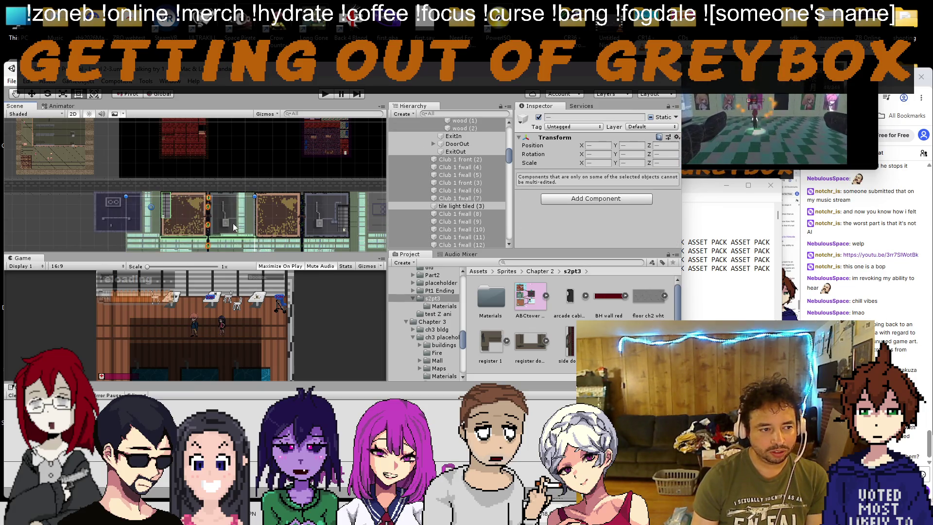
pyautogui.moveTo(177, 189); pyautogui.dragTo(173, 165)
pyautogui.moveTo(79, 174)
pyautogui.mouseDown()
pyautogui.moveTo(132, 217)
pyautogui.moveTo(266, 251)
pyautogui.moveTo(246, 241)
pyautogui.moveTo(51, 229)
pyautogui.moveTo(249, 169)
pyautogui.mouseUp()
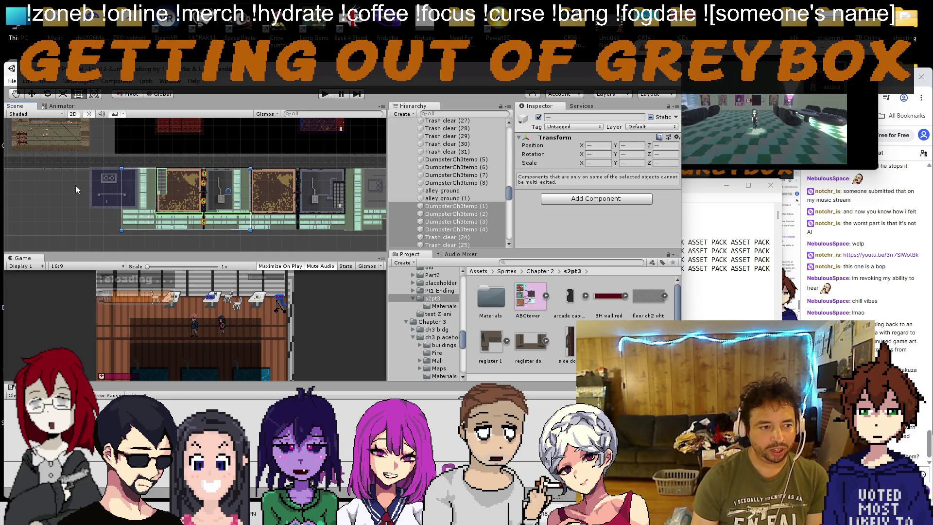
# Step: Move the DumpsterCh3temp and Trash clear props onto the red block, then switch to Chrome
pyautogui.scroll(-4, 78, 185)
pyautogui.moveTo(157, 195); pyautogui.dragTo(311, 200)
pyautogui.scroll(3, 307, 146)
pyautogui.scroll(4, 311, 165)
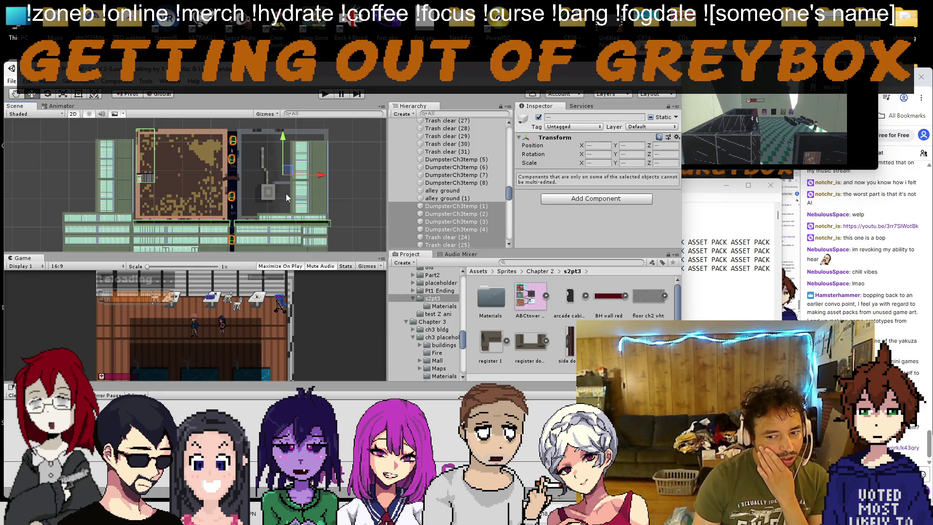
pyautogui.scroll(-10, 286, 193)
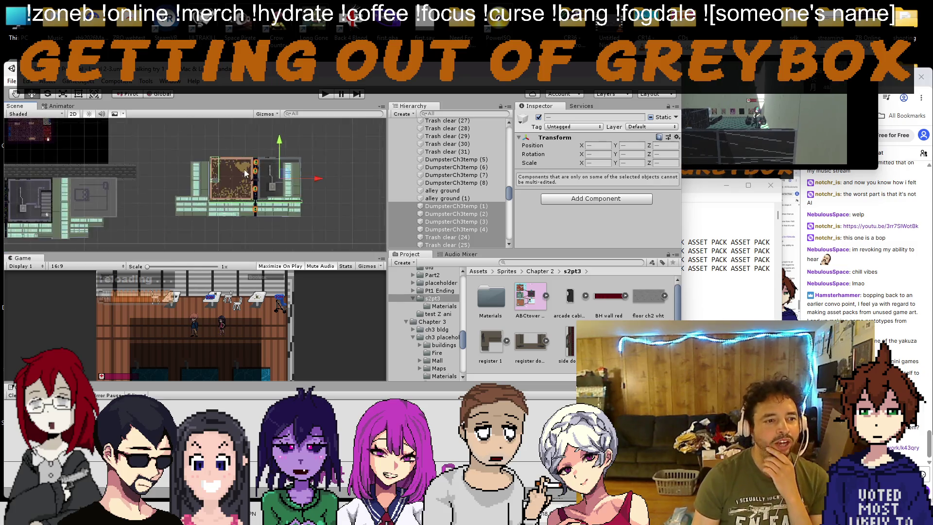
pyautogui.scroll(-5, 239, 226)
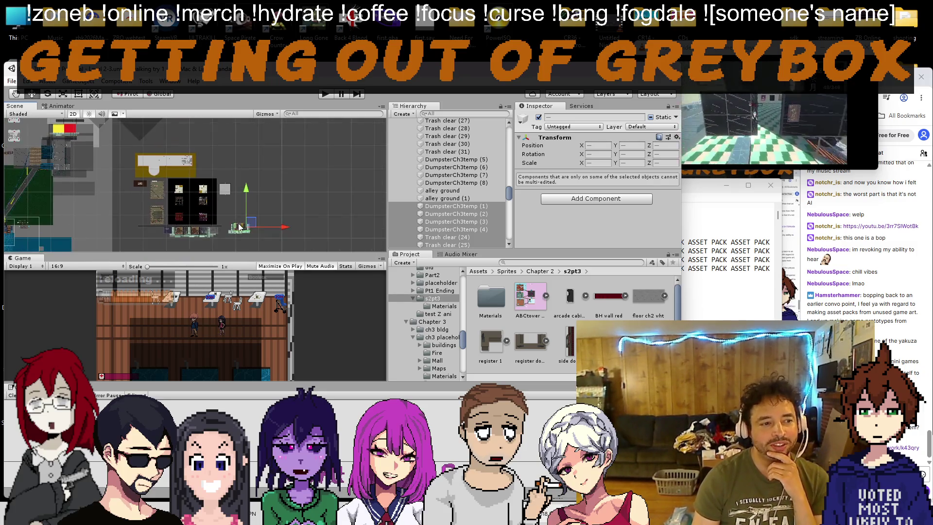
pyautogui.scroll(10, 70, 127)
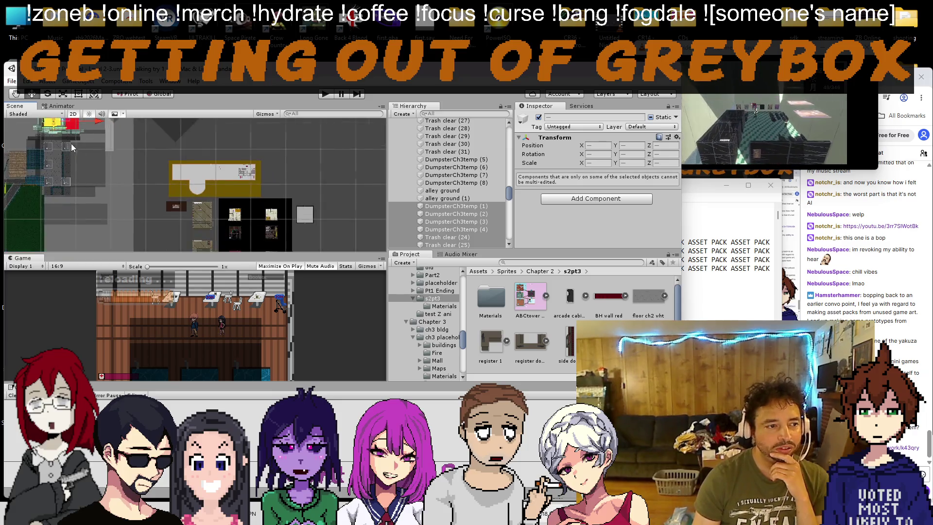
pyautogui.scroll(2, 117, 180)
pyautogui.moveTo(129, 185)
pyautogui.mouseDown()
pyautogui.moveTo(167, 193)
pyautogui.moveTo(174, 178)
pyautogui.mouseUp()
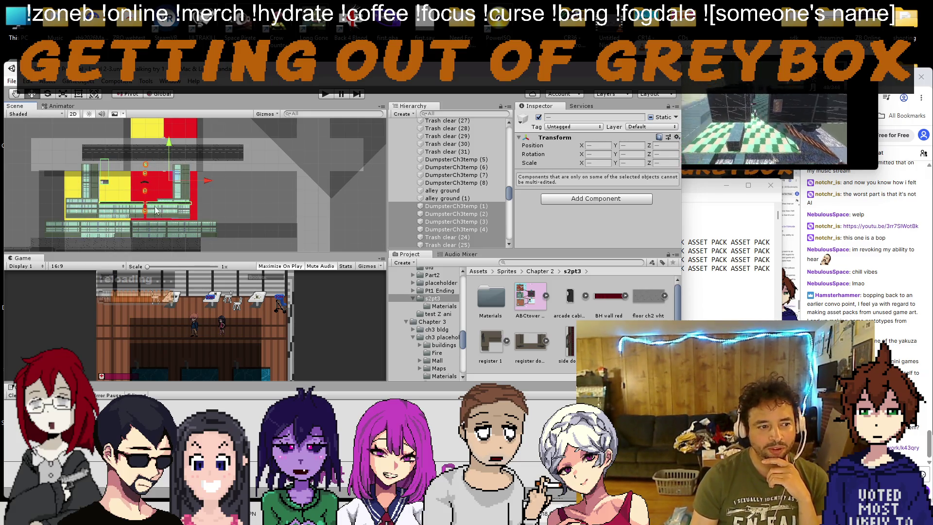
pyautogui.moveTo(177, 181); pyautogui.dragTo(176, 184)
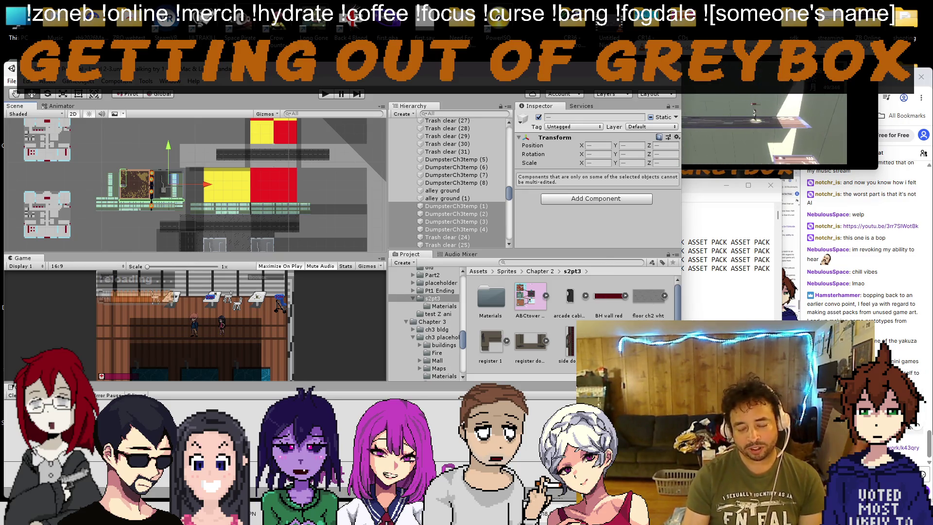
pyautogui.hotkey('alt', 'Tab')
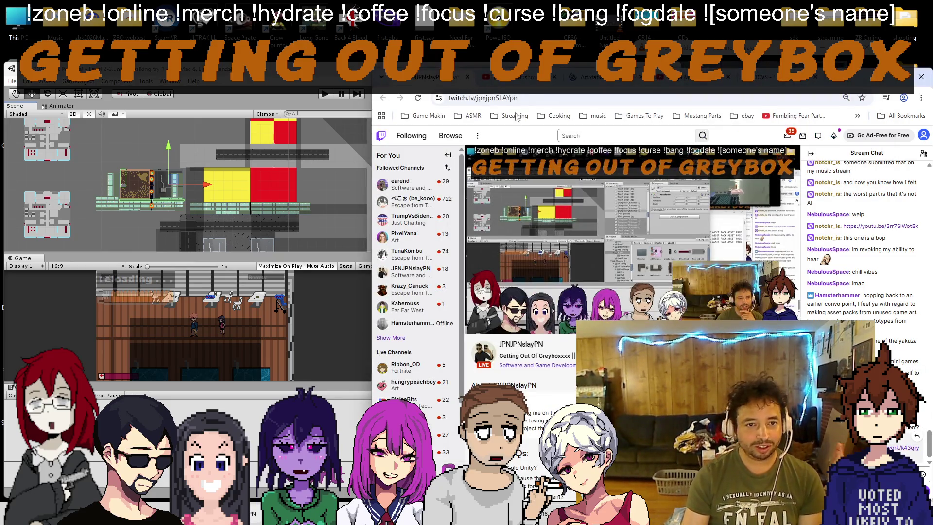
# Step: Bring up the ArtStation Kung Fu Story character sprite-sheet page after glancing at the Twitch tab
pyautogui.click(594, 85)
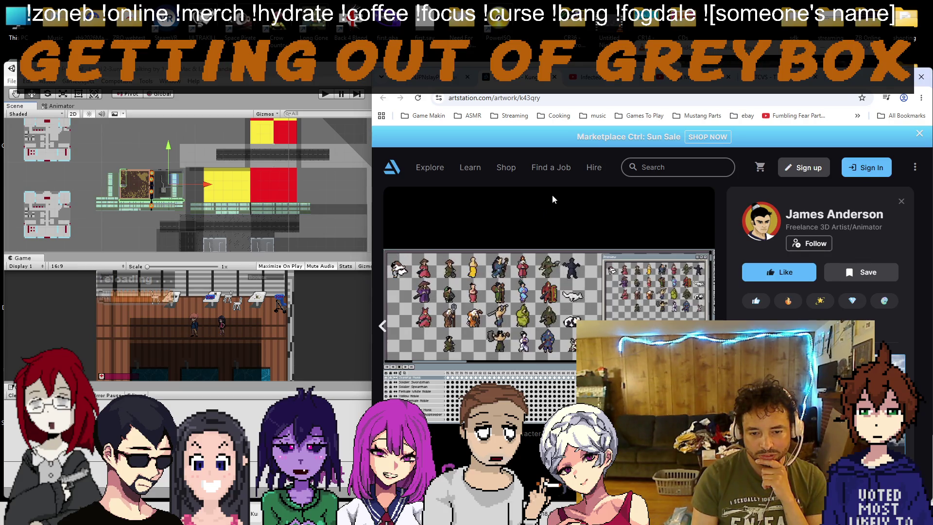
pyautogui.moveTo(591, 309)
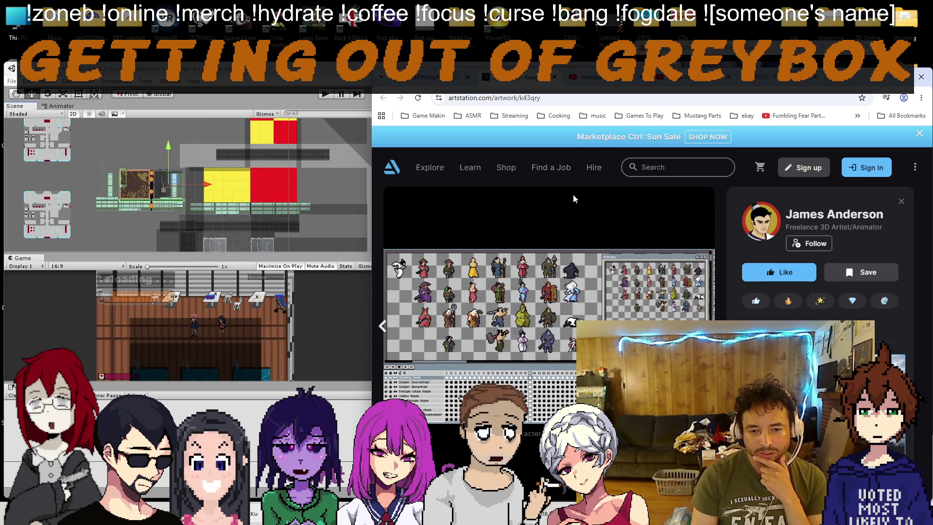
pyautogui.click(428, 80)
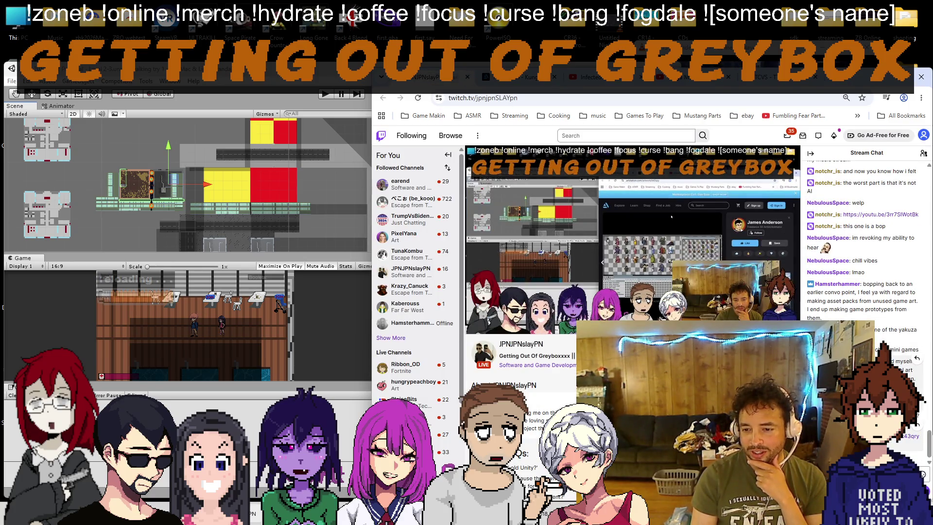
pyautogui.click(520, 82)
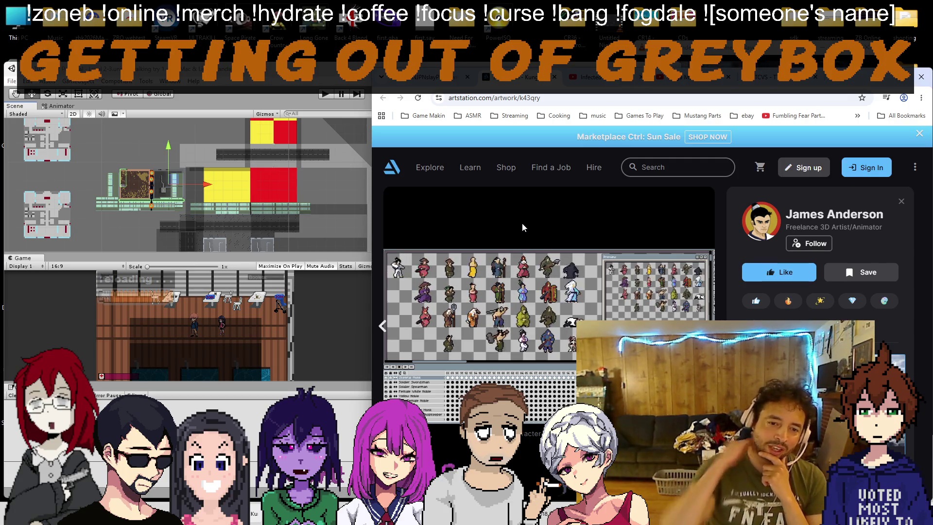
pyautogui.rightClick(525, 279)
# Step: Bookmark the Kung Fu Story artwork page into the Game Makin folder
pyautogui.press('Escape')
pyautogui.click(862, 99)
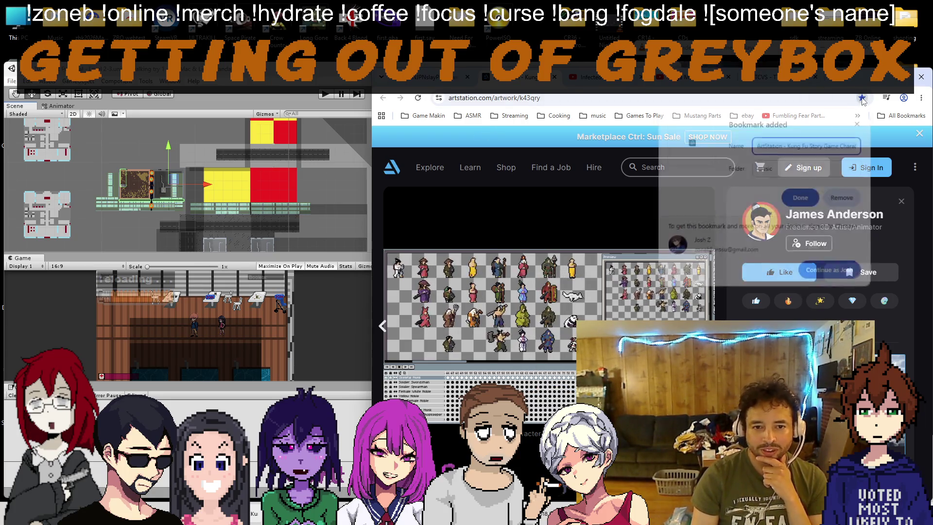
pyautogui.click(809, 167)
pyautogui.click(803, 204)
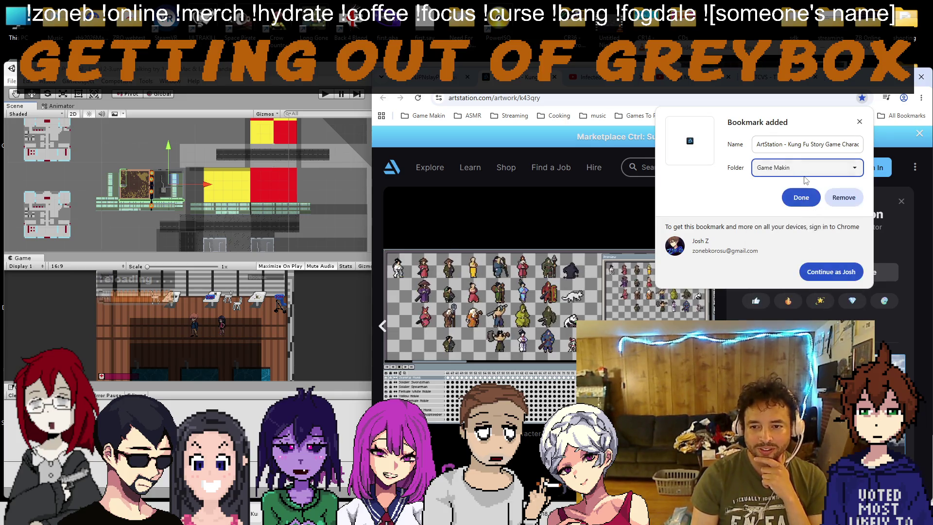
pyautogui.click(792, 192)
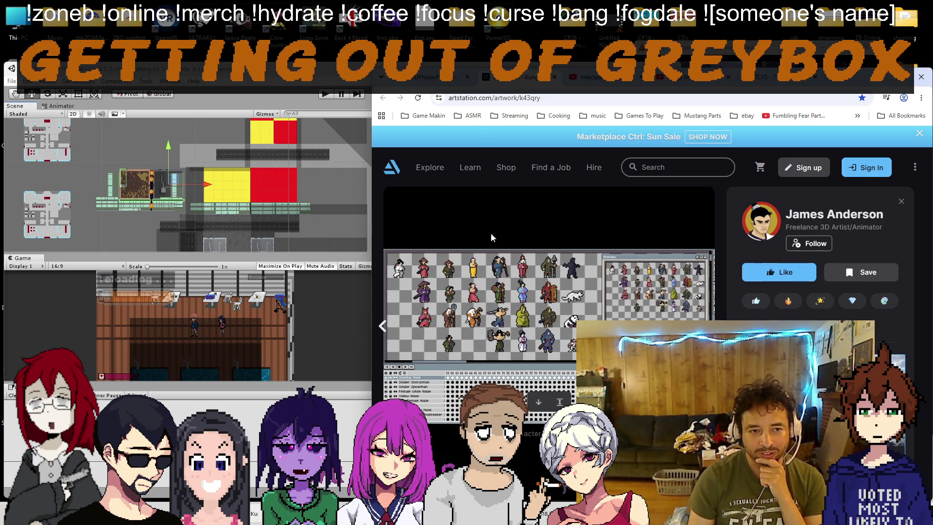
# Step: Flip through the YouTube and Twitch tabs, then return to the Unity editor
pyautogui.click(557, 82)
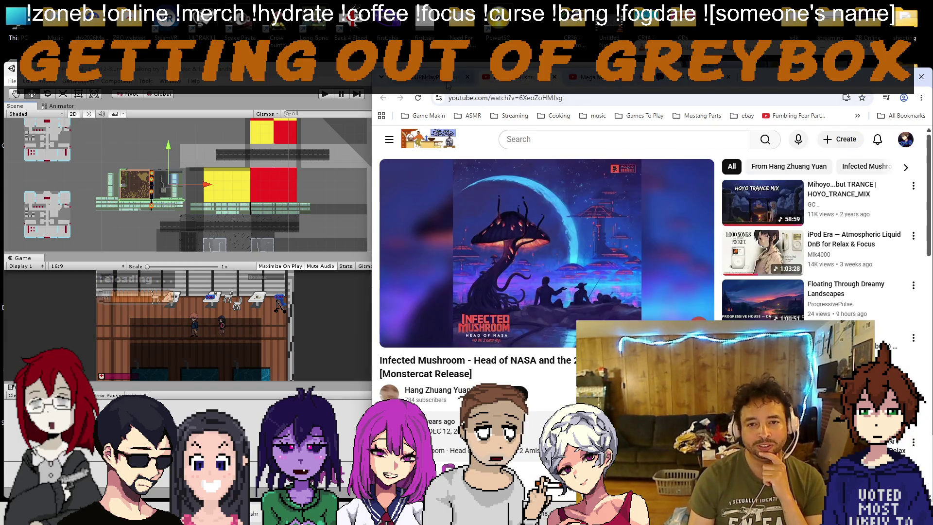
pyautogui.click(447, 83)
pyautogui.scroll(3, 190, 159)
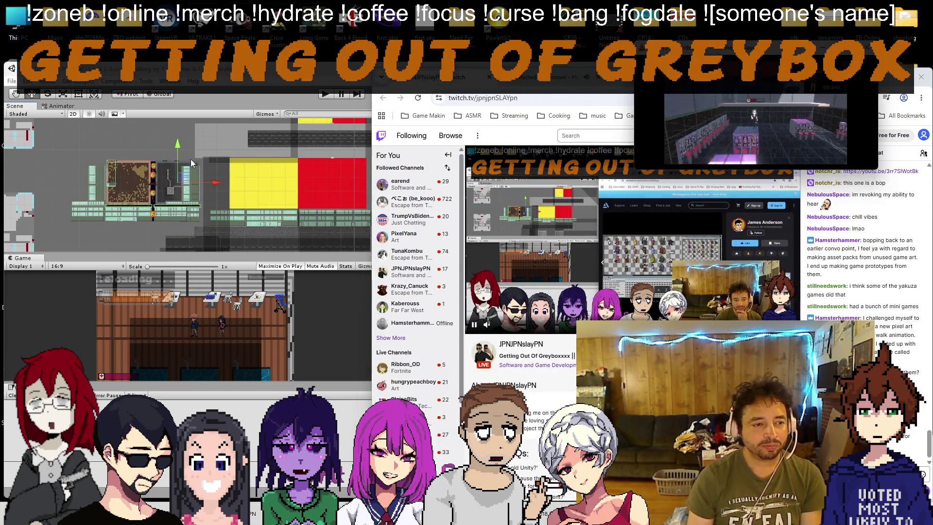
pyautogui.click(280, 171)
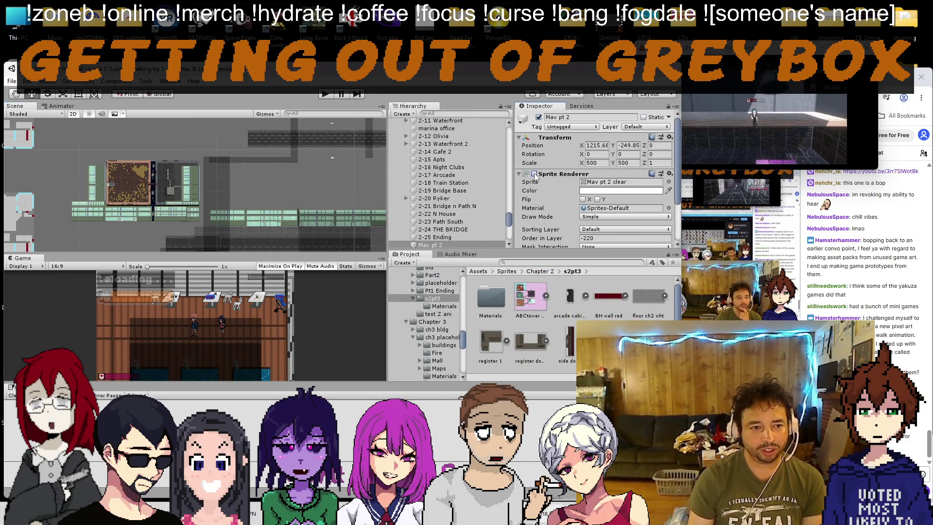
# Step: Toggle the Mav pt 2 sprite's visibility repeatedly to compare the scene with and without it
pyautogui.scroll(-4, 304, 169)
pyautogui.scroll(-5, 279, 186)
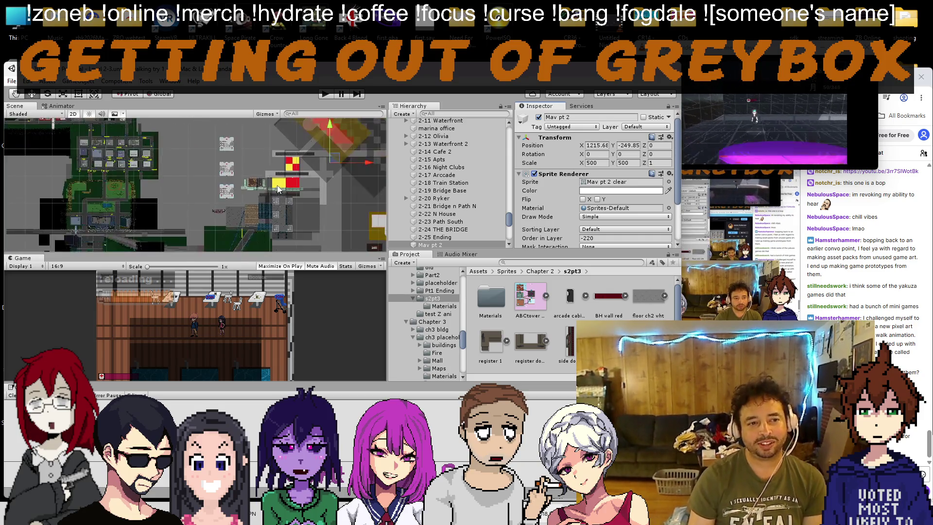
pyautogui.click(535, 174)
pyautogui.click(535, 174)
pyautogui.click(534, 174)
pyautogui.click(534, 174)
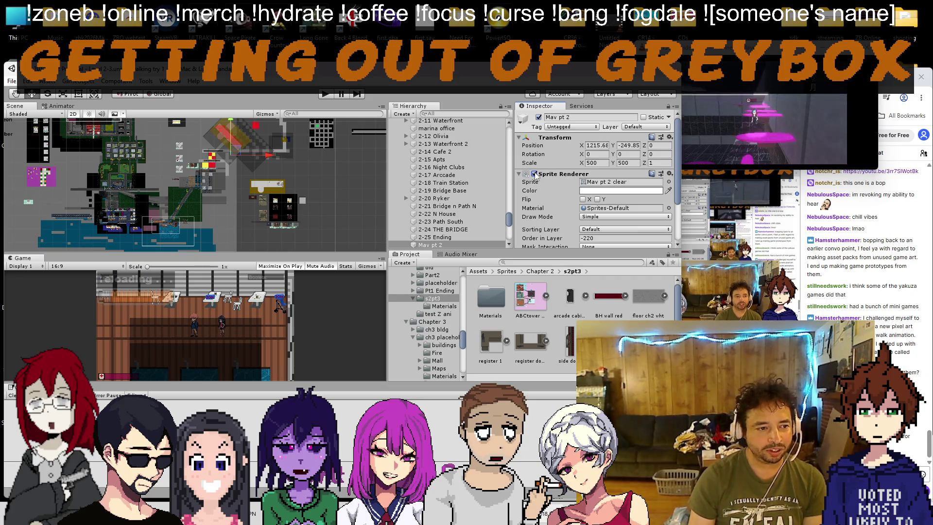
pyautogui.click(535, 174)
pyautogui.click(535, 174)
pyautogui.click(535, 174)
pyautogui.click(535, 174)
pyautogui.click(534, 174)
pyautogui.click(535, 174)
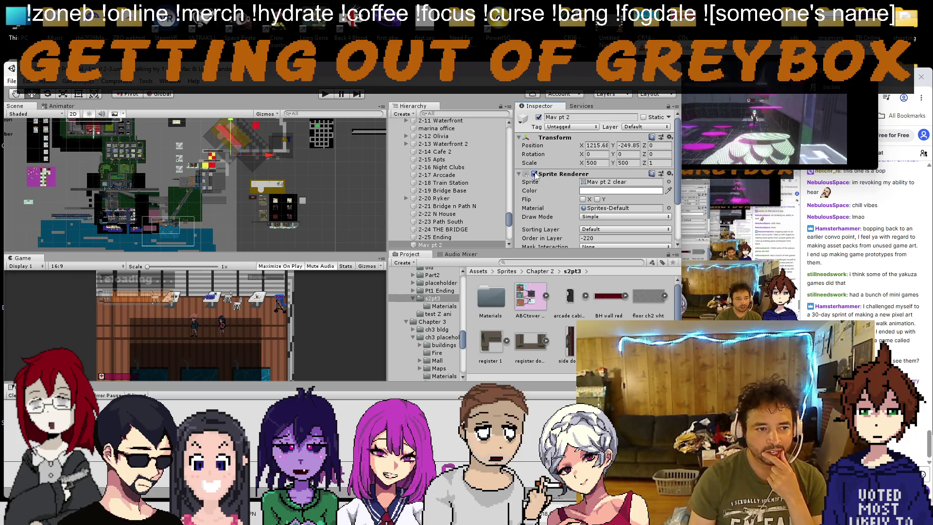
pyautogui.click(535, 174)
pyautogui.click(535, 174)
# Step: Select the Mav pt 2 sprite in the Scene and frame it with F
pyautogui.moveTo(264, 126); pyautogui.dragTo(229, 176)
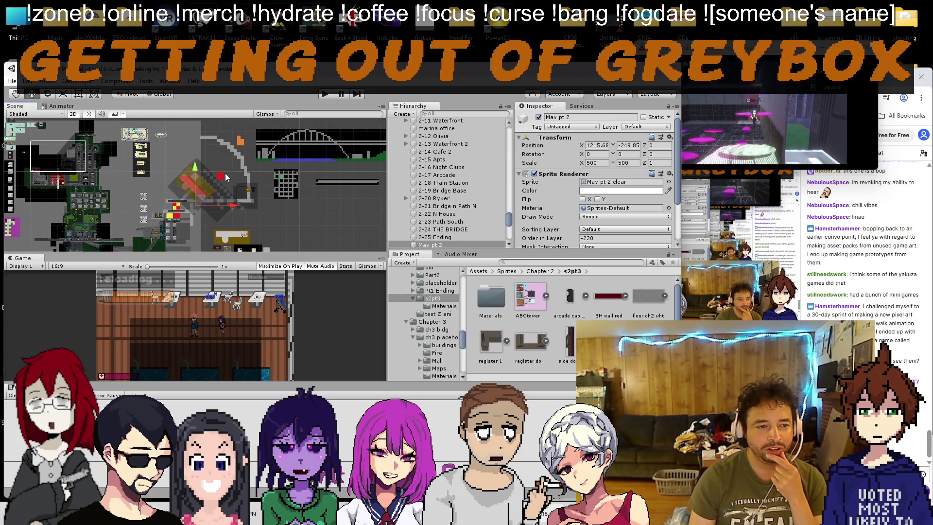
pyautogui.scroll(5, 205, 199)
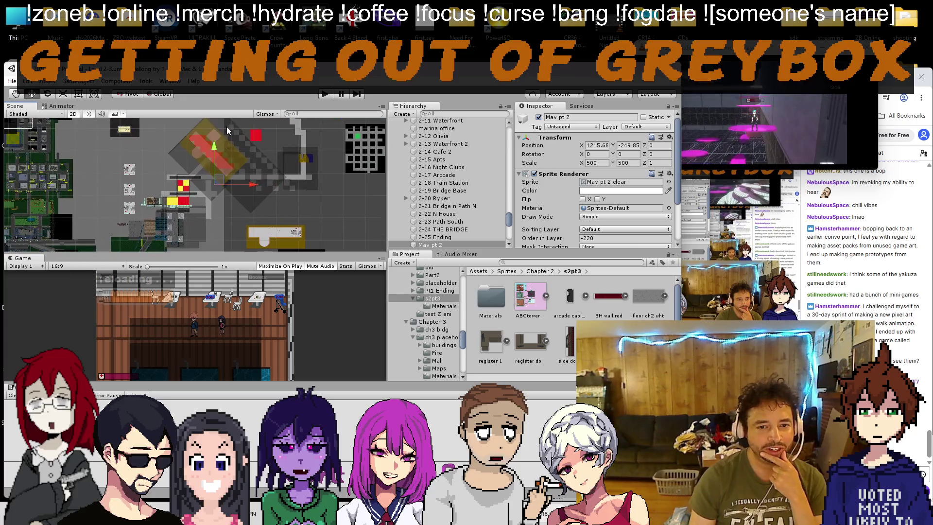
pyautogui.scroll(4, 241, 183)
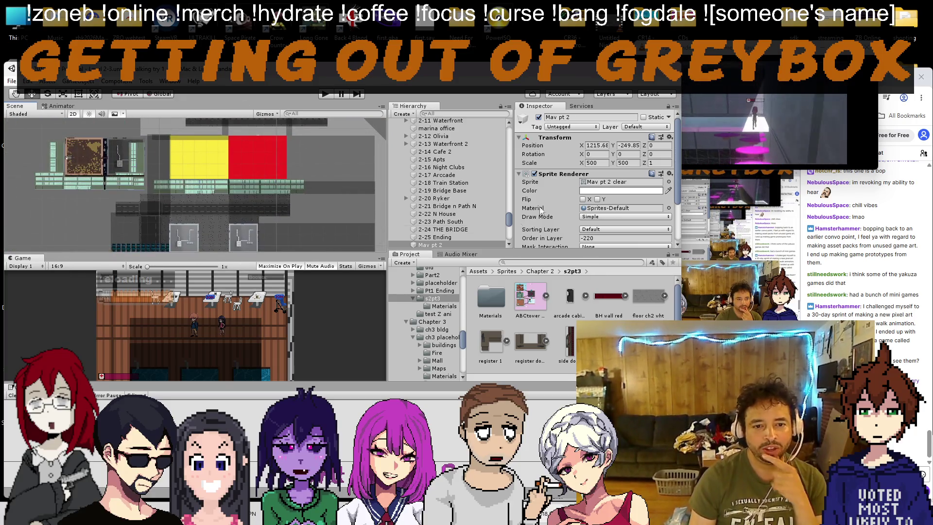
pyautogui.scroll(2, 462, 195)
pyautogui.scroll(3, 171, 186)
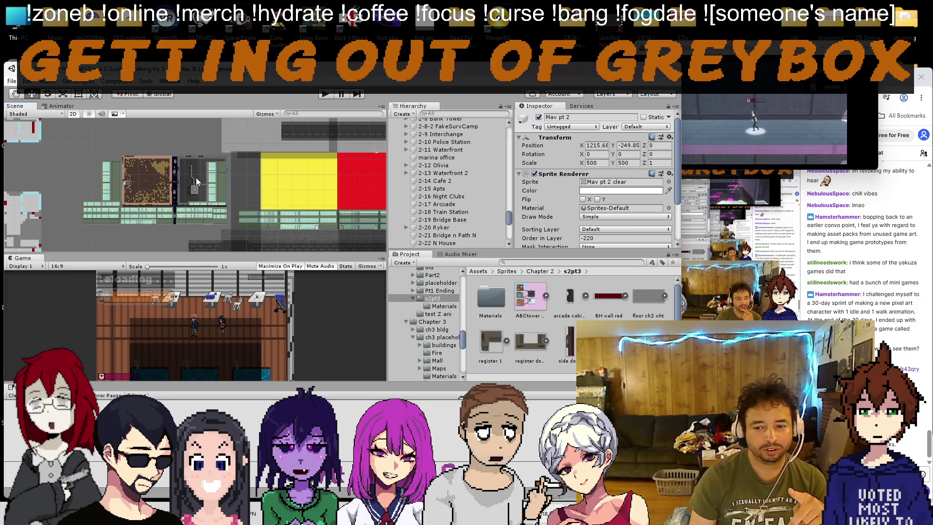
pyautogui.click(151, 179)
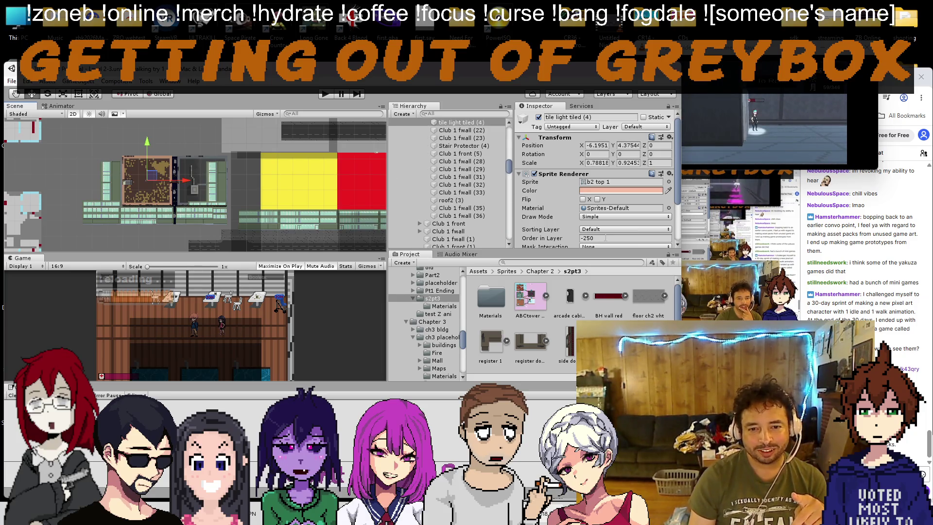
pyautogui.click(352, 189)
pyautogui.scroll(-10, 340, 187)
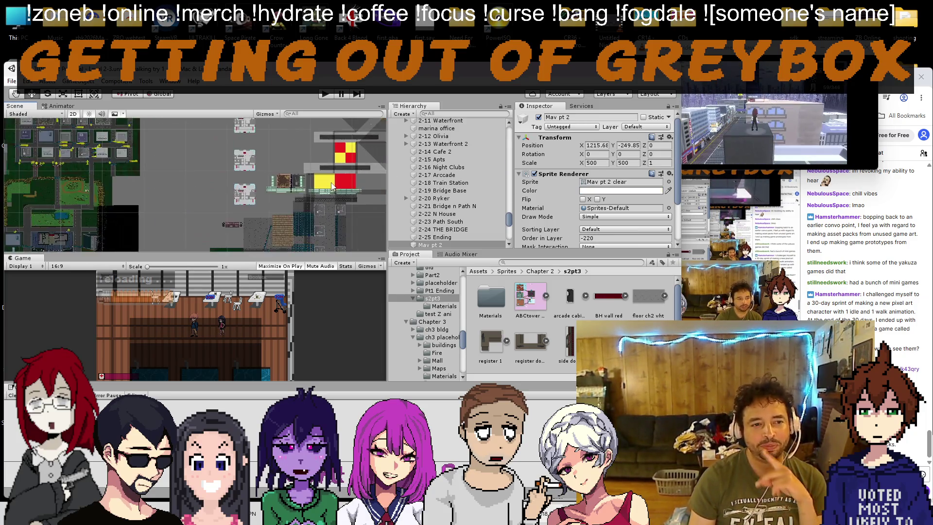
pyautogui.press('f')
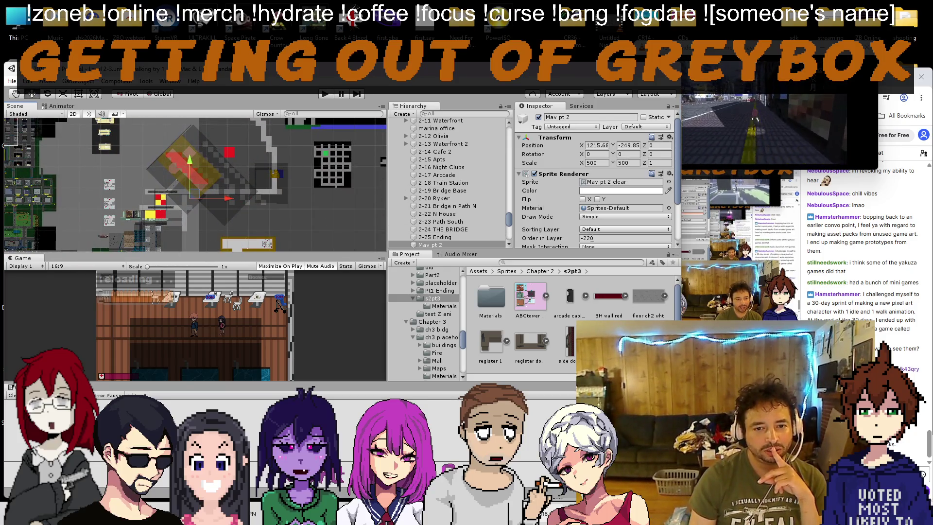
# Step: Change Mav pt 2's Order in Layer from -220 to -520
pyautogui.press('Right')
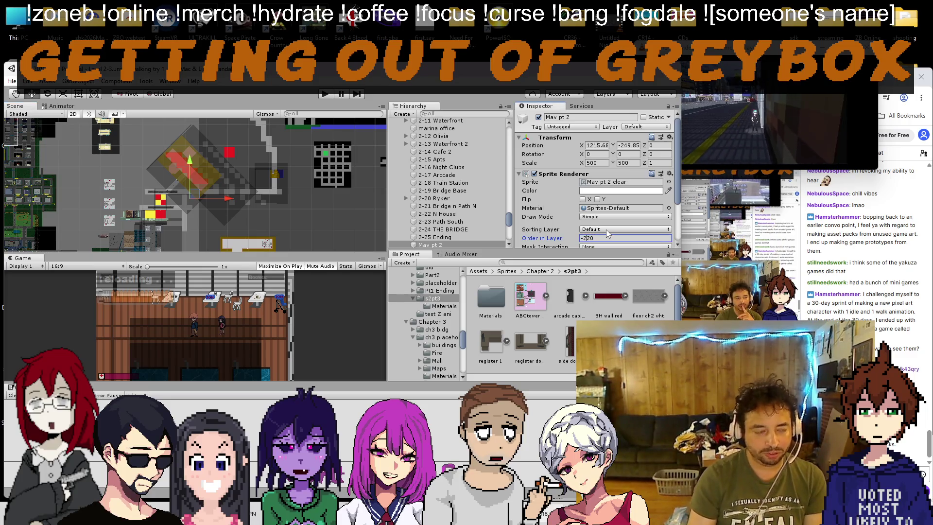
pyautogui.press('Delete')
pyautogui.write('5')
pyautogui.scroll(-6, 218, 189)
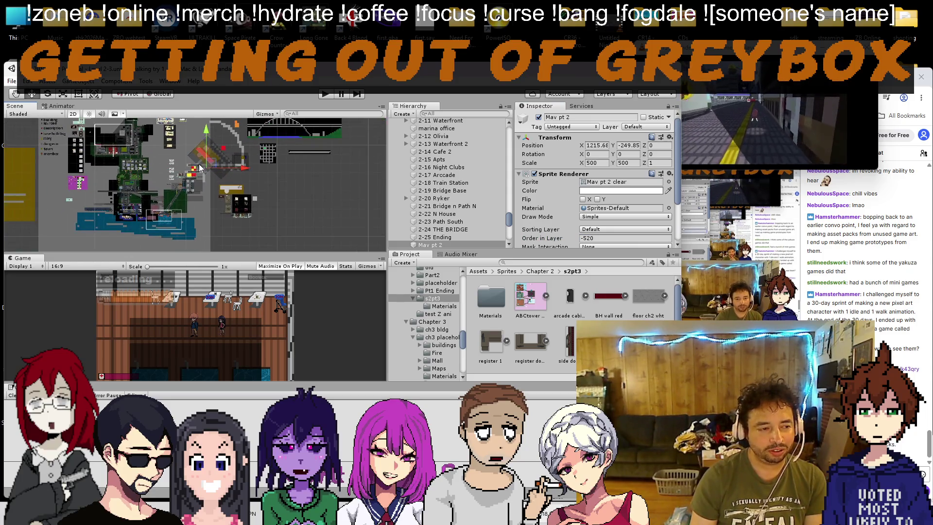
pyautogui.click(88, 222)
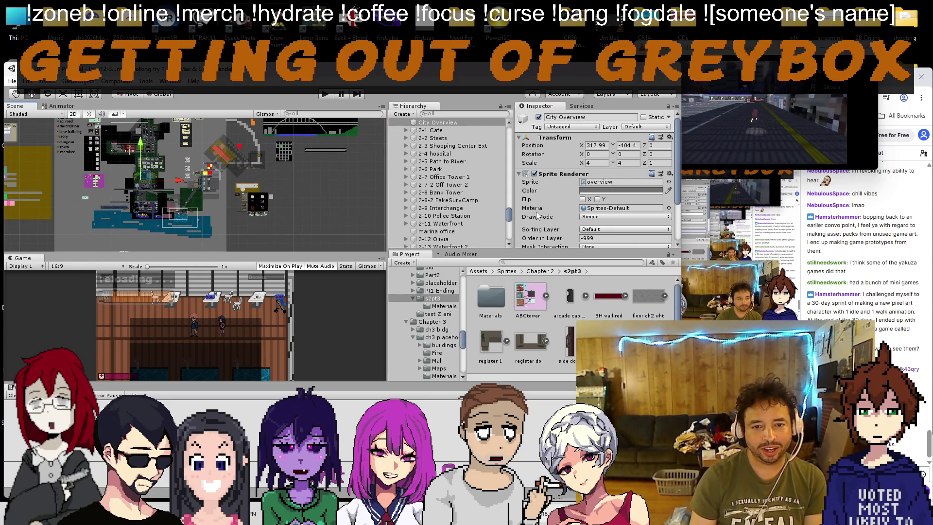
# Step: Select the light tiled floor piece and several club wall tiles in the level
pyautogui.scroll(8, 201, 181)
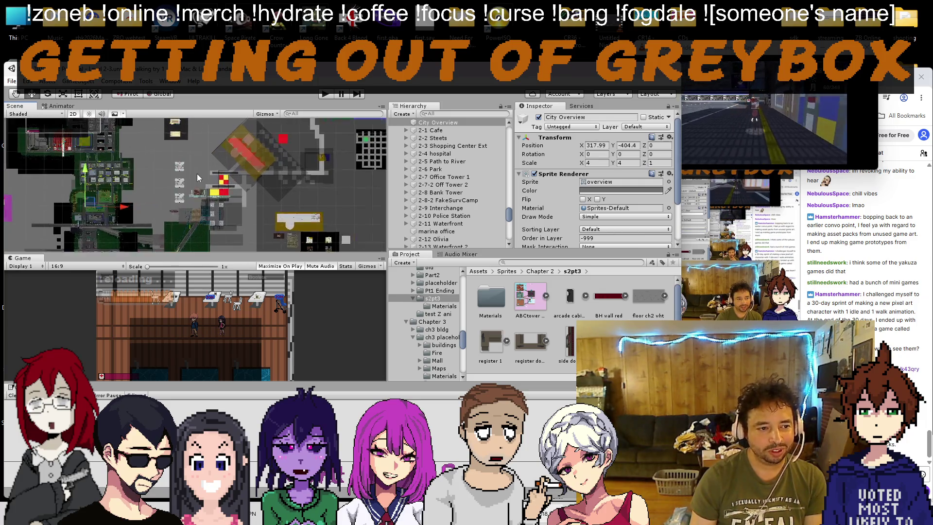
pyautogui.scroll(3, 204, 208)
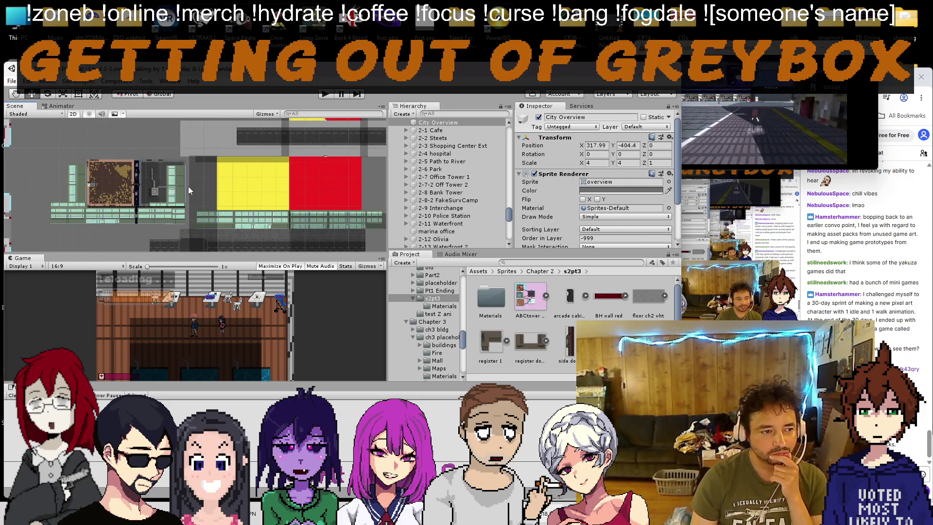
pyautogui.scroll(1, 119, 171)
pyautogui.click(119, 172)
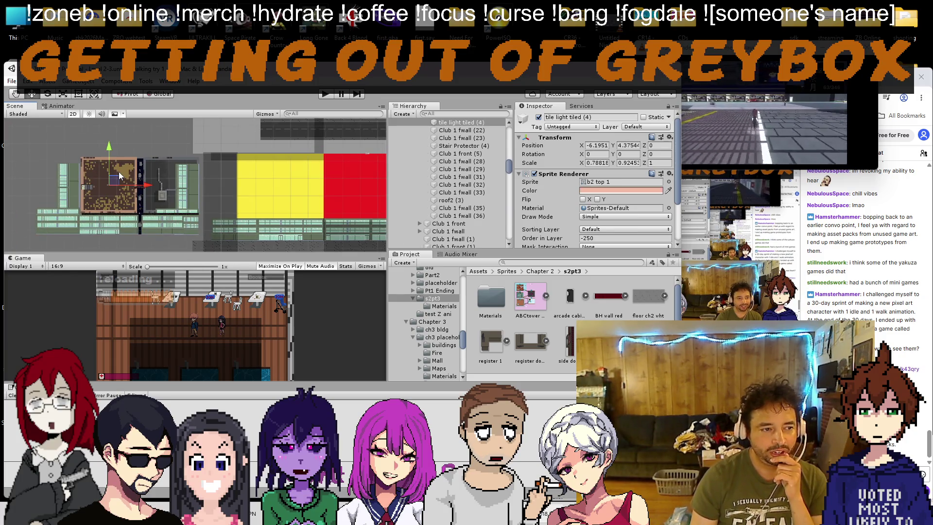
pyautogui.scroll(5, 446, 171)
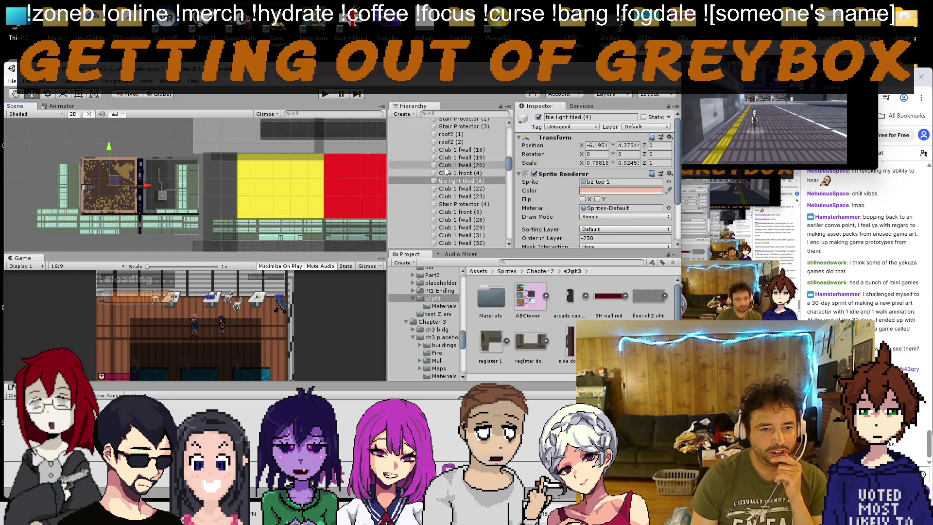
pyautogui.moveTo(36, 160); pyautogui.dragTo(177, 234)
pyautogui.scroll(3, 452, 178)
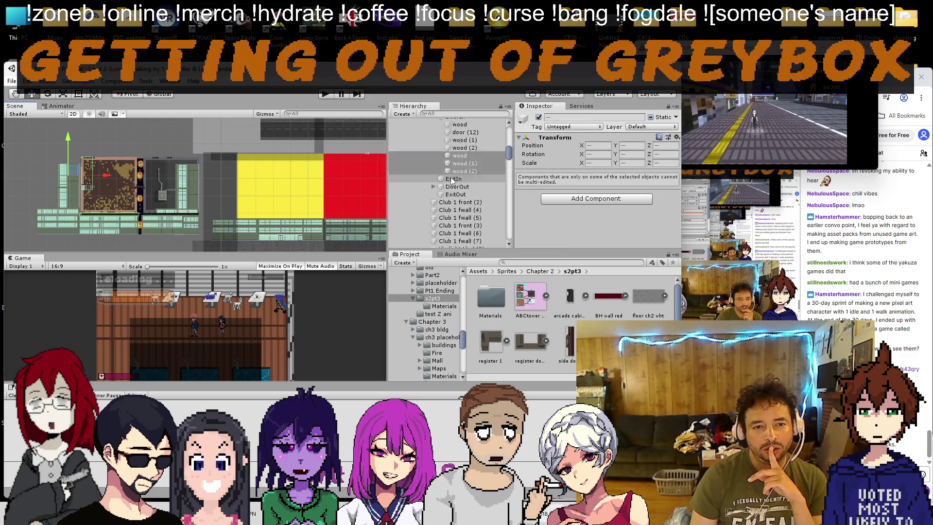
pyautogui.scroll(4, 441, 176)
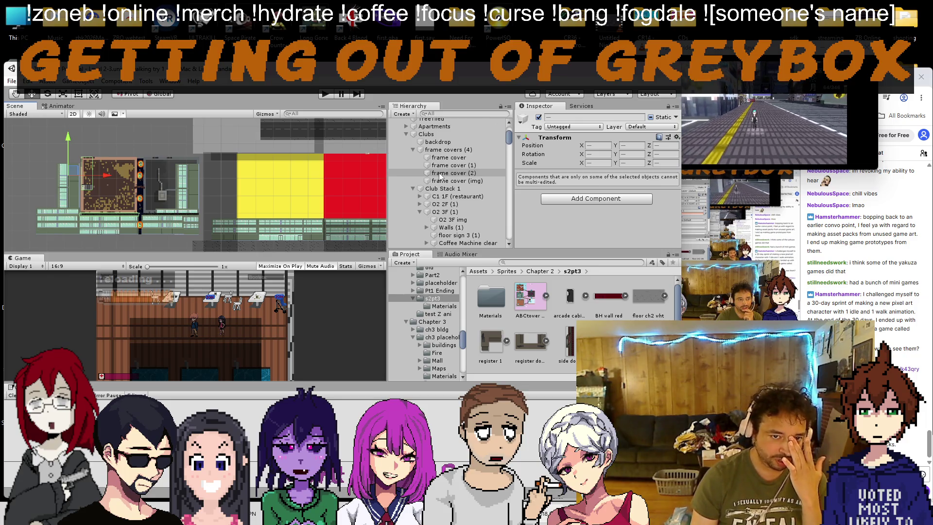
# Step: Drag DumpsterCh3temp (1)–(4) and Trash clear (24)–(27) into Clubs after ColExt
pyautogui.click(407, 134)
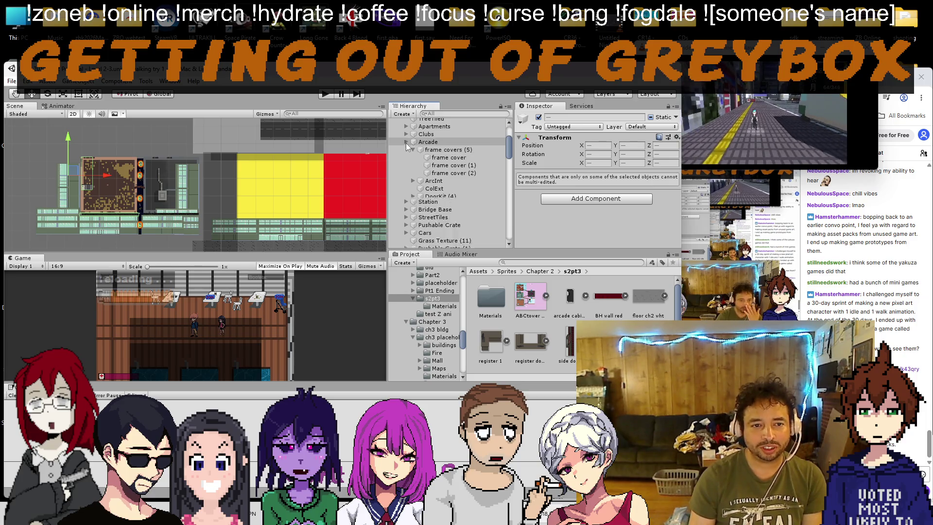
pyautogui.click(406, 135)
pyautogui.click(413, 150)
pyautogui.scroll(-15, 411, 154)
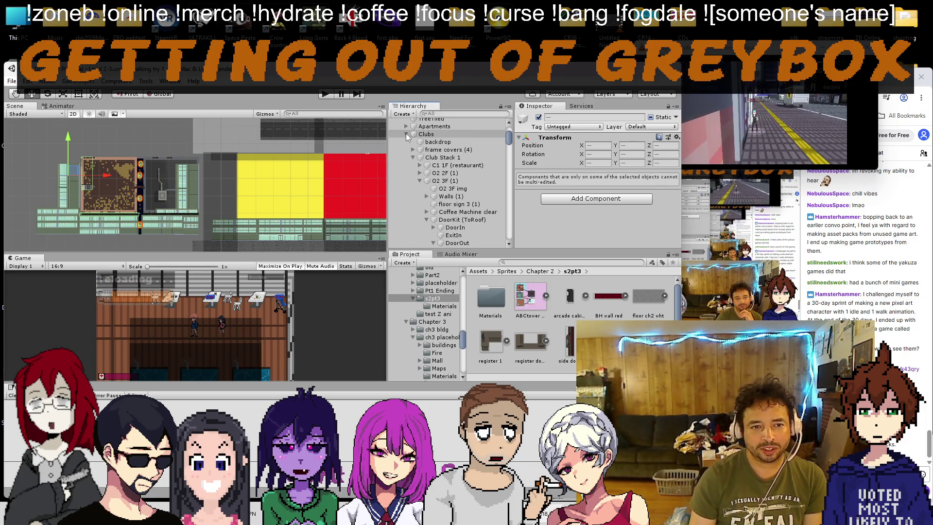
pyautogui.scroll(-3, 407, 152)
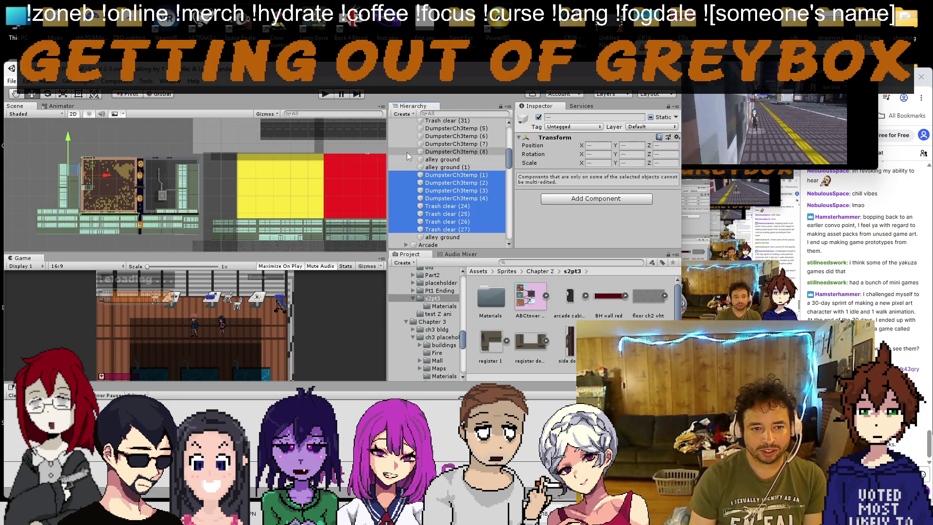
pyautogui.moveTo(411, 170)
pyautogui.mouseDown()
pyautogui.moveTo(423, 135)
pyautogui.moveTo(430, 148)
pyautogui.mouseUp()
pyautogui.scroll(5, 429, 151)
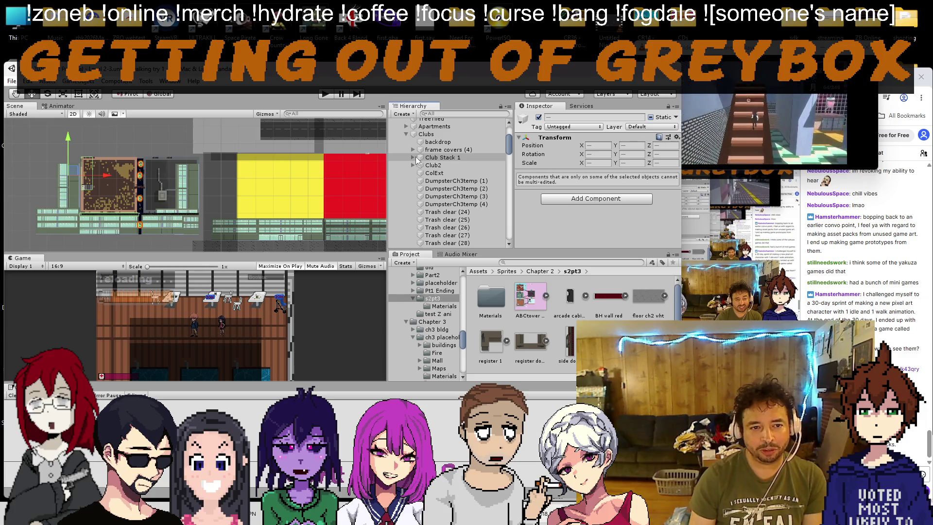
pyautogui.click(413, 156)
pyautogui.scroll(-3, 436, 190)
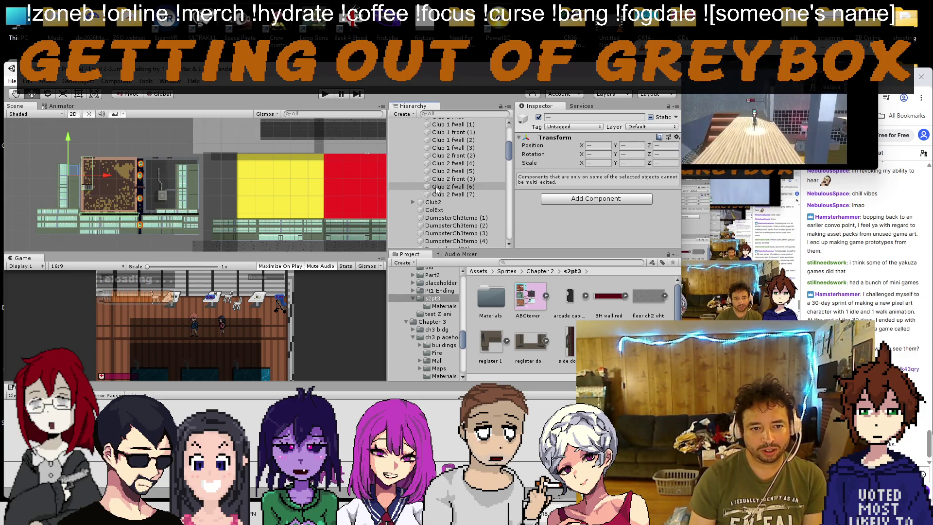
pyautogui.scroll(3, 437, 190)
# Step: Create an empty GameObject at 0, 0, 0 under Clubs and name it External Top
pyautogui.click(414, 186)
pyautogui.rightClick(423, 163)
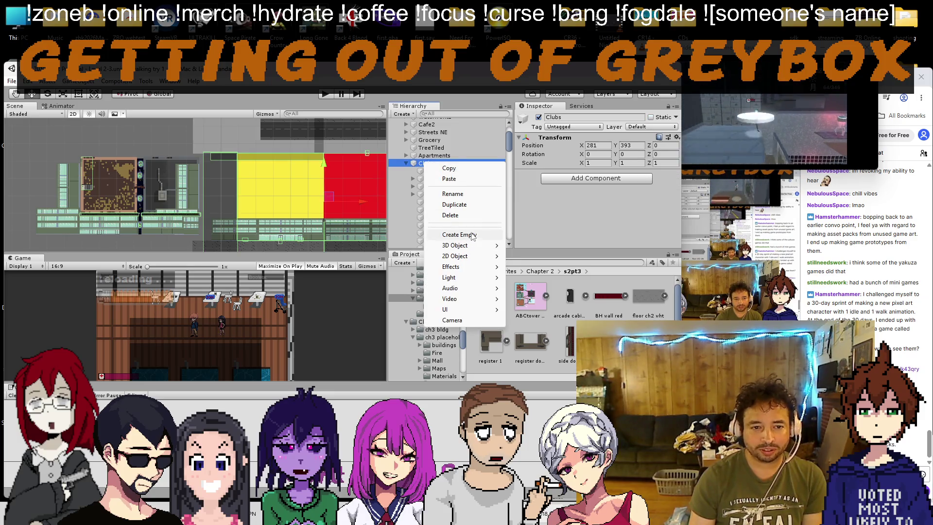
pyautogui.click(454, 234)
pyautogui.rightClick(449, 244)
pyautogui.click(465, 272)
pyautogui.write('External Top')
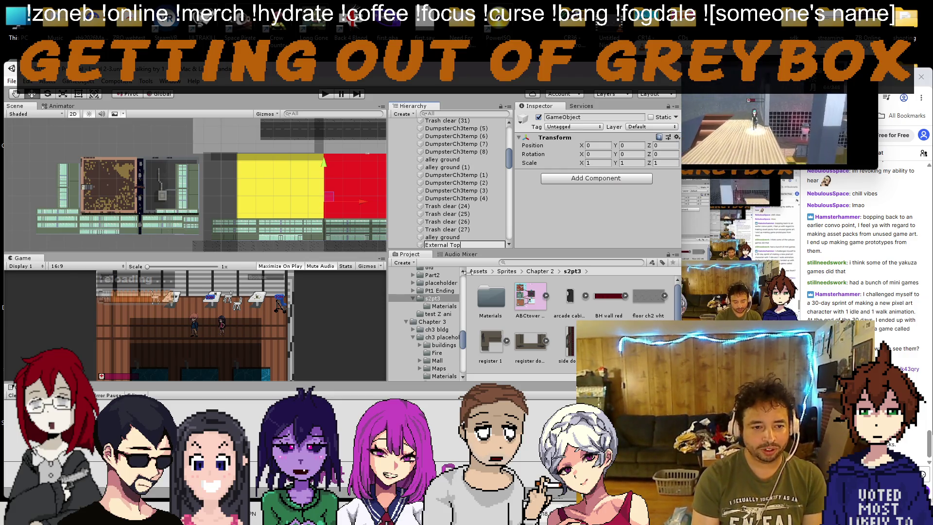
pyautogui.press('Return')
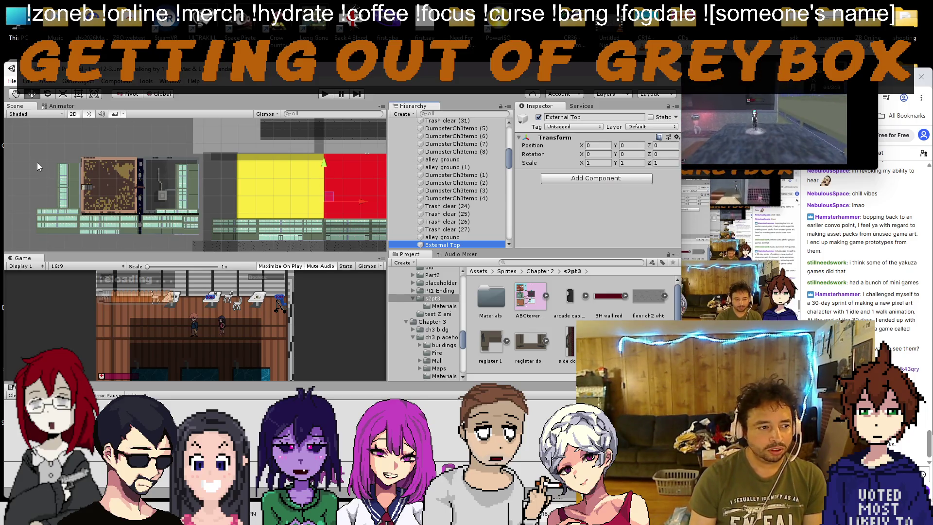
pyautogui.click(139, 161)
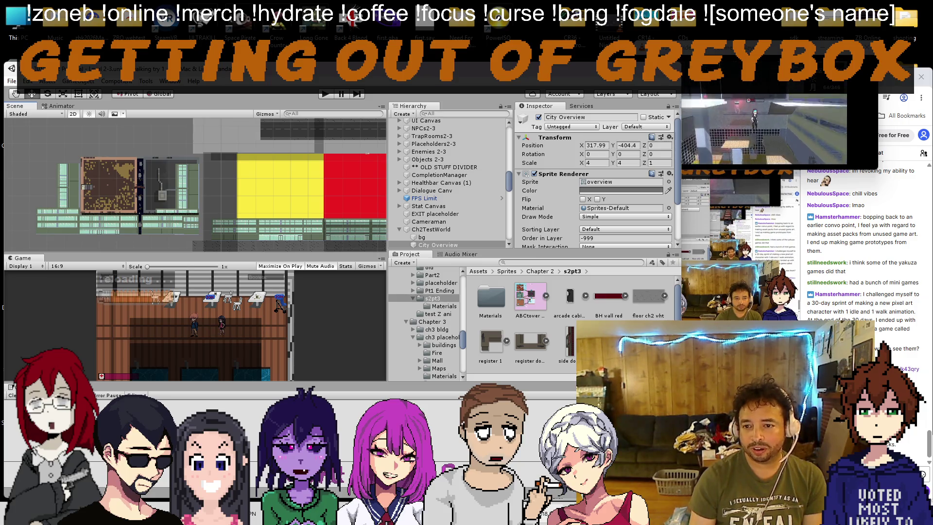
pyautogui.hotkey('alt', 'Tab')
pyautogui.click(546, 83)
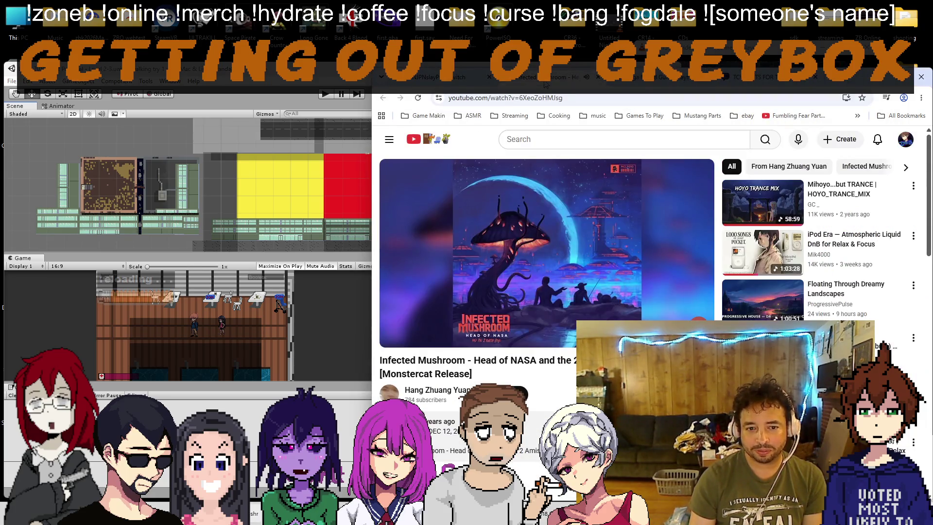
pyautogui.hotkey('ctrl', 'shift', 'Tab')
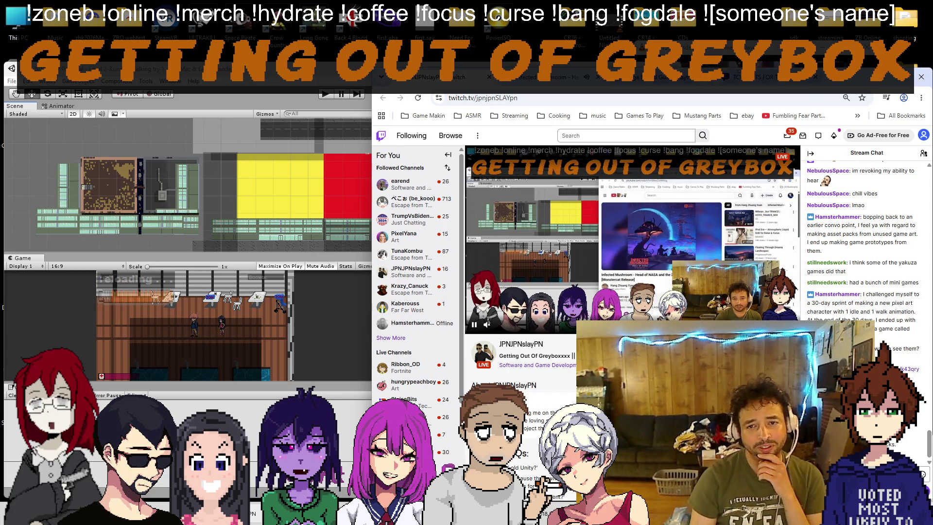
pyautogui.click(80, 146)
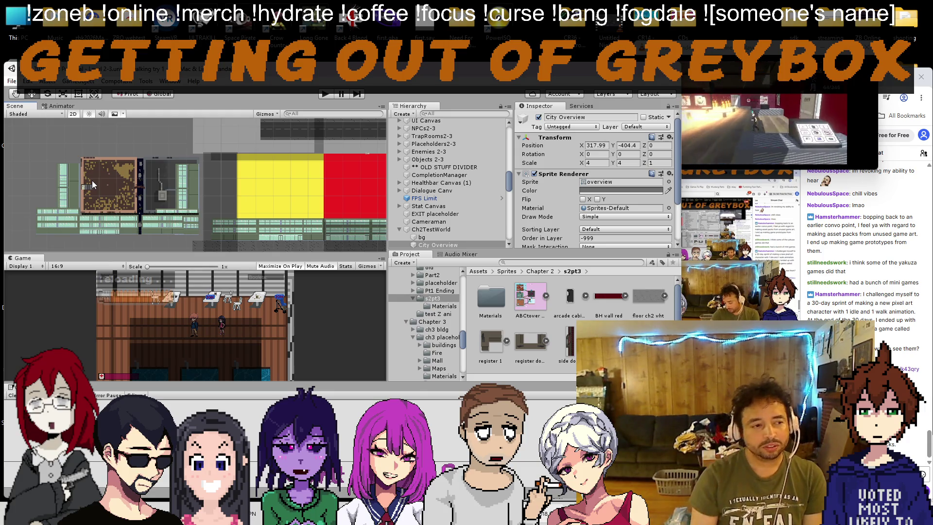
# Step: Move the selected club exterior wall pieces into the External Top group
pyautogui.moveTo(202, 156)
pyautogui.mouseDown()
pyautogui.moveTo(58, 238)
pyautogui.moveTo(14, 240)
pyautogui.mouseUp()
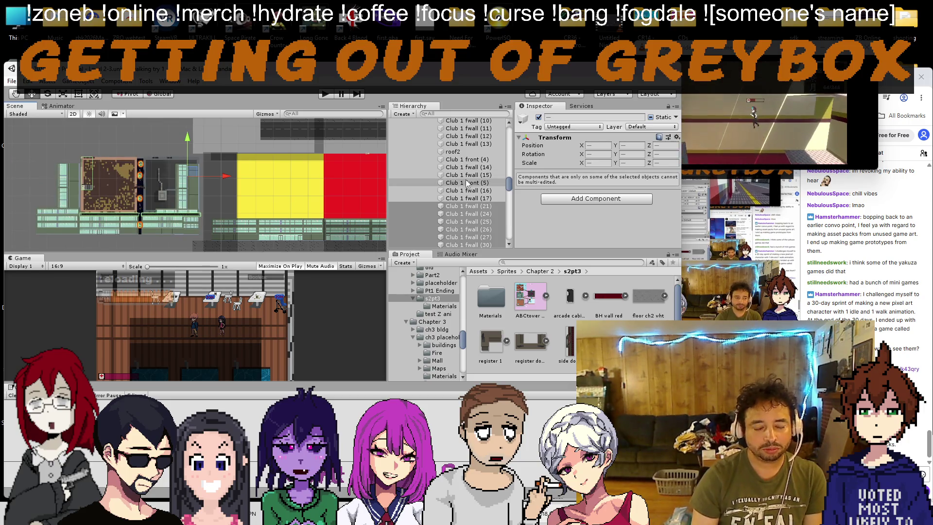
pyautogui.scroll(-5, 457, 181)
pyautogui.moveTo(456, 182); pyautogui.dragTo(439, 198)
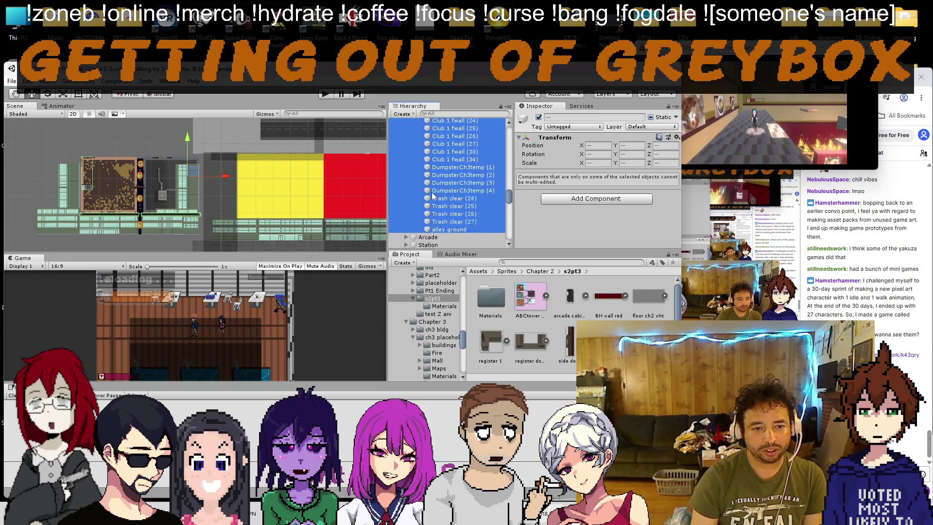
pyautogui.scroll(5, 423, 204)
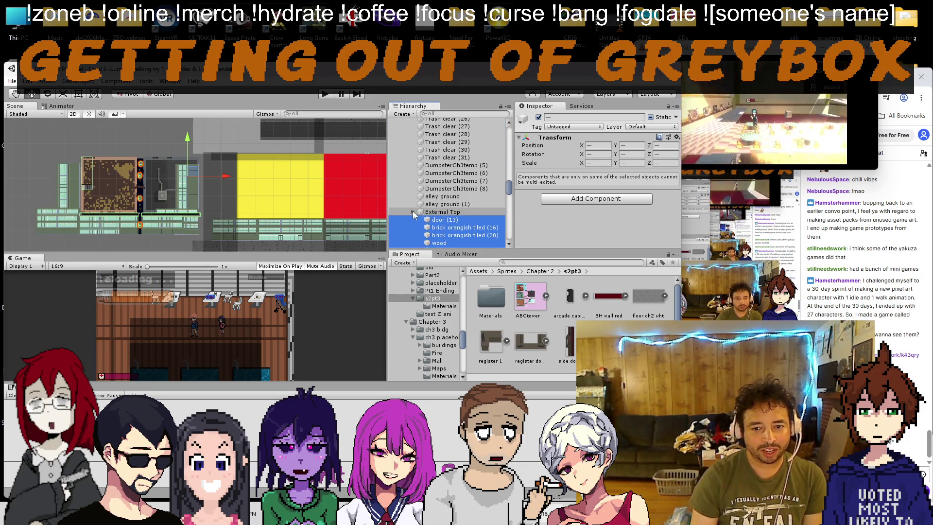
pyautogui.click(413, 212)
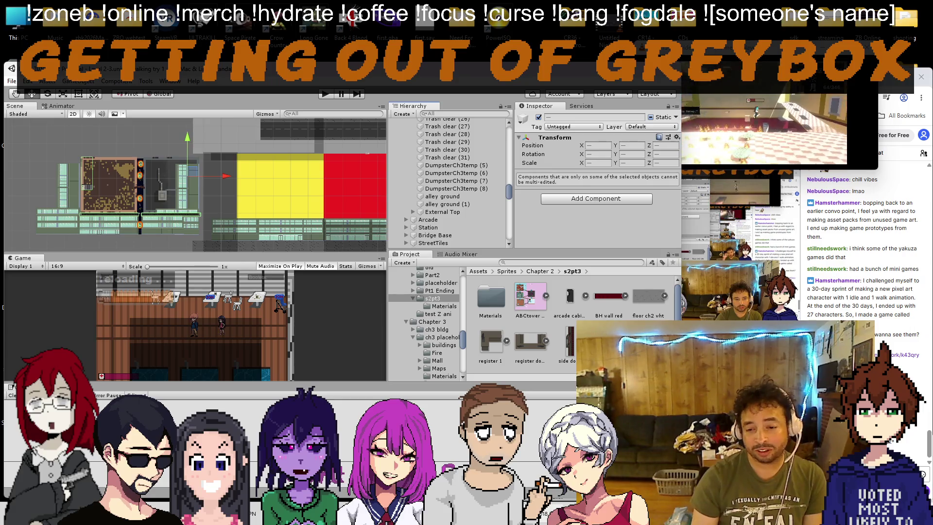
pyautogui.scroll(-3, 176, 191)
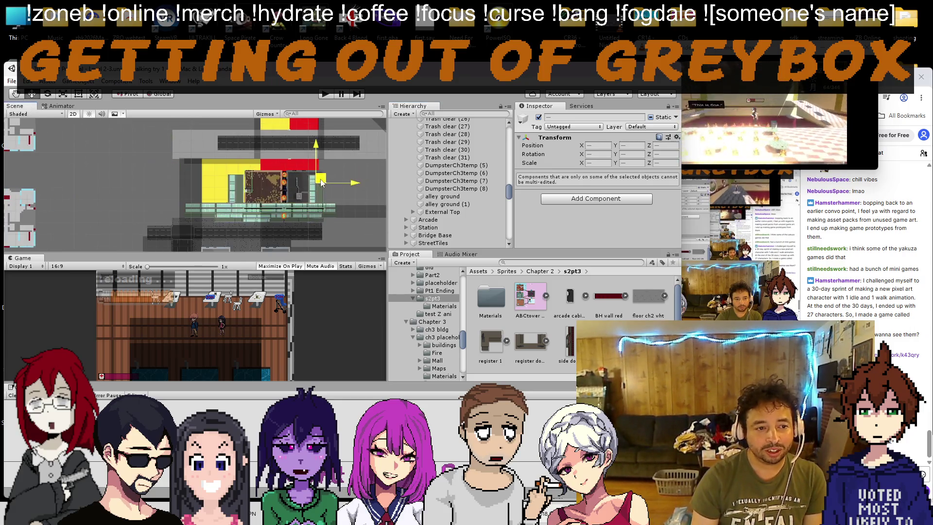
# Step: Frame the building group, check the browser stream, then shift the group up and right
pyautogui.press('f')
pyautogui.scroll(2, 270, 171)
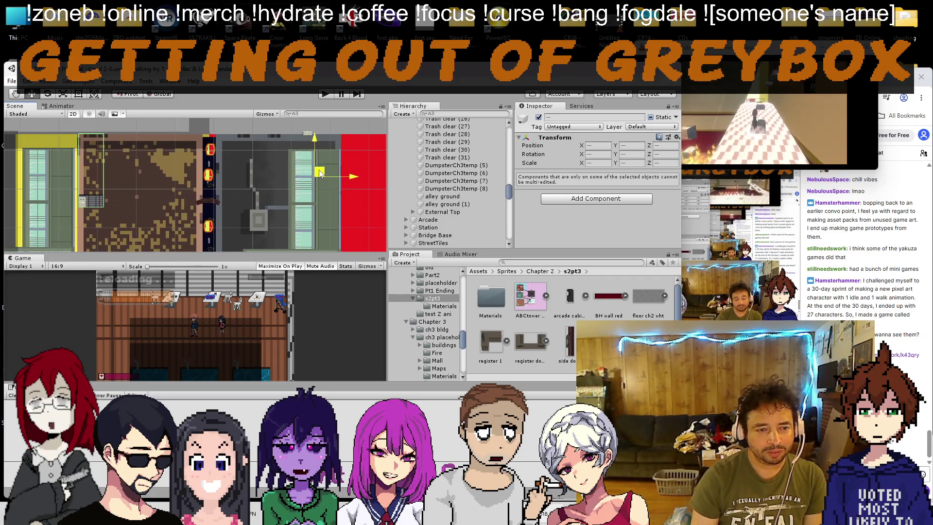
pyautogui.scroll(-5, 433, 302)
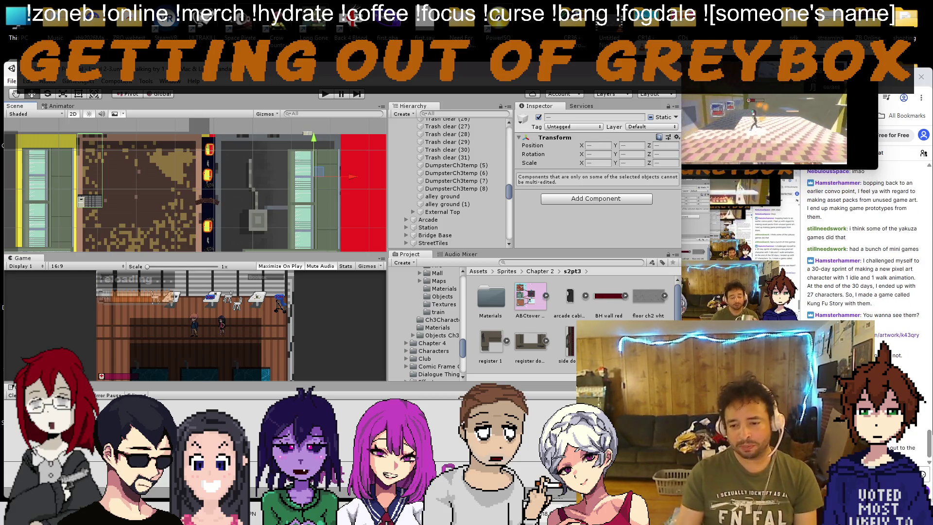
pyautogui.hotkey('alt', 'Tab')
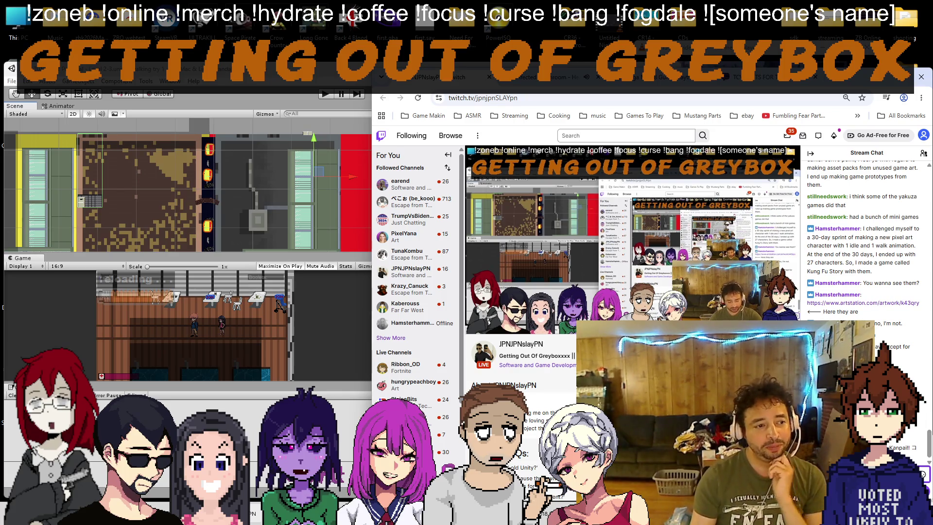
pyautogui.scroll(-5, 158, 176)
pyautogui.click(158, 176)
pyautogui.scroll(3, 158, 176)
pyautogui.scroll(2, 253, 236)
pyautogui.moveTo(253, 235)
pyautogui.mouseDown()
pyautogui.moveTo(265, 194)
pyautogui.moveTo(298, 150)
pyautogui.moveTo(258, 151)
pyautogui.moveTo(269, 149)
pyautogui.mouseUp()
# Step: Select External Top and delete the front wall strip Club 1 fwall (32)
pyautogui.scroll(5, 444, 180)
pyautogui.scroll(15, 443, 180)
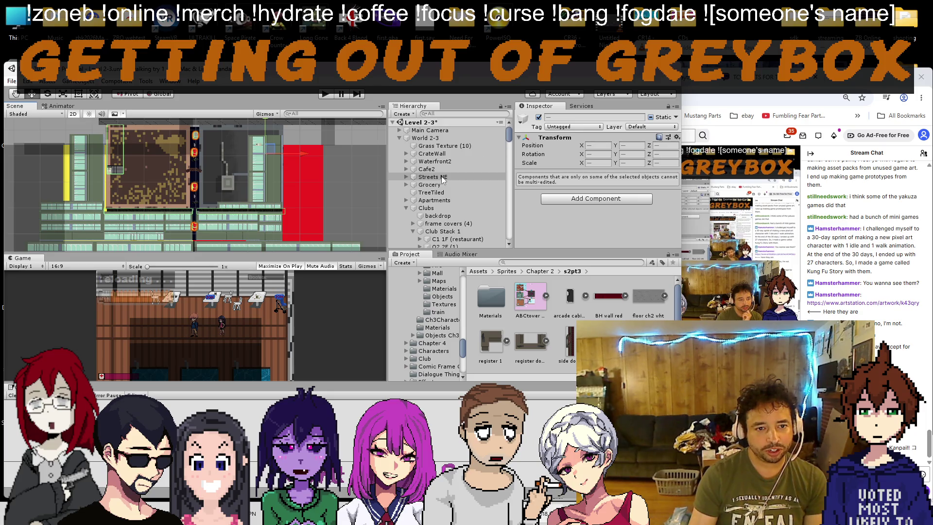
pyautogui.click(170, 189)
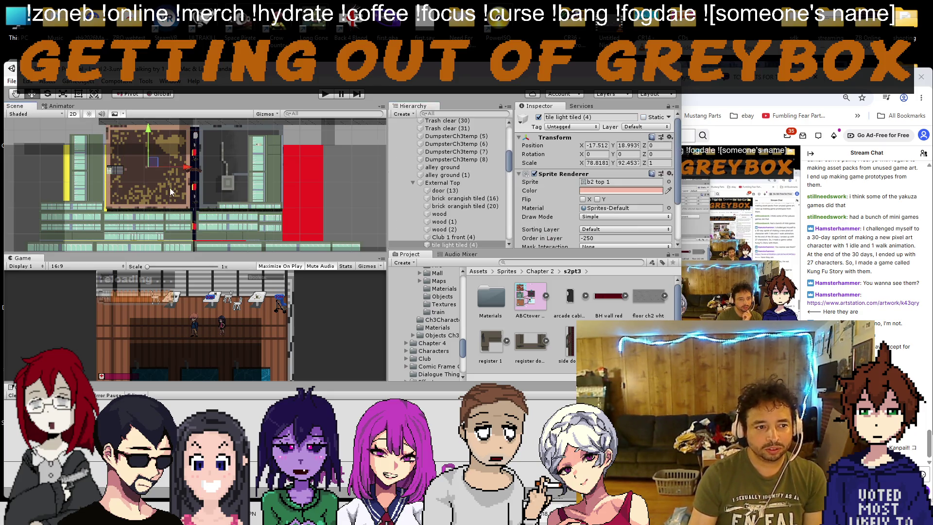
pyautogui.doubleClick(443, 183)
pyautogui.scroll(2, 202, 197)
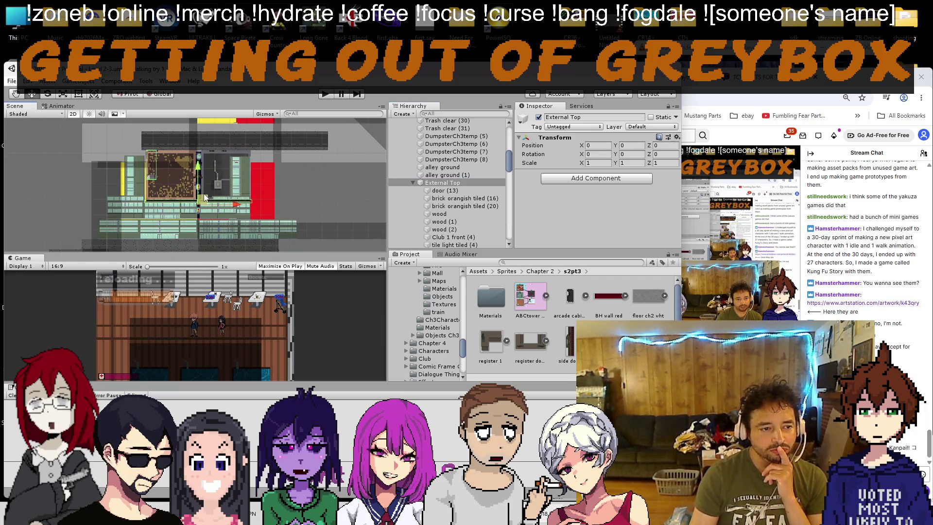
pyautogui.scroll(3, 203, 198)
pyautogui.click(93, 215)
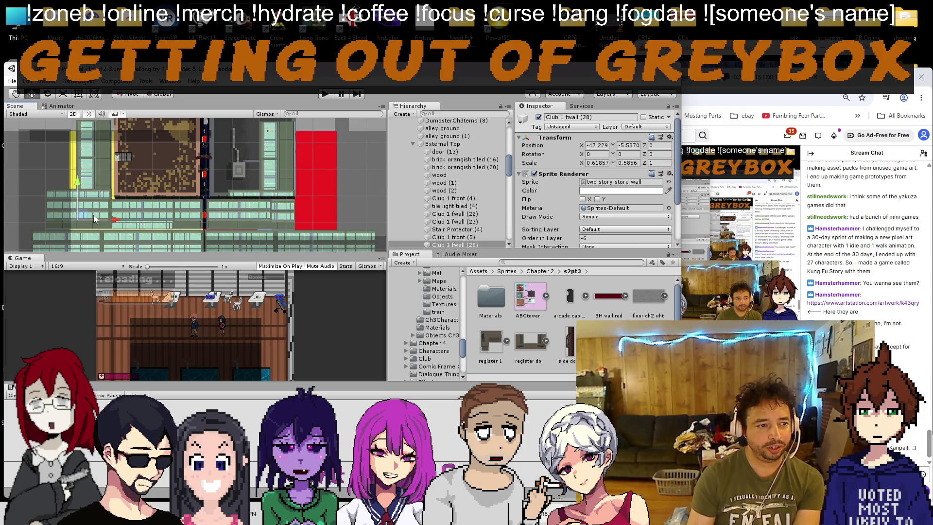
pyautogui.click(124, 215)
pyautogui.click(91, 210)
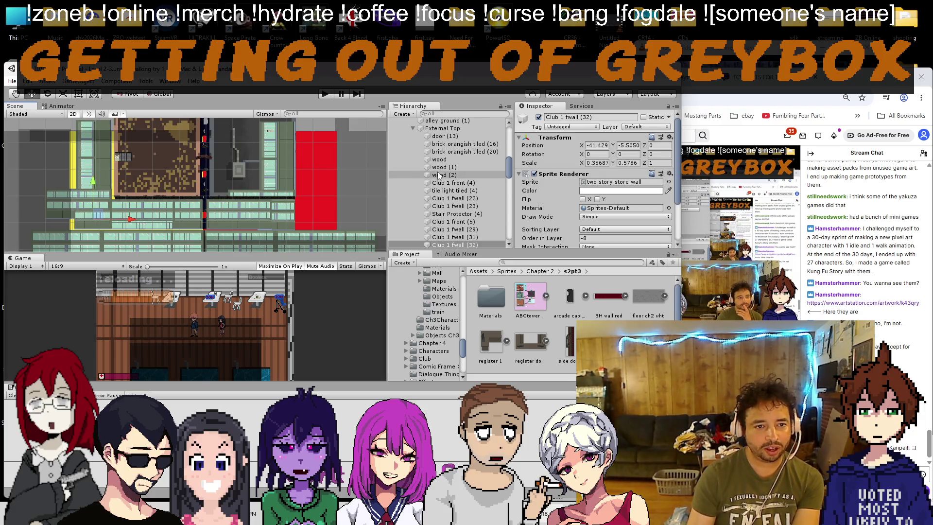
pyautogui.press('Delete')
# Step: Delete Club 1 fwall (33) and four more front wall strips over the club
pyautogui.click(74, 207)
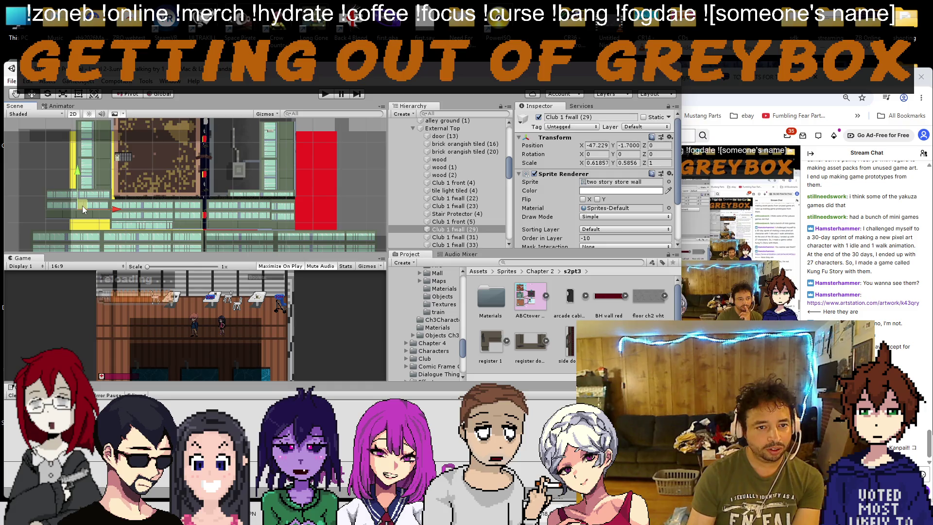
pyautogui.click(83, 206)
pyautogui.click(86, 196)
pyautogui.press('Delete')
pyautogui.click(94, 208)
pyautogui.press('Delete')
pyautogui.click(128, 208)
pyautogui.press('Delete')
pyautogui.click(127, 218)
pyautogui.press('Delete')
pyautogui.click(148, 222)
pyautogui.press('Delete')
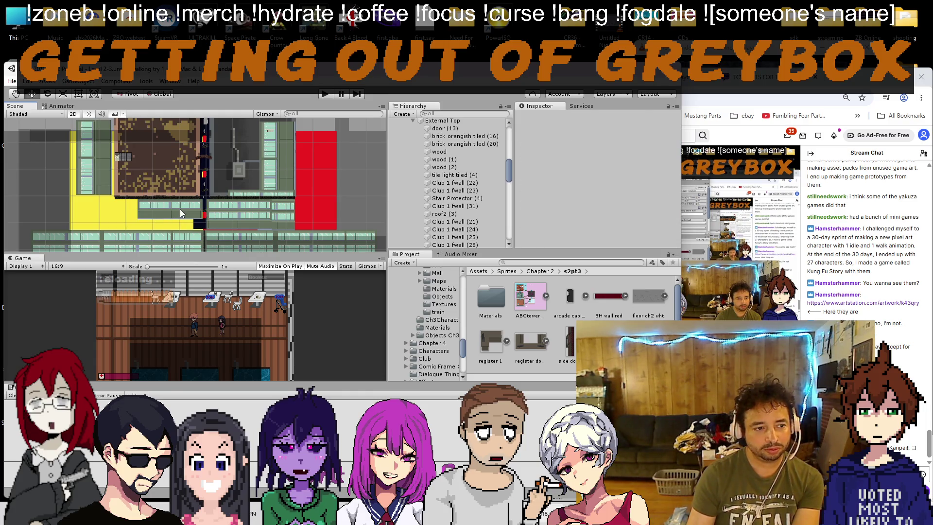
# Step: Delete the wall strips Club 1 fwall (34), (21), (24), (25) and (26)
pyautogui.click(215, 208)
pyautogui.press('Delete')
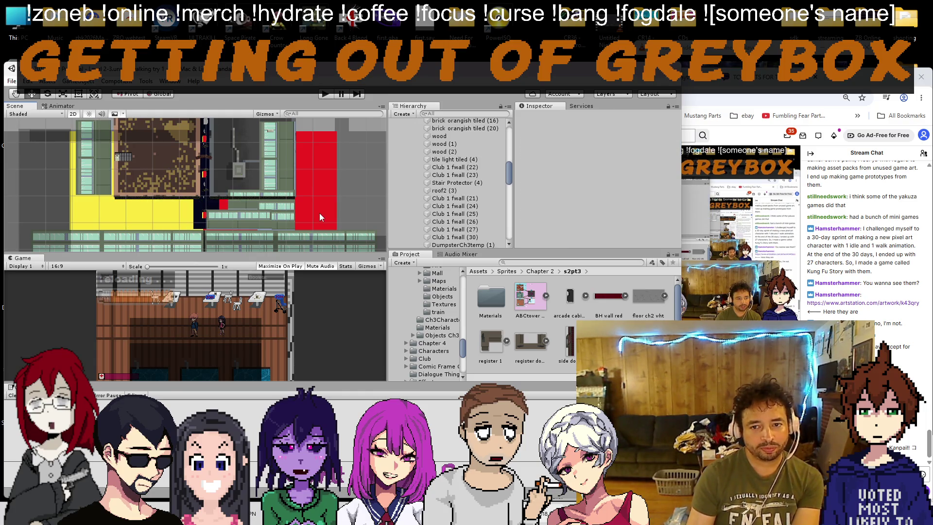
pyautogui.click(224, 215)
pyautogui.press('Delete')
pyautogui.click(276, 212)
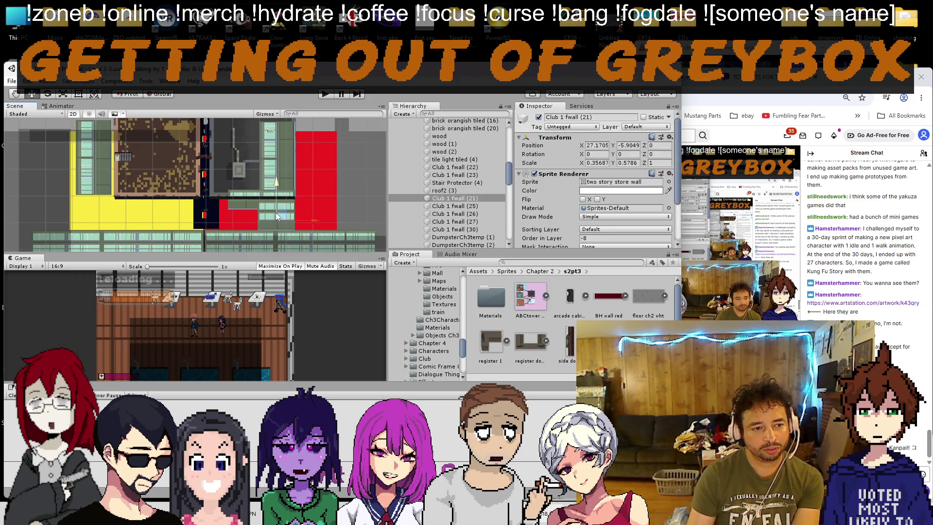
pyautogui.press('Delete')
pyautogui.click(275, 202)
pyautogui.press('Delete')
pyautogui.click(246, 204)
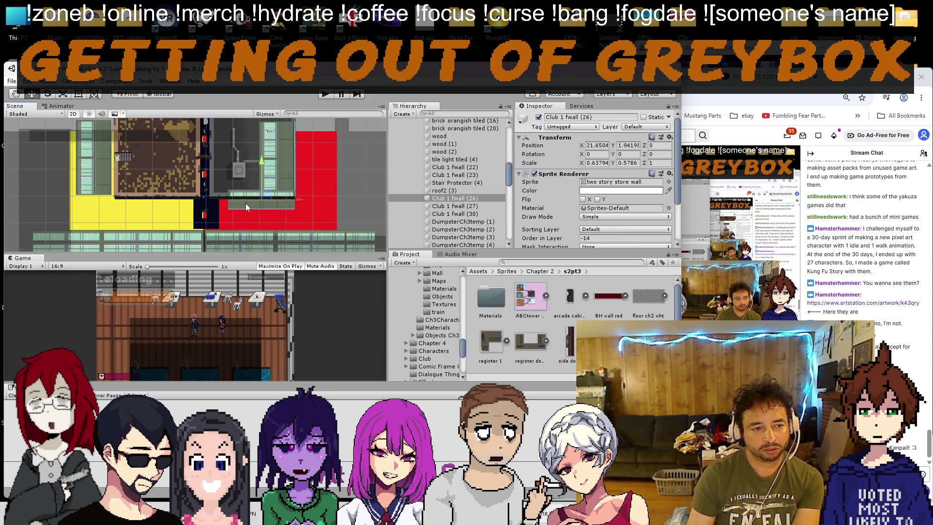
pyautogui.press('Delete')
pyautogui.scroll(5, 438, 190)
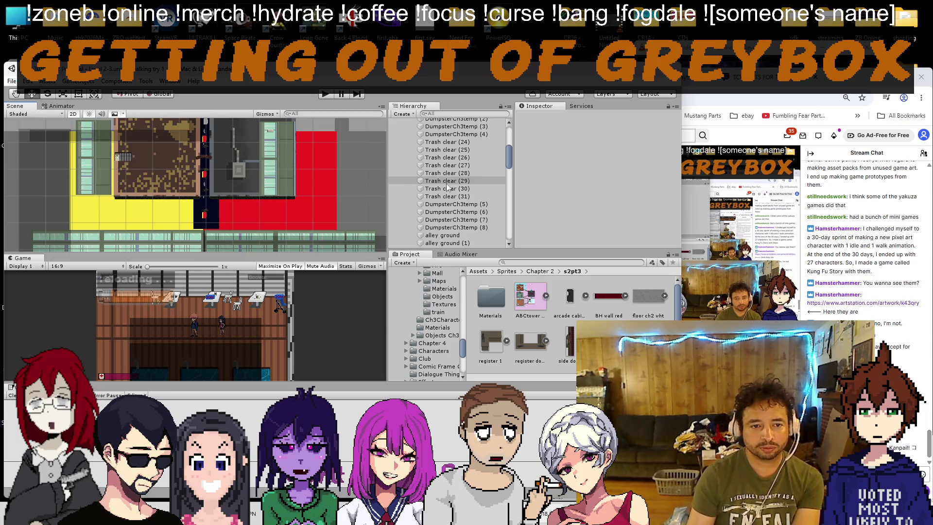
# Step: Lower the External Top group by about 8 units to Y ≈ -8
pyautogui.doubleClick(427, 193)
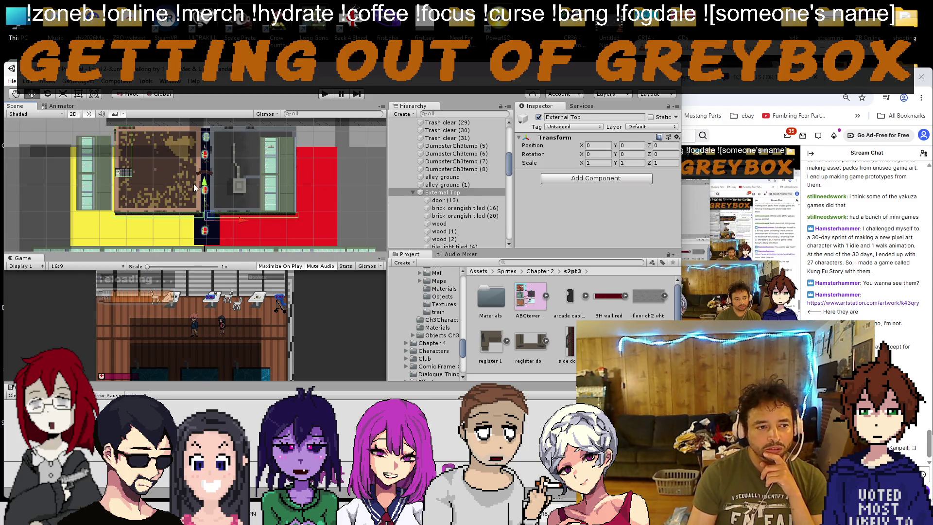
pyautogui.click(122, 173)
pyautogui.moveTo(187, 153); pyautogui.dragTo(180, 185)
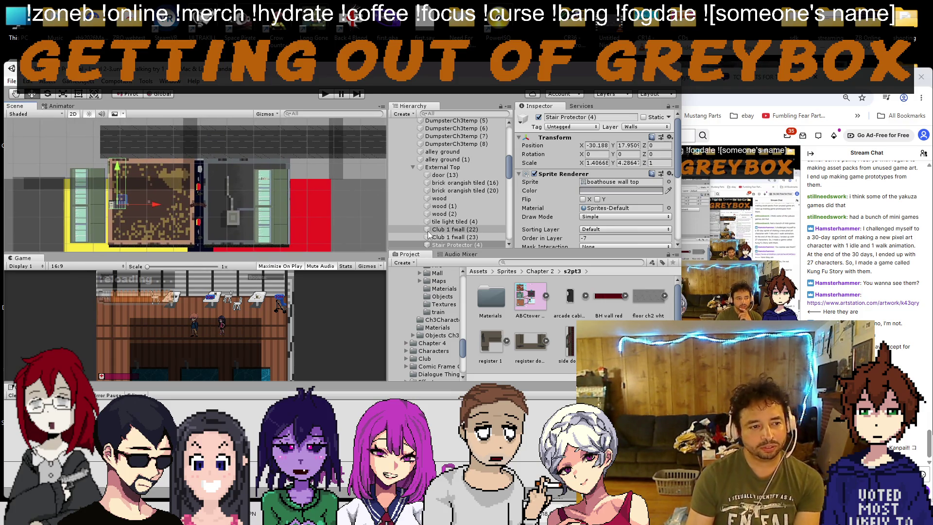
pyautogui.click(440, 167)
pyautogui.moveTo(199, 199); pyautogui.dragTo(197, 153)
pyautogui.moveTo(203, 202); pyautogui.dragTo(207, 225)
pyautogui.moveTo(197, 200); pyautogui.dragTo(187, 227)
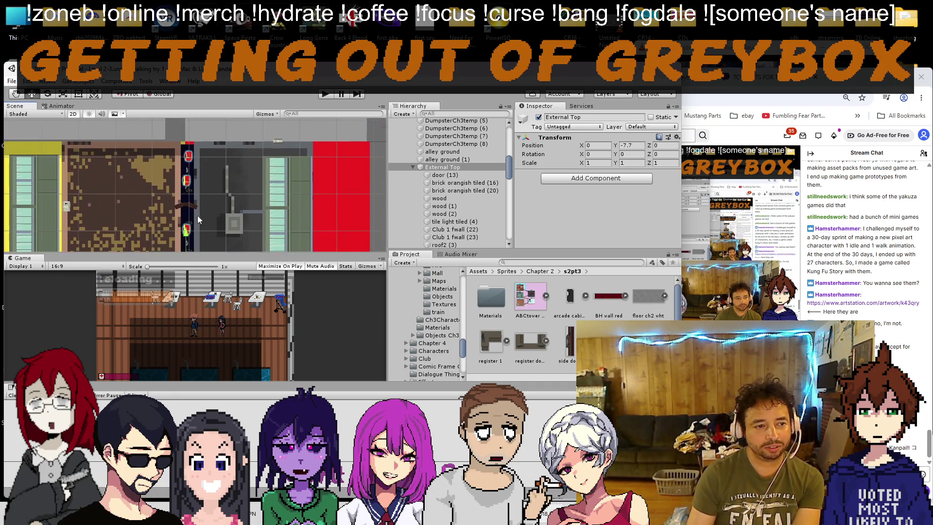
# Step: Delete the store wall strip Club 1 fwall (30)
pyautogui.click(310, 185)
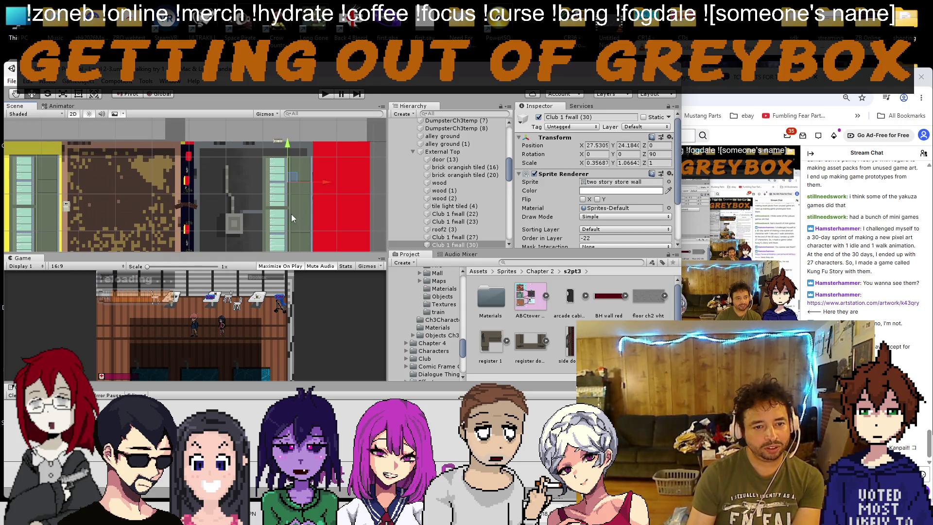
pyautogui.press('f')
pyautogui.scroll(-2, 251, 183)
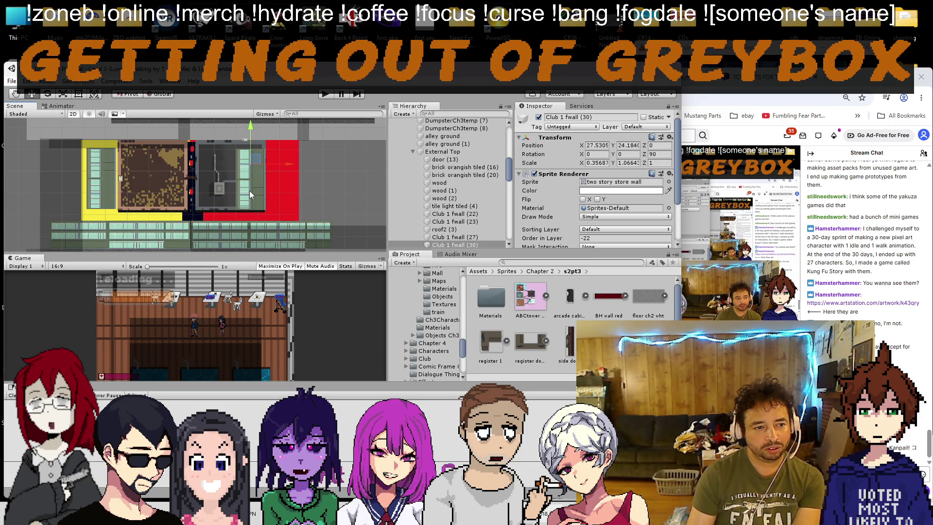
pyautogui.press('Delete')
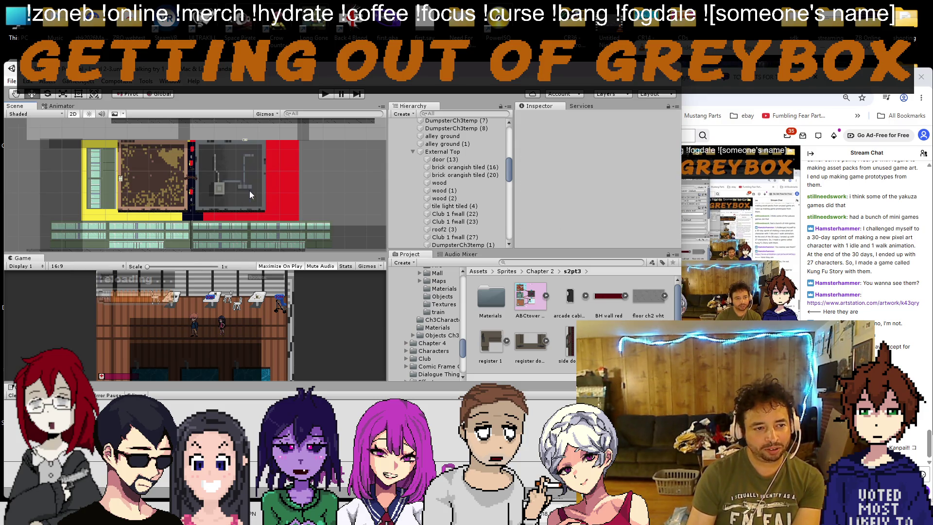
pyautogui.scroll(2, 247, 165)
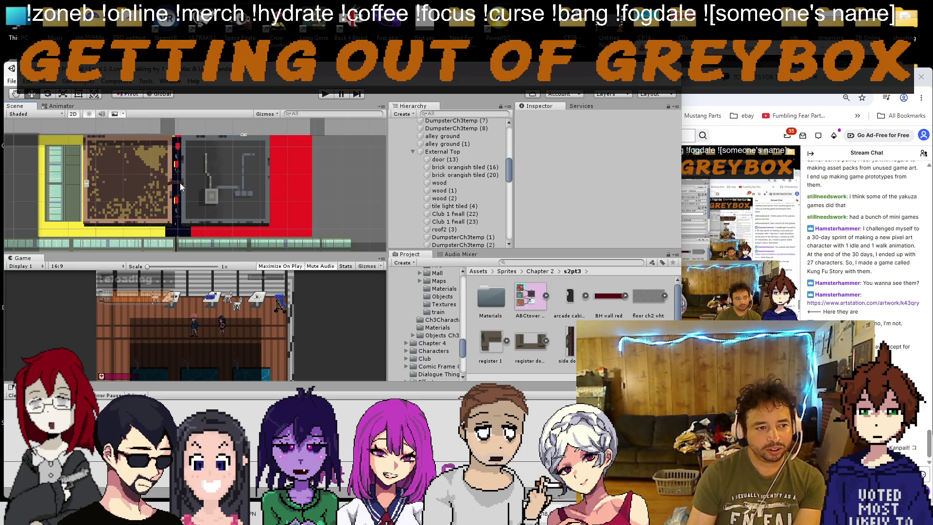
pyautogui.scroll(2, 174, 184)
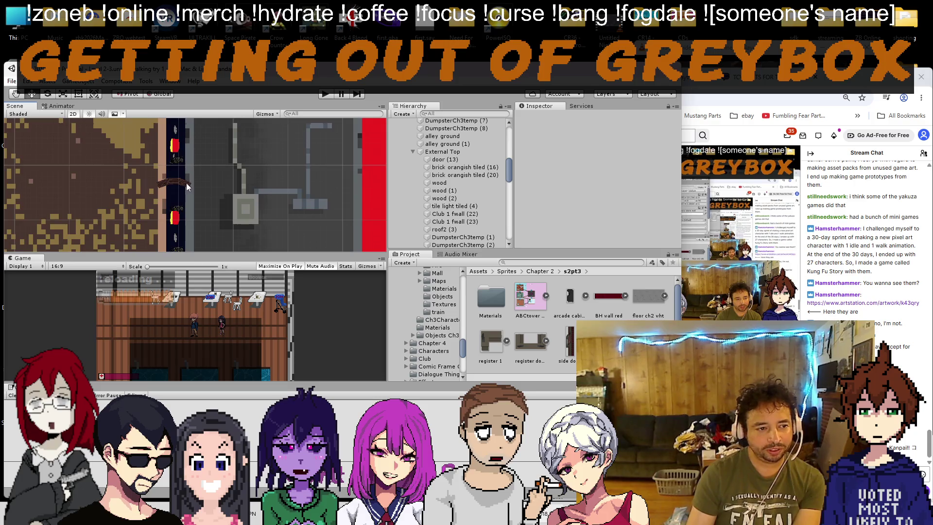
# Step: Delete the wooden planks in the alley and undo an accidental dumpster placeholder move
pyautogui.scroll(2, 187, 183)
pyautogui.click(187, 185)
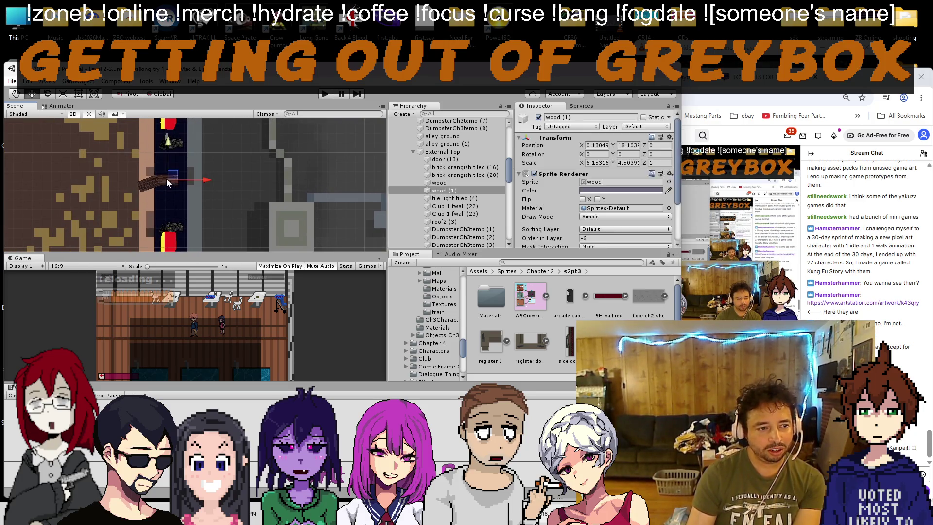
pyautogui.press('Delete')
pyautogui.click(168, 198)
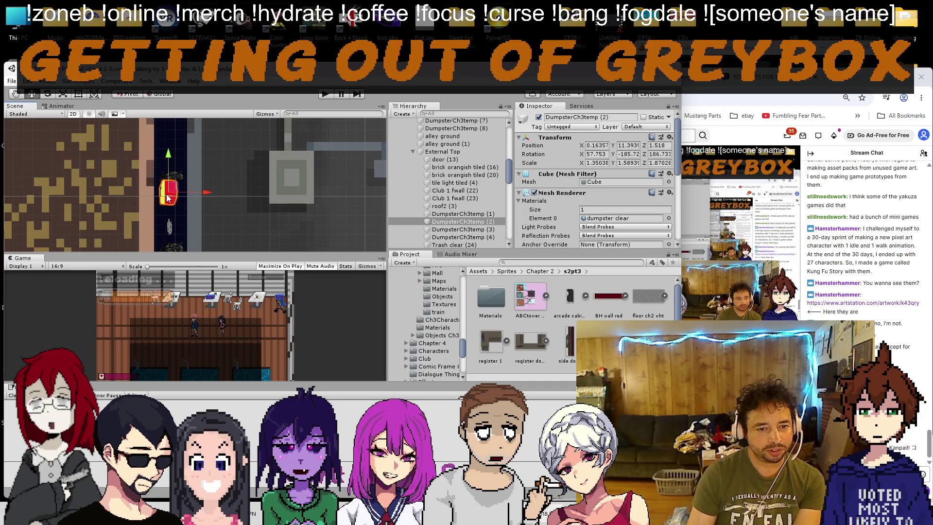
pyautogui.scroll(-2, 157, 191)
pyautogui.moveTo(163, 189); pyautogui.dragTo(359, 185)
pyautogui.hotkey('ctrl', 'z')
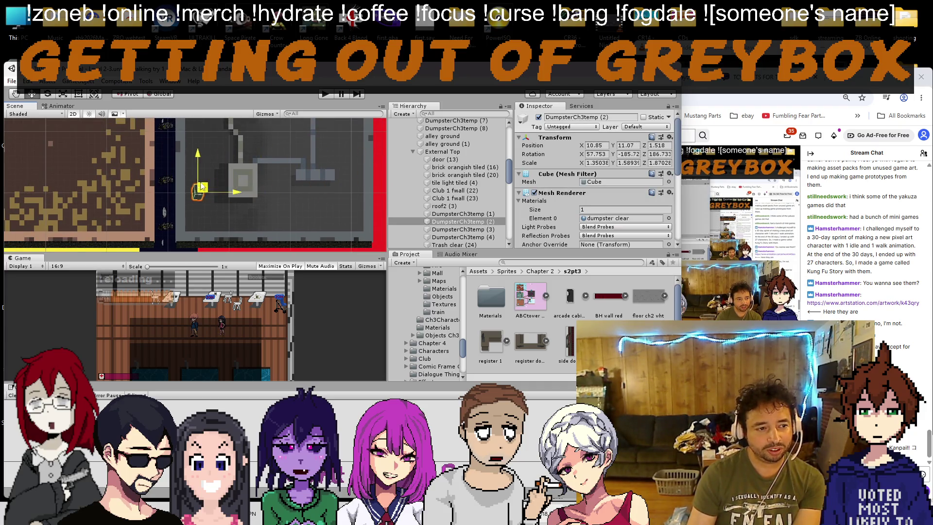
# Step: Inspect the red dumpster placeholder in a 3D orbit view, then return to 2D
pyautogui.scroll(-3, 195, 208)
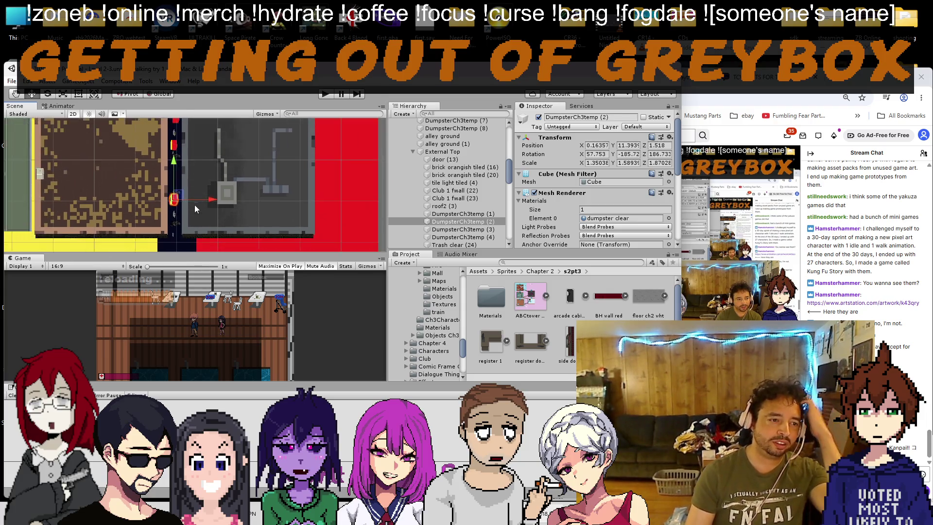
pyautogui.click(73, 114)
pyautogui.moveTo(124, 194)
pyautogui.mouseDown()
pyautogui.moveTo(184, 159)
pyautogui.moveTo(176, 186)
pyautogui.moveTo(248, 160)
pyautogui.moveTo(237, 184)
pyautogui.moveTo(195, 169)
pyautogui.moveTo(239, 171)
pyautogui.moveTo(174, 167)
pyautogui.moveTo(162, 177)
pyautogui.moveTo(243, 162)
pyautogui.moveTo(93, 127)
pyautogui.mouseUp()
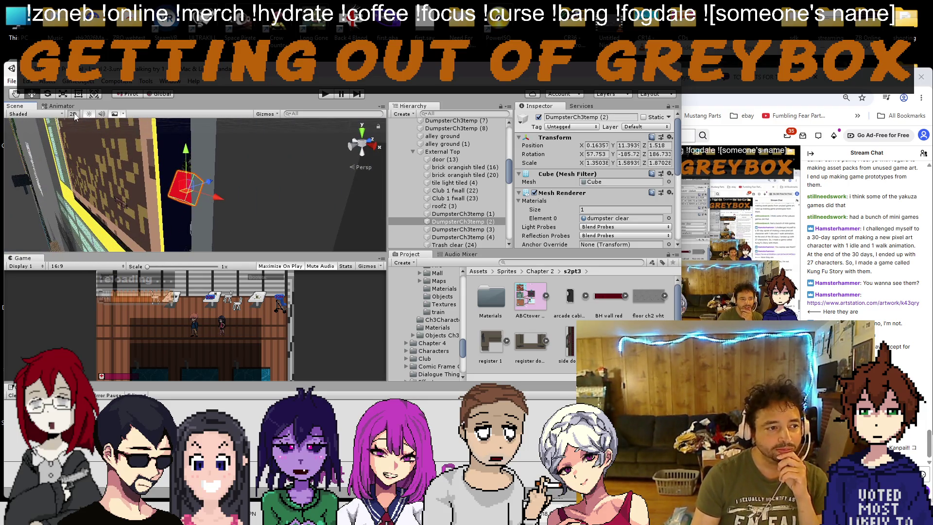
pyautogui.click(73, 114)
pyautogui.scroll(5, 236, 178)
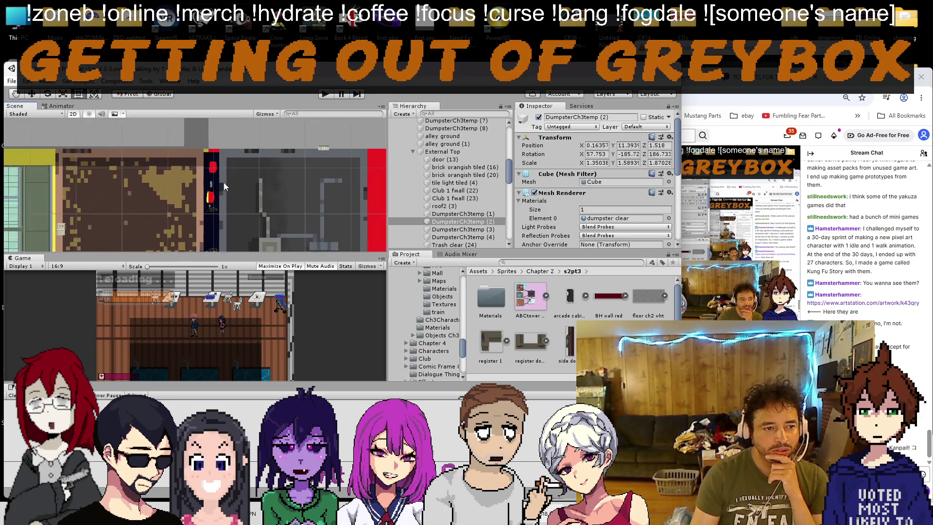
pyautogui.scroll(5, 225, 186)
pyautogui.click(212, 170)
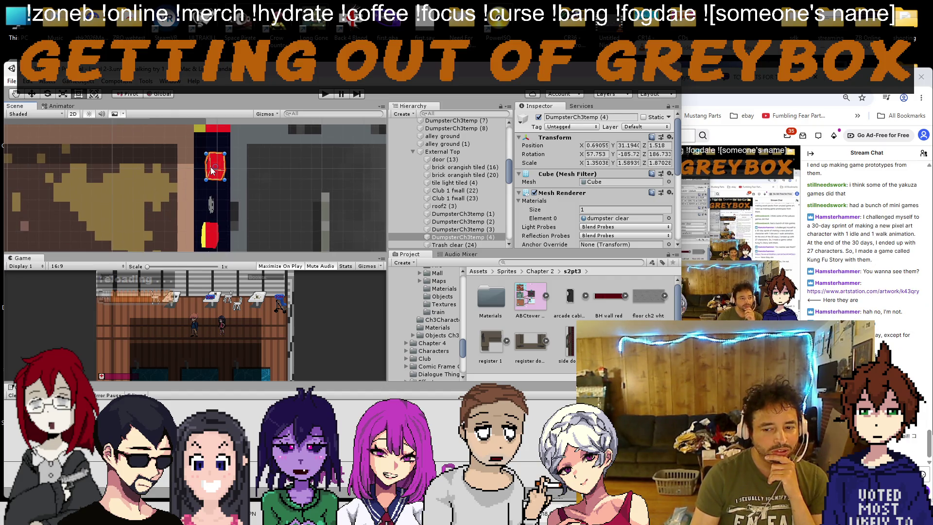
# Step: Shift the gray roof roof2 (3) left and enlarge it from its bottom-right corner
pyautogui.scroll(-6, 212, 171)
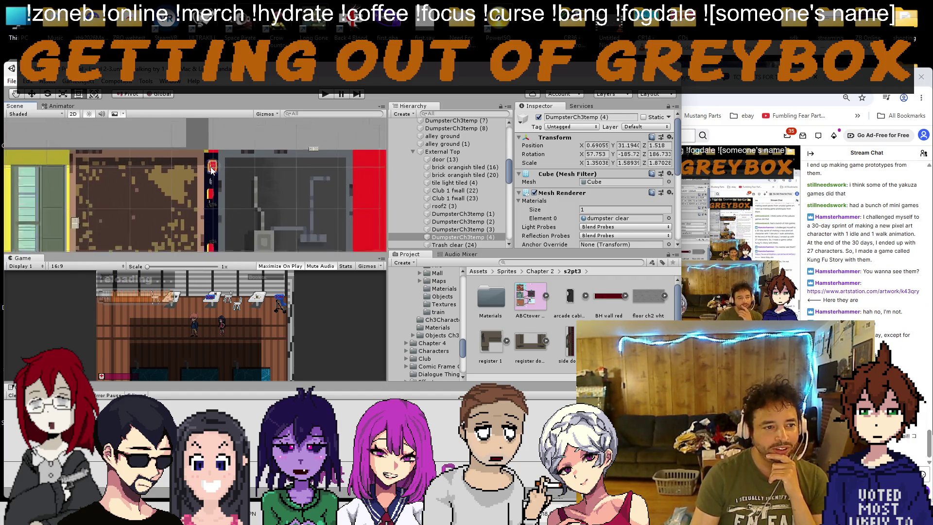
pyautogui.click(281, 188)
pyautogui.moveTo(204, 171); pyautogui.dragTo(185, 142)
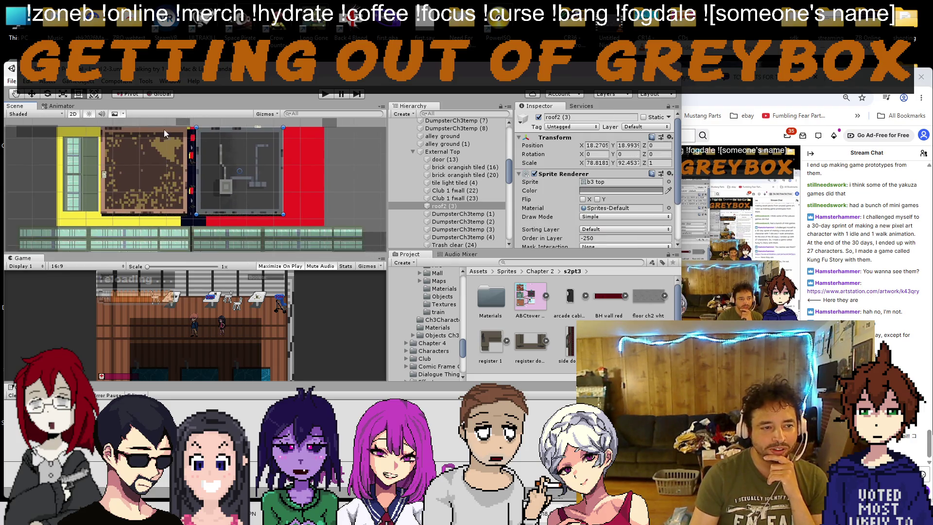
pyautogui.click(32, 93)
pyautogui.scroll(2, 248, 170)
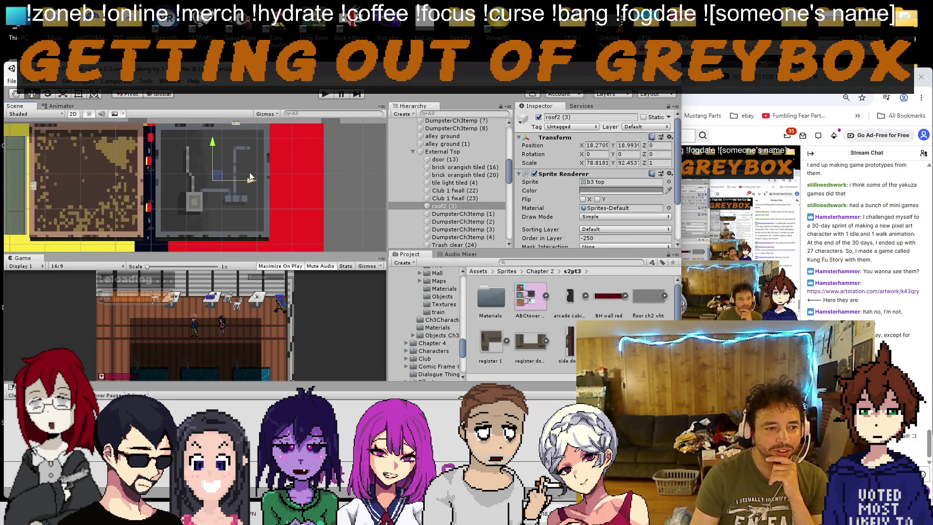
pyautogui.moveTo(253, 183)
pyautogui.mouseDown()
pyautogui.moveTo(243, 184)
pyautogui.moveTo(269, 182)
pyautogui.moveTo(245, 186)
pyautogui.mouseUp()
pyautogui.click(78, 94)
pyautogui.moveTo(261, 235)
pyautogui.mouseDown()
pyautogui.moveTo(234, 195)
pyautogui.moveTo(295, 211)
pyautogui.mouseUp()
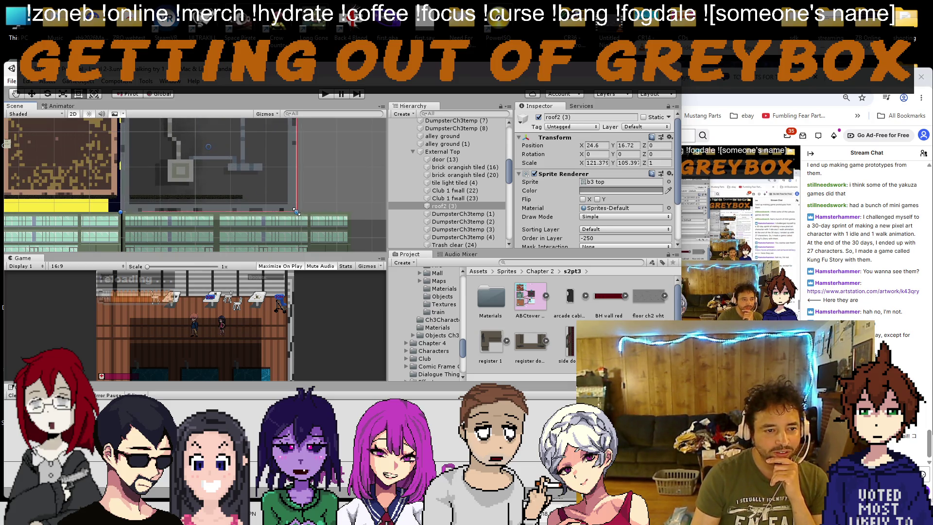
# Step: Resize tile light tiled (4) to about 123.6 by 106.0 at -27.15, 16.76
pyautogui.moveTo(76, 165); pyautogui.dragTo(165, 186)
pyautogui.click(152, 170)
pyautogui.scroll(5, 160, 168)
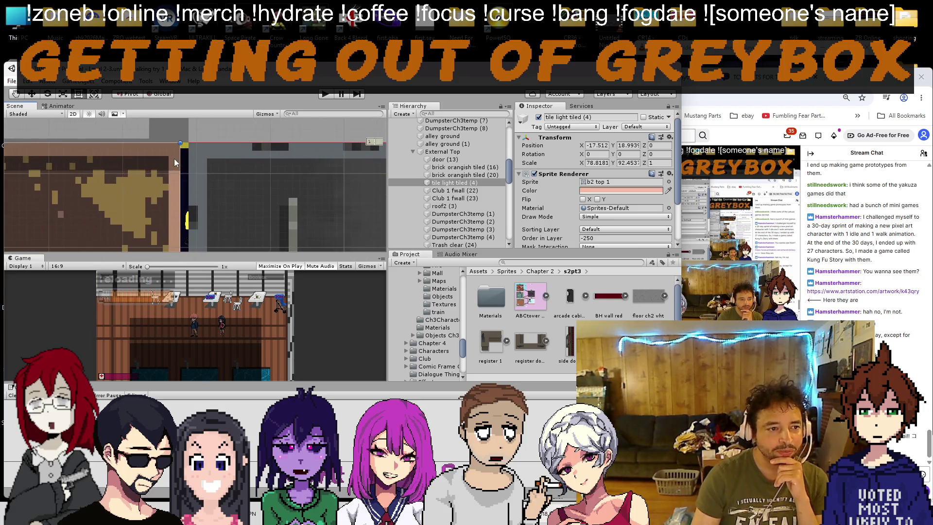
pyautogui.moveTo(180, 143); pyautogui.dragTo(177, 144)
pyautogui.click(234, 149)
pyautogui.moveTo(233, 143); pyautogui.dragTo(234, 143)
pyautogui.scroll(-5, 145, 165)
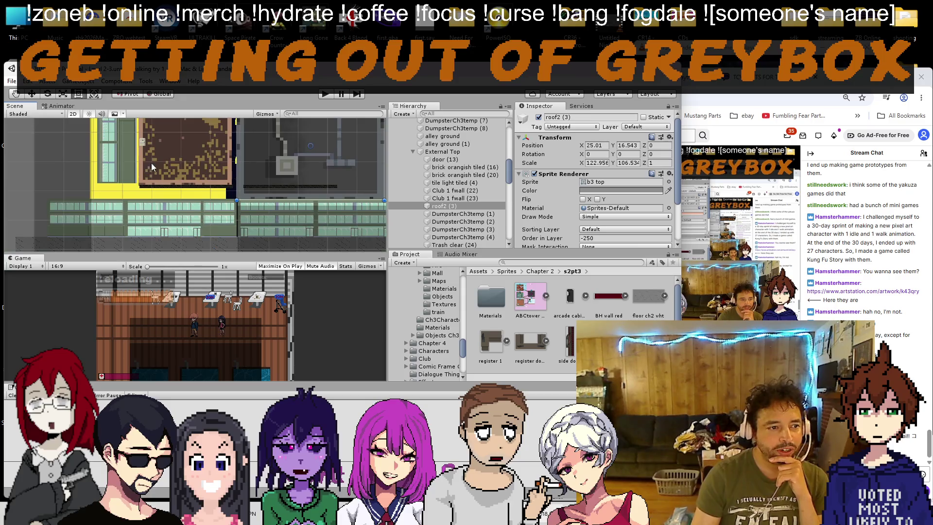
pyautogui.click(145, 165)
pyautogui.moveTo(137, 186); pyautogui.dragTo(83, 200)
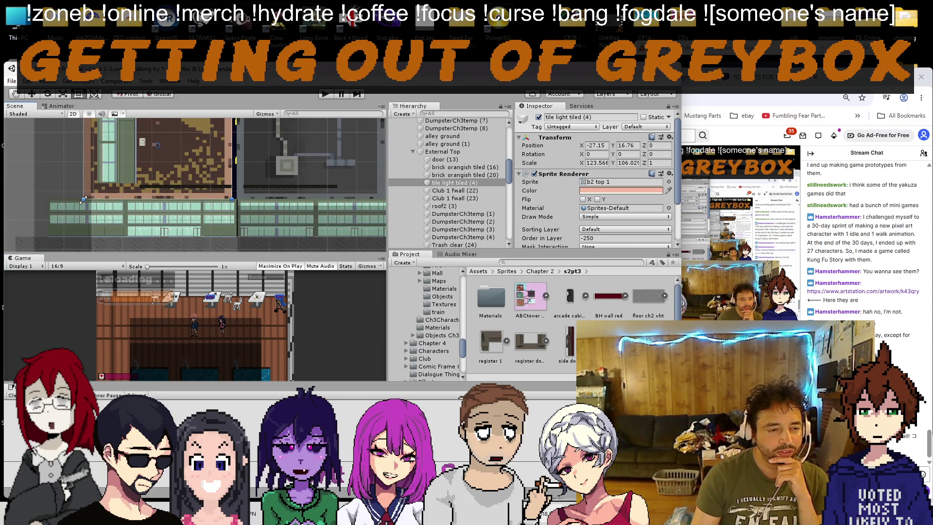
pyautogui.scroll(5, 199, 219)
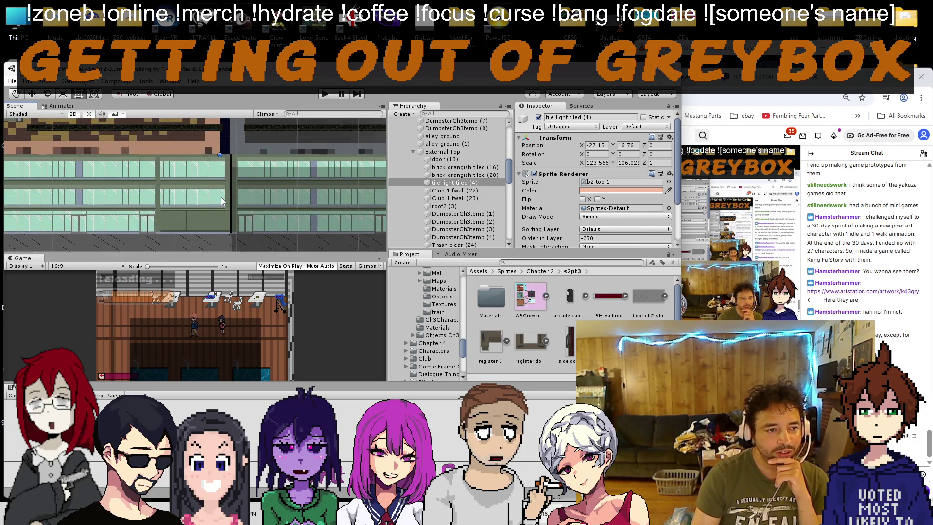
pyautogui.click(220, 195)
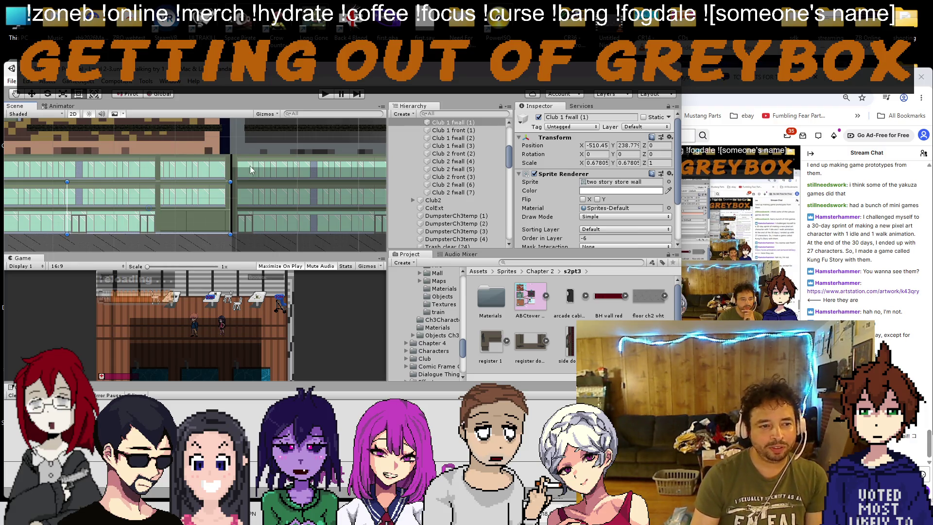
# Step: Shift the selected Club front walls, including Club 1 front (1), slightly left
pyautogui.keyDown('shift'); pyautogui.click(457, 192); pyautogui.keyUp('shift')
pyautogui.scroll(-2, 243, 190)
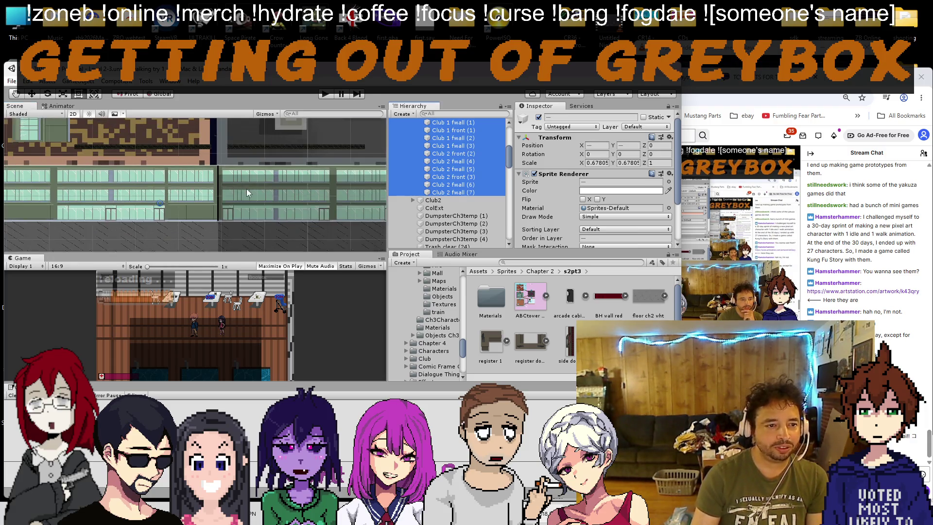
pyautogui.scroll(-1, 243, 194)
pyautogui.click(189, 179)
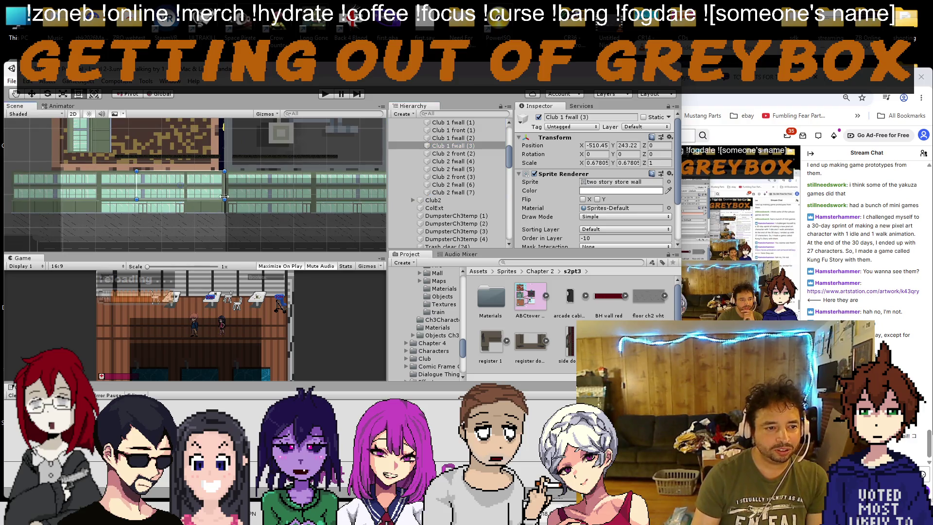
pyautogui.keyDown('shift'); pyautogui.click(122, 185); pyautogui.keyUp('shift')
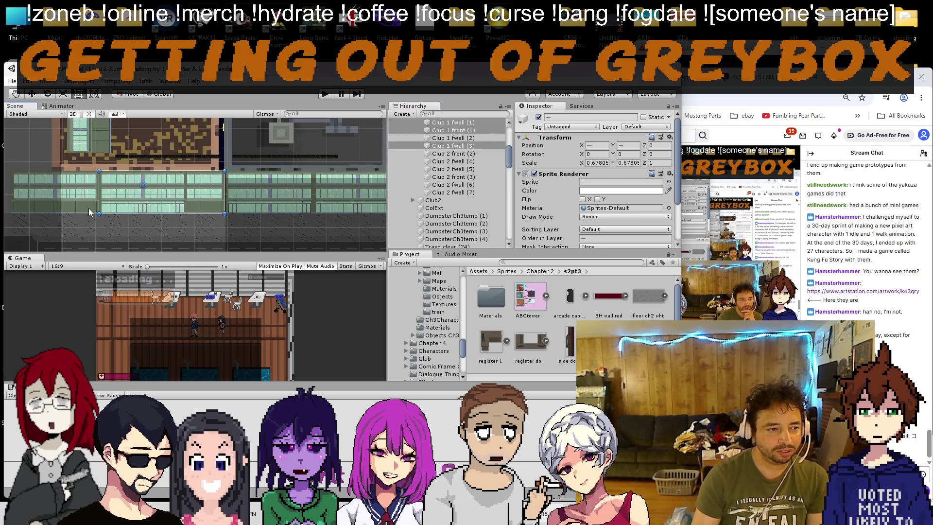
pyautogui.click(32, 94)
pyautogui.moveTo(91, 197); pyautogui.dragTo(86, 196)
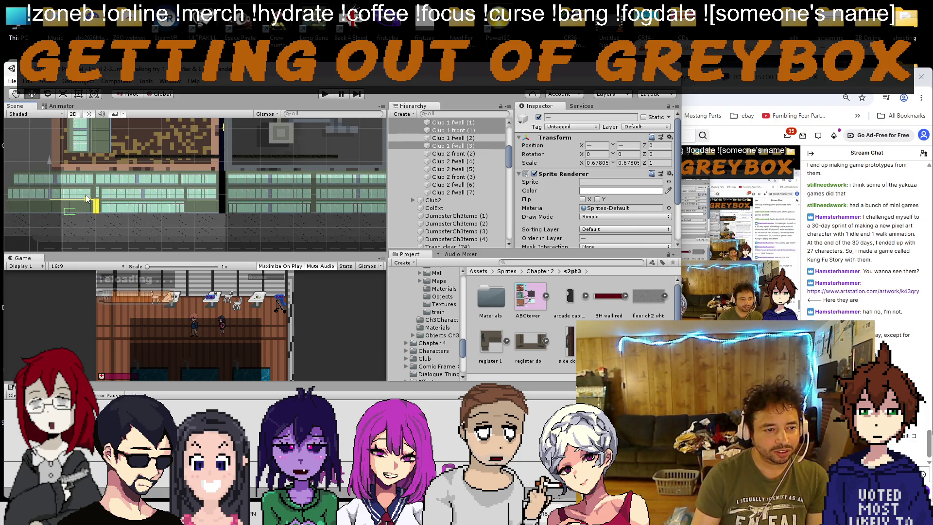
# Step: Pull the gray roof's left edge slightly to the right
pyautogui.scroll(2, 205, 159)
pyautogui.scroll(2, 241, 177)
pyautogui.click(243, 162)
pyautogui.scroll(2, 239, 163)
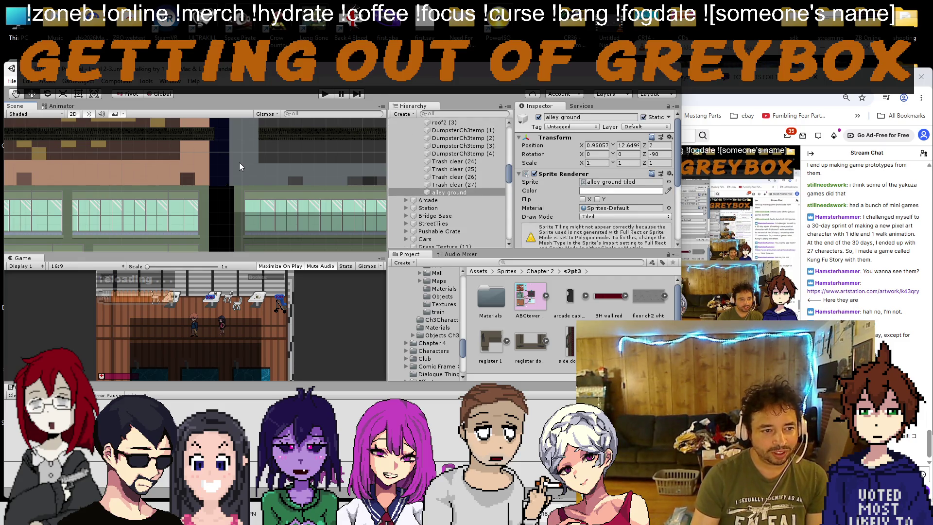
pyautogui.click(240, 163)
pyautogui.scroll(-1, 250, 182)
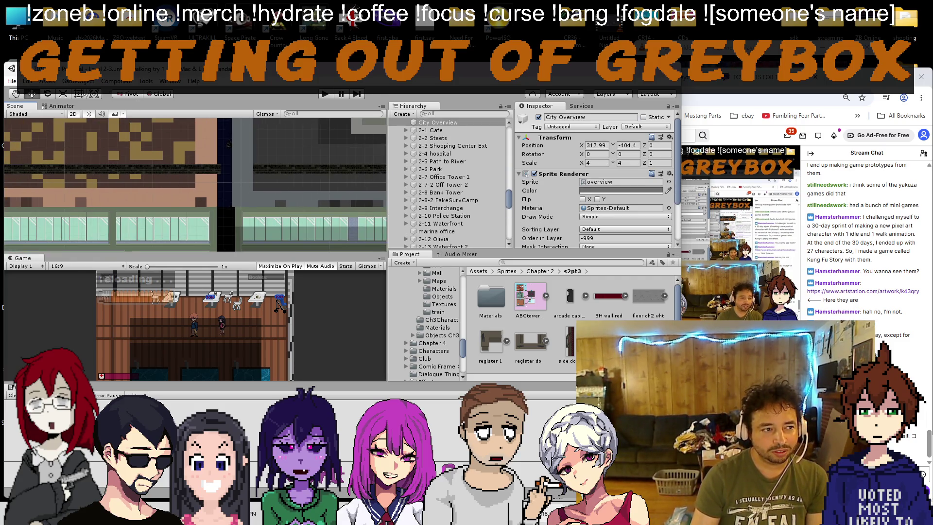
pyautogui.scroll(1, 223, 179)
pyautogui.click(220, 179)
pyautogui.moveTo(200, 190); pyautogui.dragTo(205, 188)
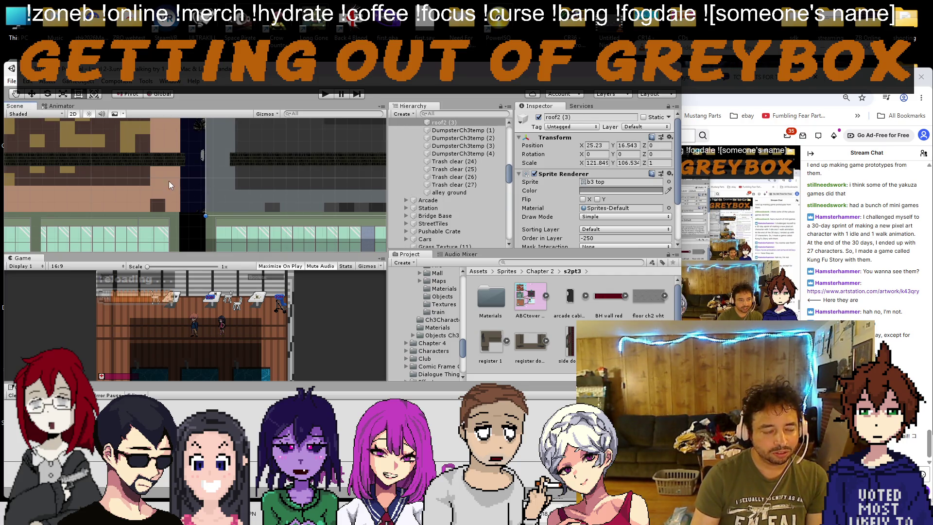
# Step: Delete door (13)
pyautogui.scroll(-1, 169, 181)
pyautogui.click(232, 174)
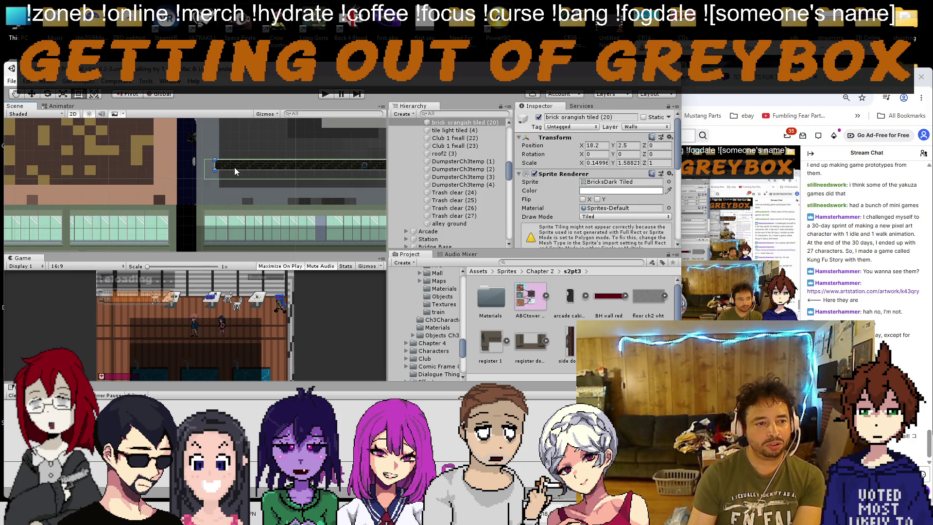
pyautogui.scroll(-2, 192, 182)
pyautogui.click(173, 174)
pyautogui.scroll(-2, 157, 182)
pyautogui.click(154, 199)
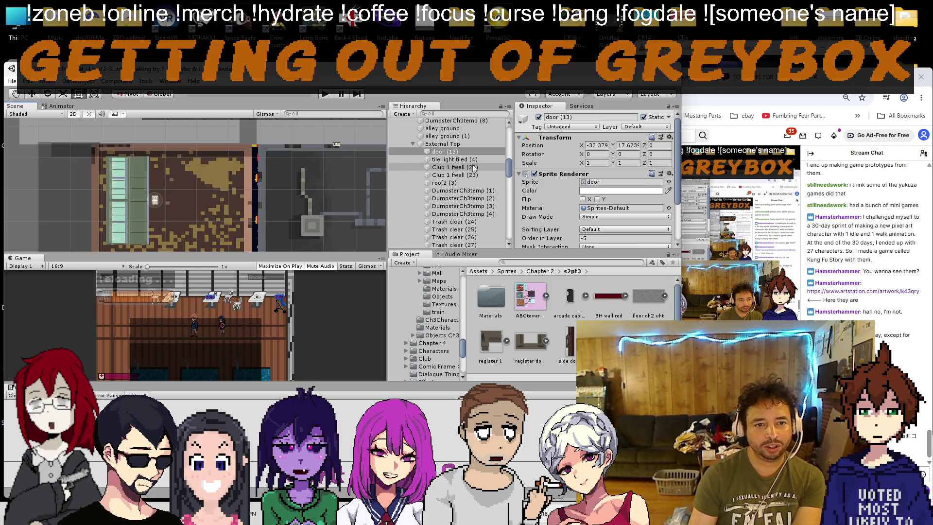
pyautogui.press('Delete')
# Step: Raise the alley ground's top edge
pyautogui.scroll(5, 252, 188)
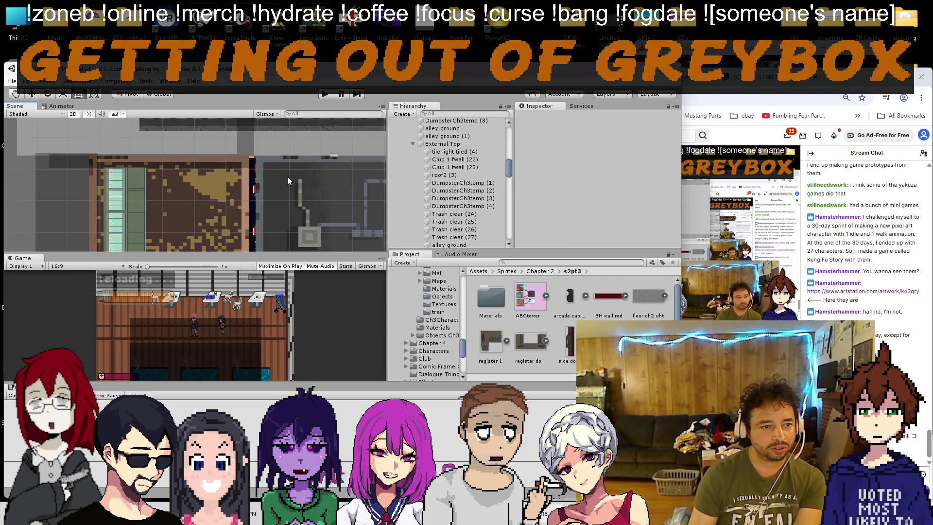
pyautogui.click(238, 148)
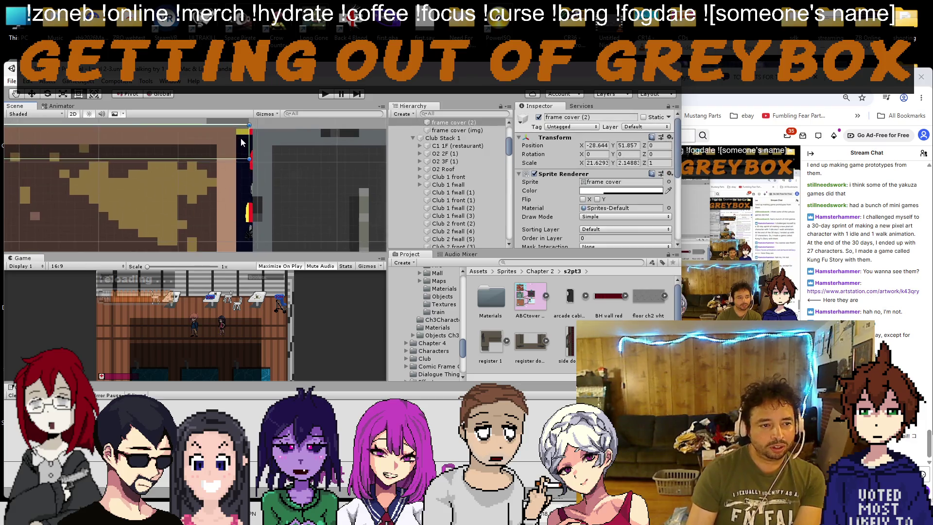
pyautogui.scroll(2, 241, 190)
pyautogui.moveTo(250, 157)
pyautogui.mouseDown()
pyautogui.moveTo(246, 174)
pyautogui.moveTo(249, 155)
pyautogui.mouseUp()
# Step: Delete the four DumpsterCh3temp placeholder cubes (1)–(4)
pyautogui.scroll(-3, 247, 168)
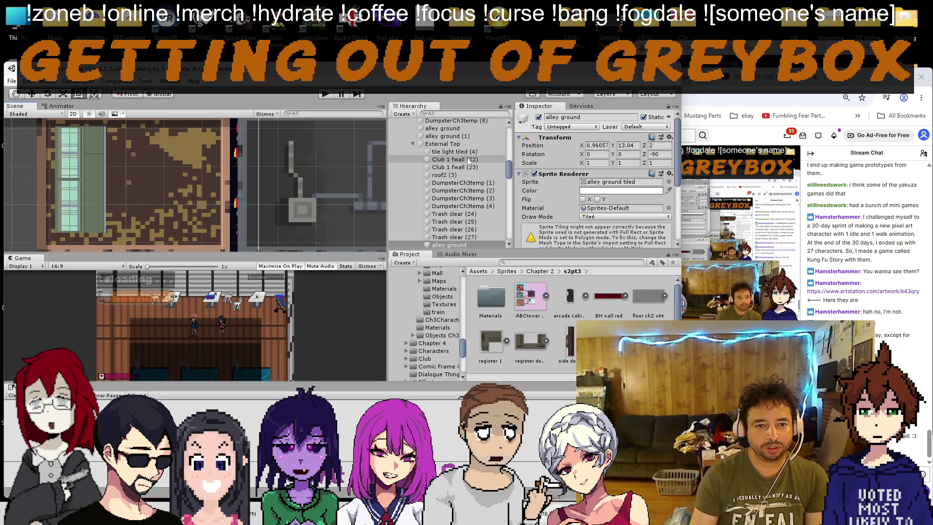
pyautogui.click(462, 182)
pyautogui.keyDown('shift'); pyautogui.click(462, 207); pyautogui.keyUp('shift')
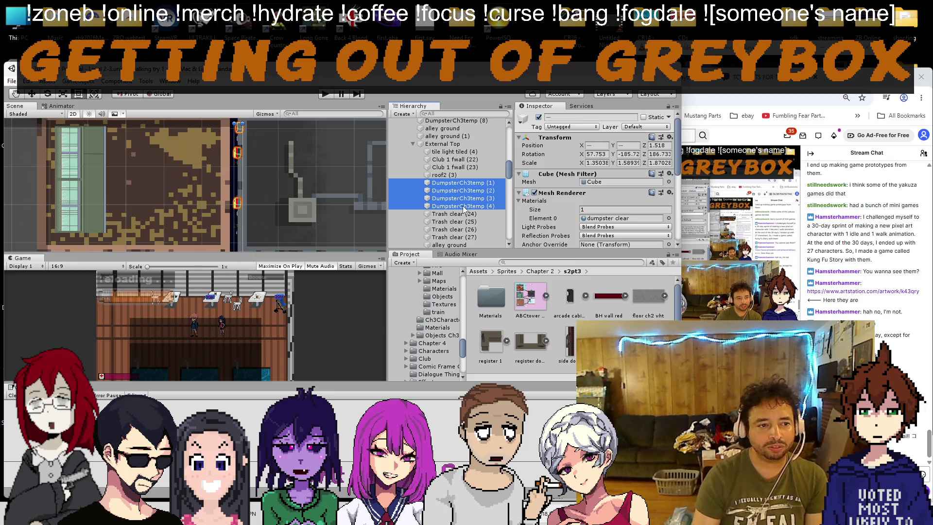
pyautogui.press('Delete')
# Step: Centre the view on the gray roof and delete frame cover (2)
pyautogui.scroll(4, 249, 131)
pyautogui.moveTo(233, 148); pyautogui.dragTo(227, 175)
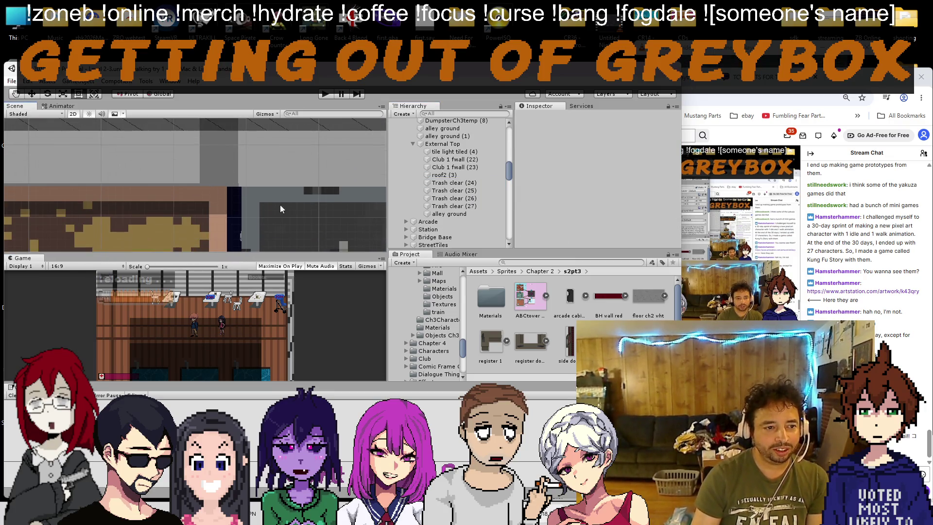
pyautogui.moveTo(242, 211)
pyautogui.mouseDown()
pyautogui.moveTo(234, 217)
pyautogui.moveTo(252, 200)
pyautogui.mouseUp()
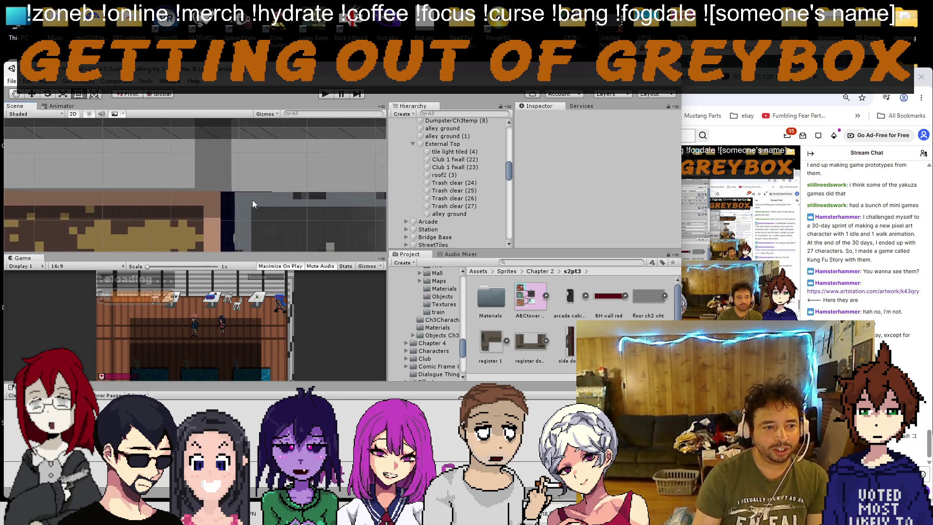
pyautogui.click(254, 203)
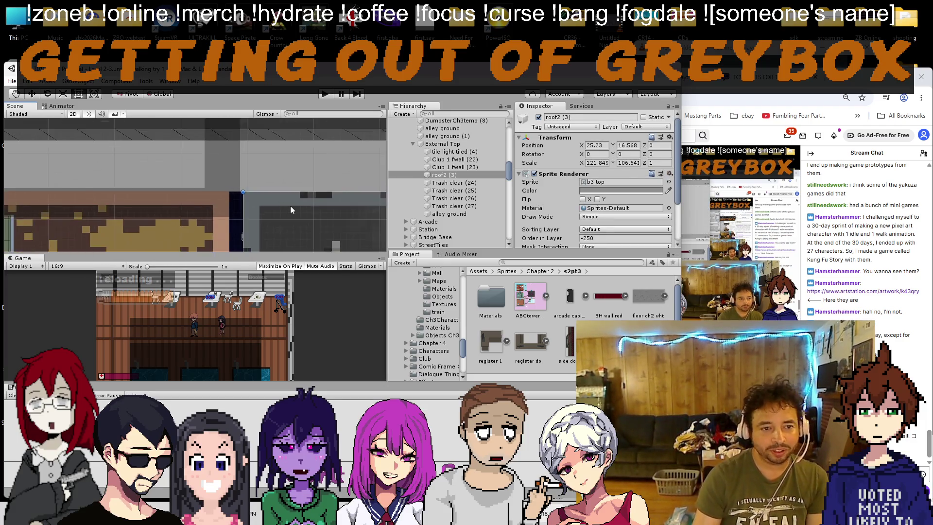
pyautogui.press('f')
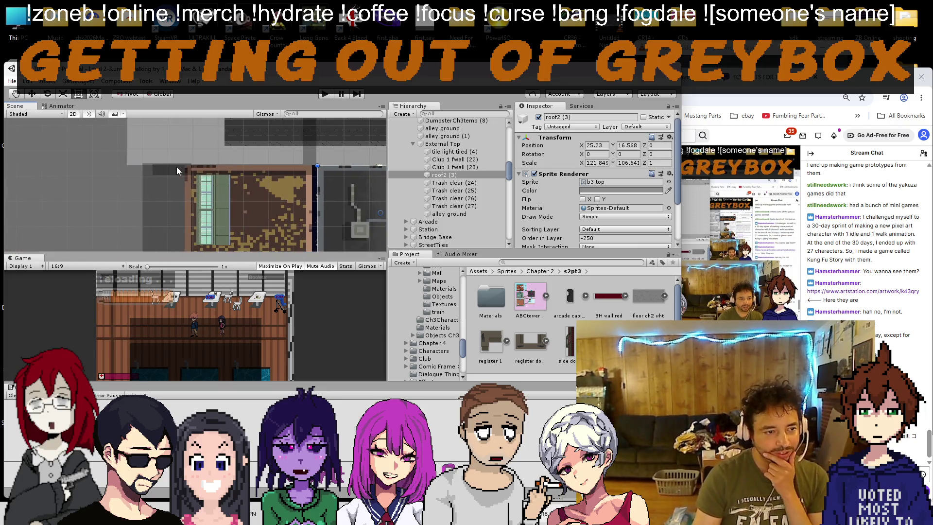
pyautogui.click(167, 171)
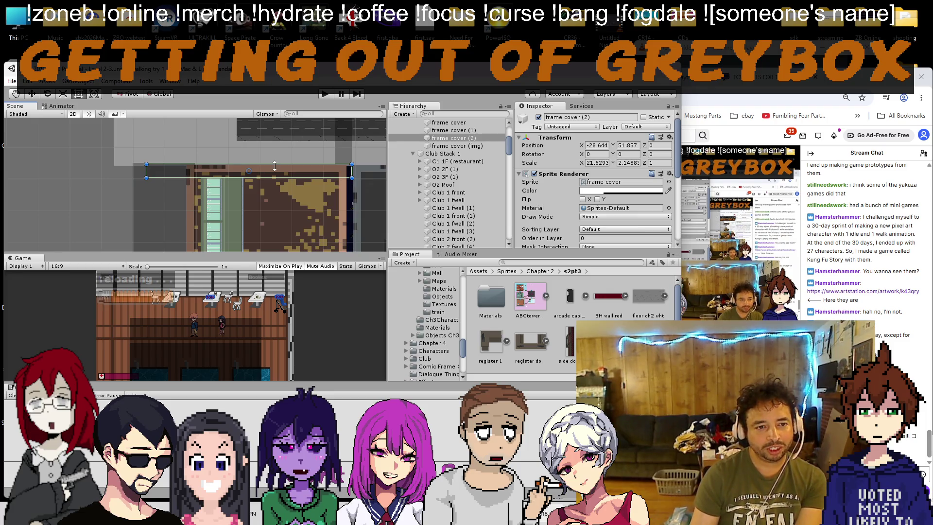
pyautogui.press('Delete')
# Step: Lower the remaining frame cover's top edge slightly
pyautogui.click(153, 177)
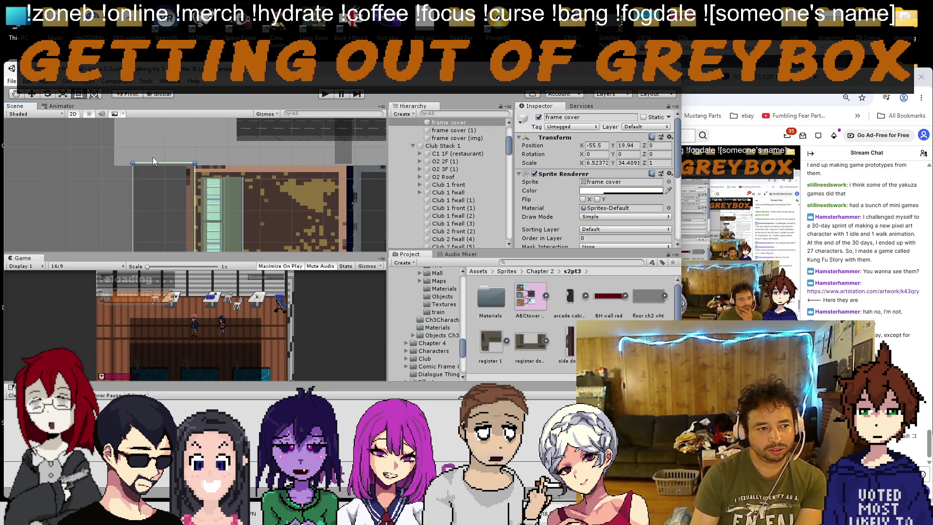
pyautogui.moveTo(153, 161); pyautogui.dragTo(153, 164)
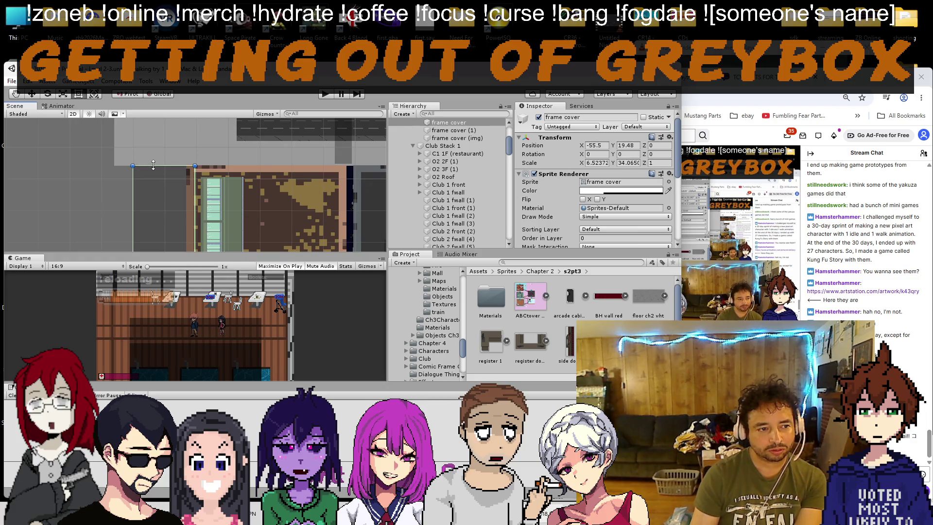
pyautogui.scroll(-4, 254, 171)
pyautogui.scroll(2, 147, 144)
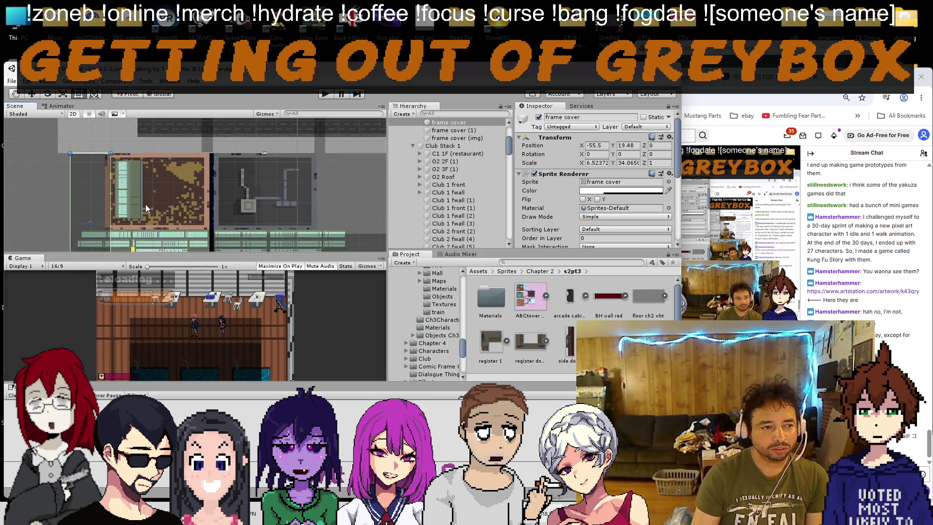
# Step: Slide the two-story store wall left along X to about -58.8
pyautogui.click(124, 174)
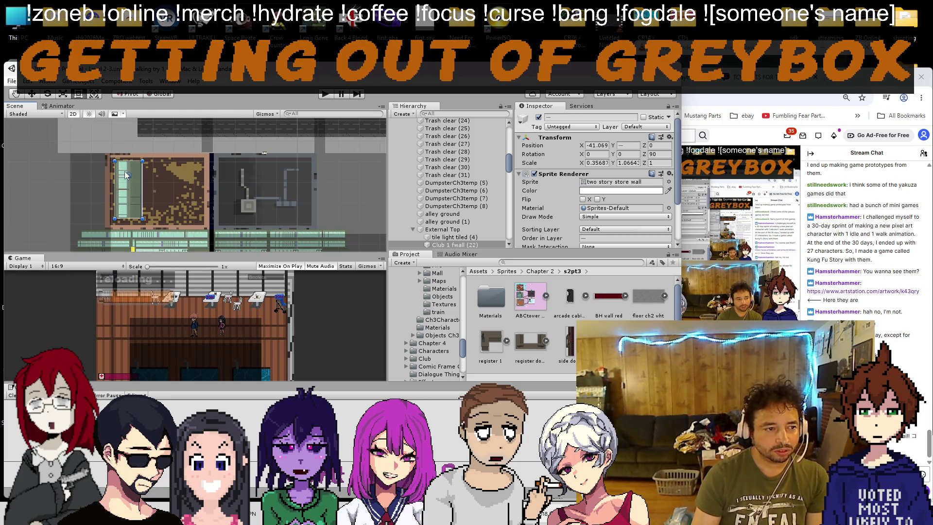
pyautogui.click(29, 94)
pyautogui.moveTo(96, 154); pyautogui.dragTo(156, 154)
pyautogui.moveTo(218, 177)
pyautogui.mouseDown()
pyautogui.moveTo(171, 168)
pyautogui.moveTo(186, 189)
pyautogui.mouseUp()
pyautogui.scroll(2, 173, 170)
pyautogui.scroll(2, 187, 179)
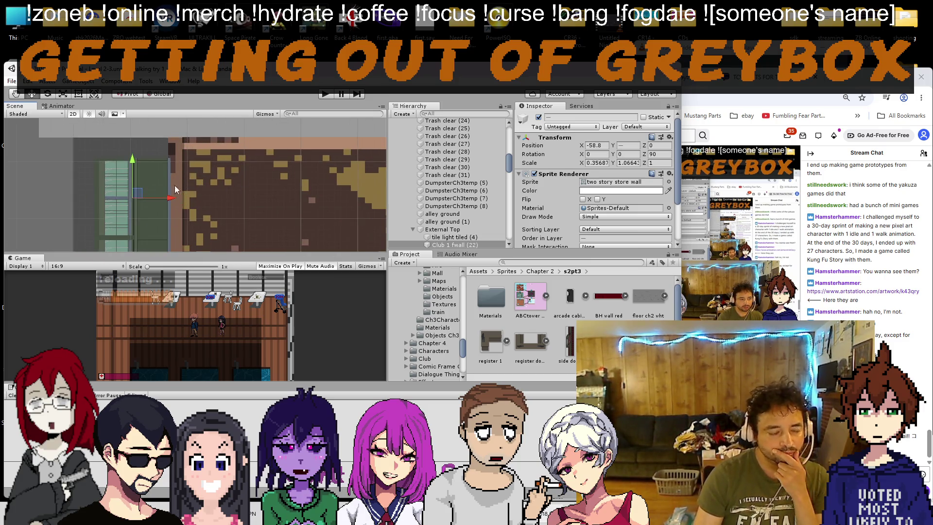
# Step: Check the frame cover, the neighbouring club front wall and the light tiled floor
pyautogui.click(116, 178)
pyautogui.click(162, 203)
pyautogui.scroll(-1, 151, 217)
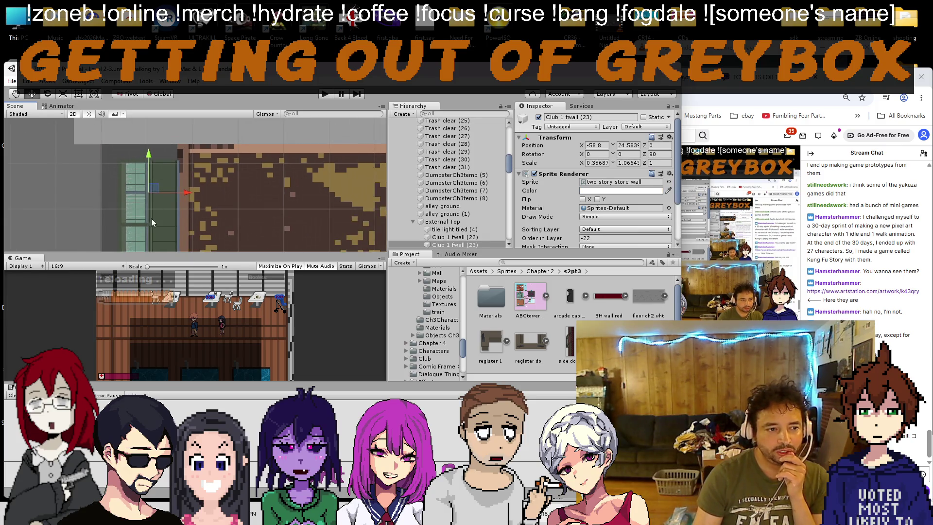
pyautogui.scroll(1, 146, 209)
pyautogui.click(143, 214)
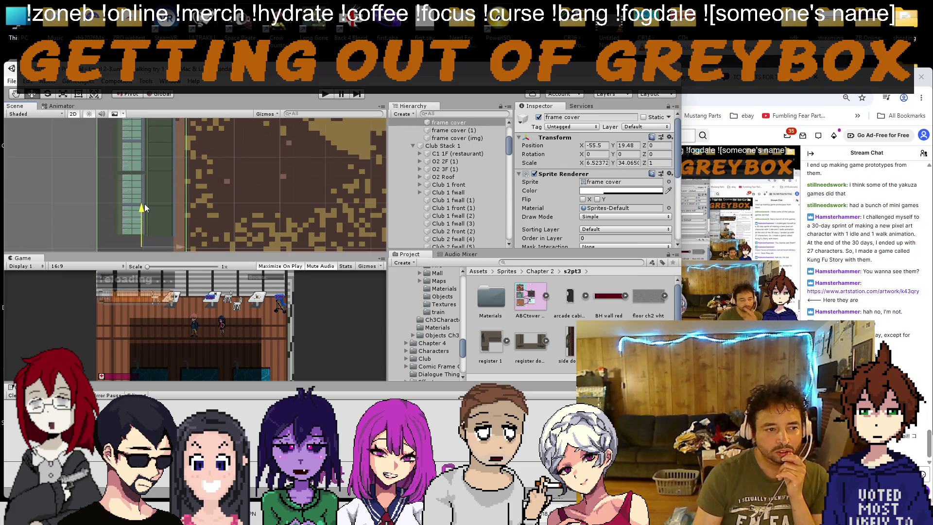
pyautogui.click(293, 194)
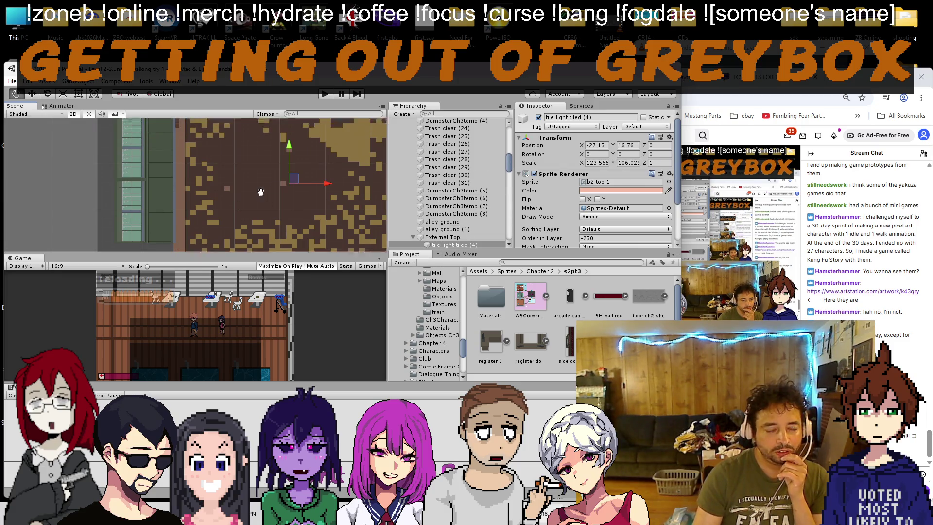
# Step: Pan across the tiled floor down to the road tiles and reselect the frame cover
pyautogui.scroll(-2, 257, 217)
pyautogui.moveTo(258, 217); pyautogui.dragTo(187, 198)
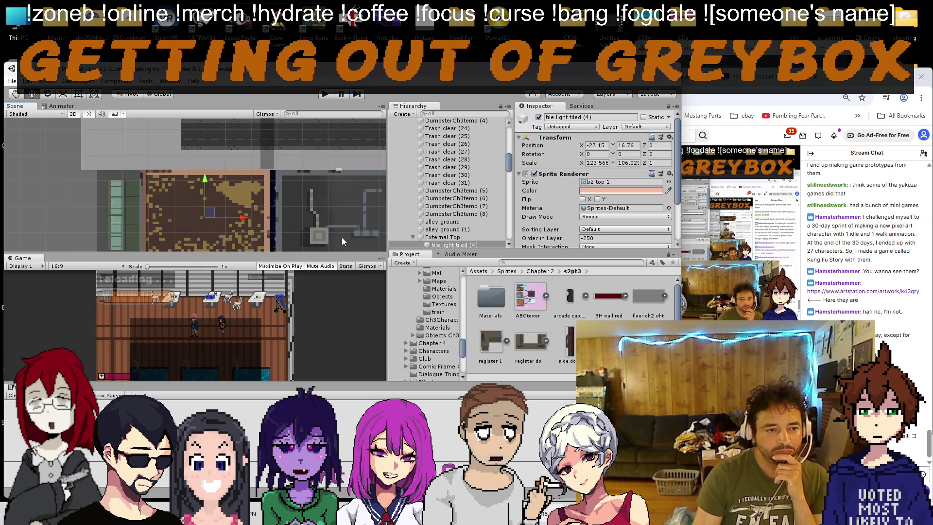
pyautogui.scroll(6, 329, 193)
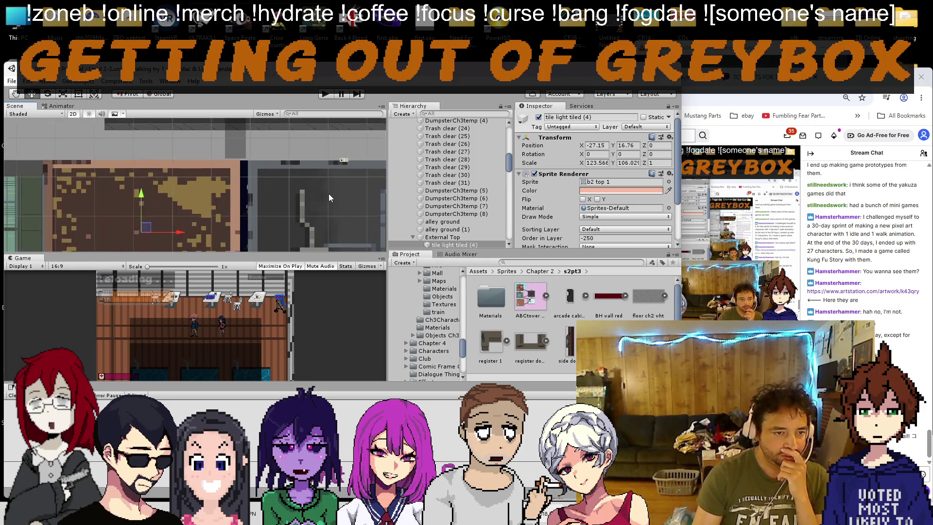
pyautogui.moveTo(176, 186); pyautogui.dragTo(200, 259)
pyautogui.scroll(-6, 191, 208)
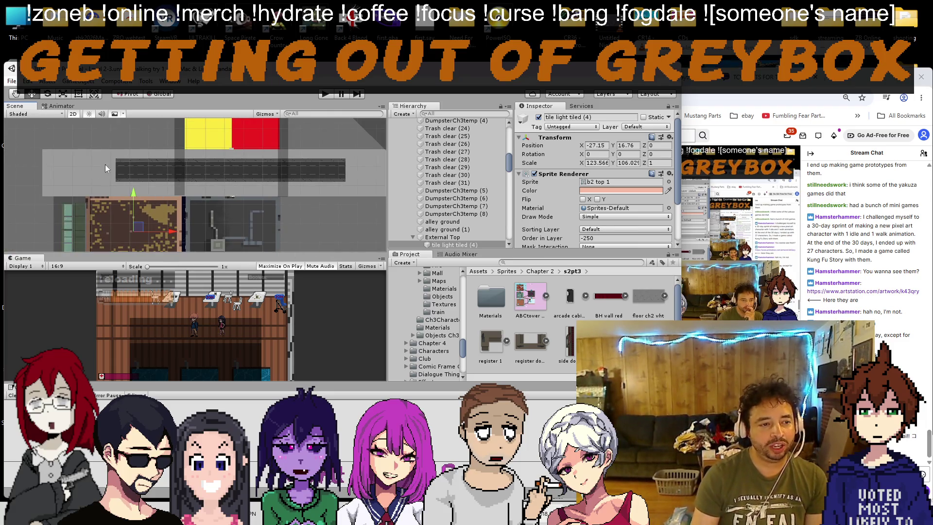
pyautogui.click(178, 172)
pyautogui.scroll(5, 182, 191)
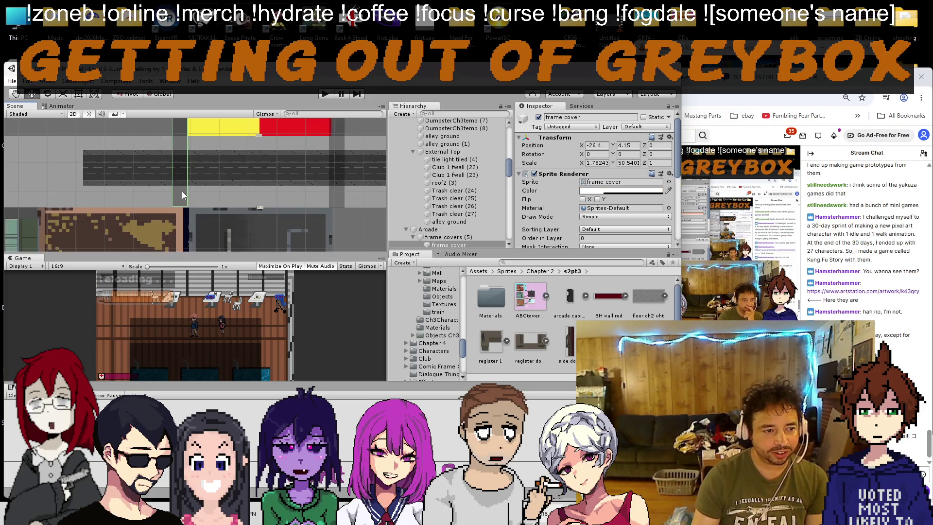
# Step: Extend the frame cover's bottom edge slightly lower with the Rect tool
pyautogui.scroll(3, 174, 201)
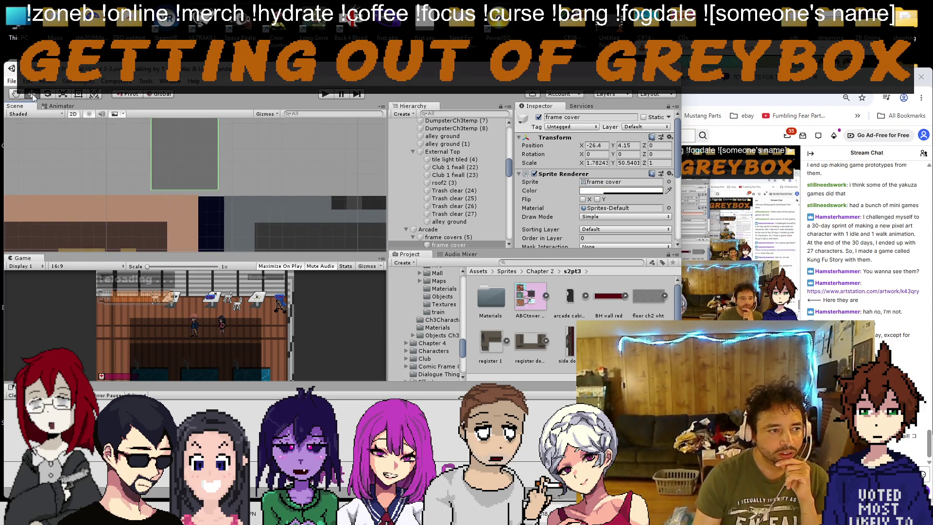
pyautogui.click(78, 94)
pyautogui.moveTo(191, 191)
pyautogui.mouseDown()
pyautogui.moveTo(202, 190)
pyautogui.moveTo(196, 196)
pyautogui.mouseUp()
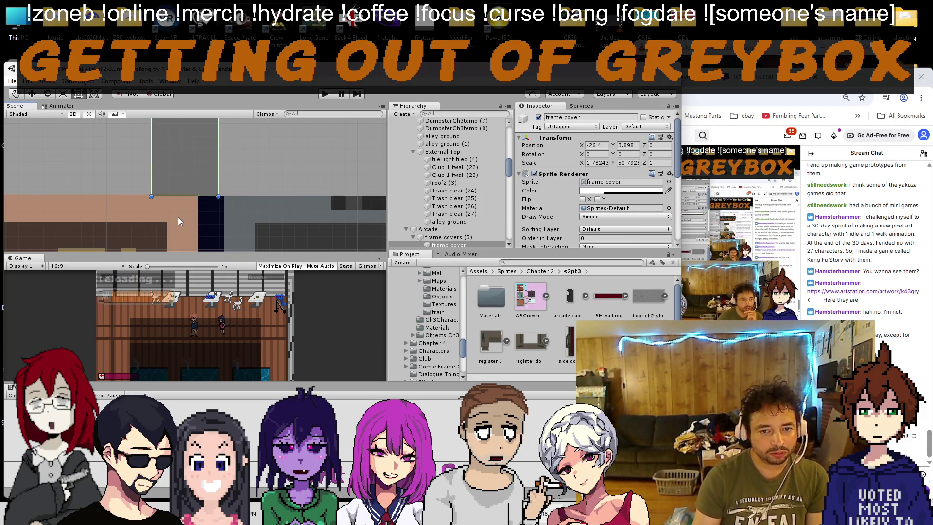
pyautogui.click(183, 215)
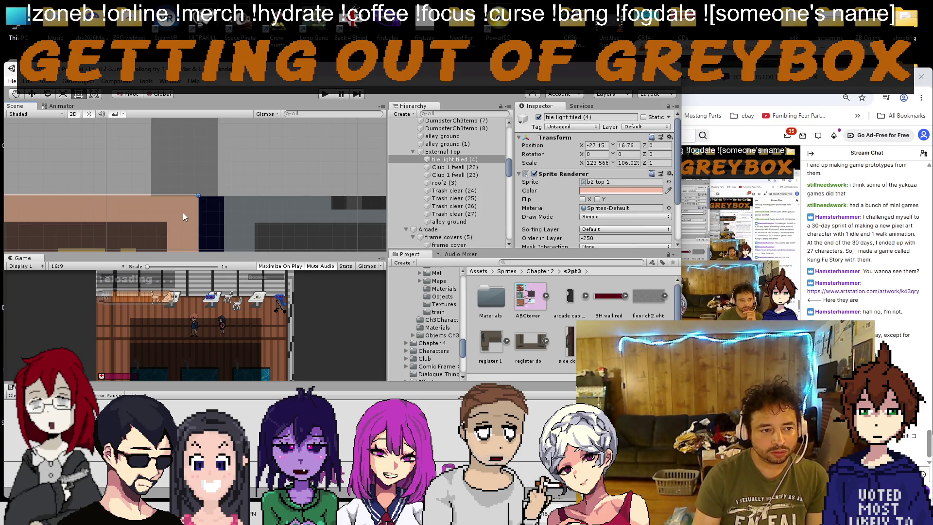
pyautogui.click(448, 245)
# Step: Set the frame cover's Order in Layer to -251, keeping Mask Interaction at None
pyautogui.click(584, 238)
pyautogui.write('2511')
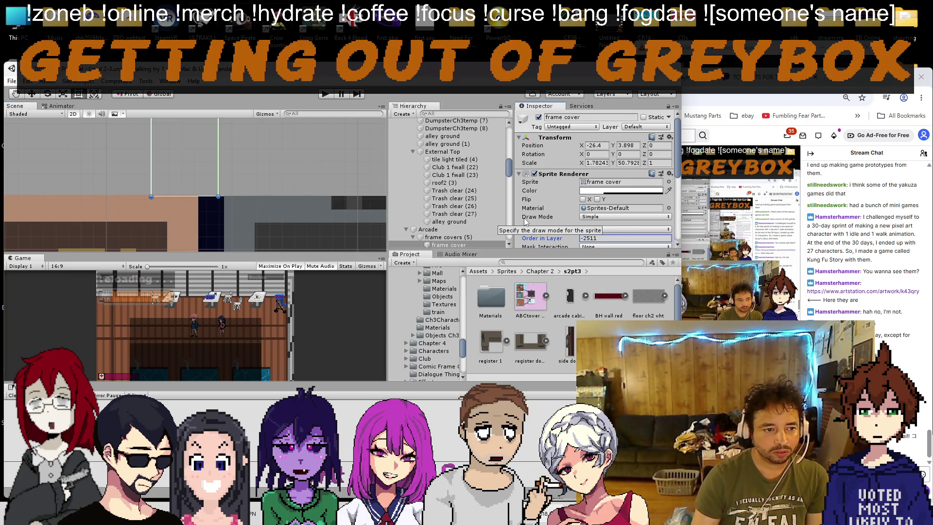
pyautogui.click(638, 247)
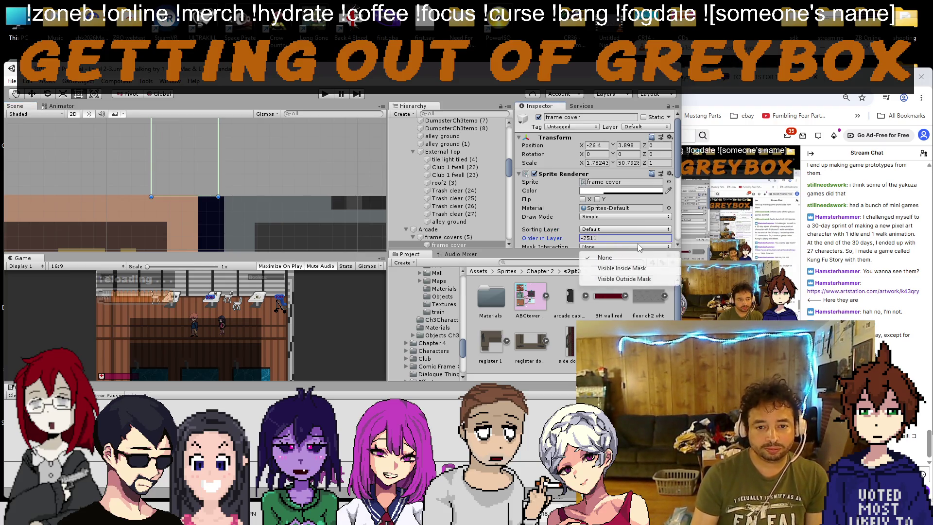
pyautogui.click(640, 241)
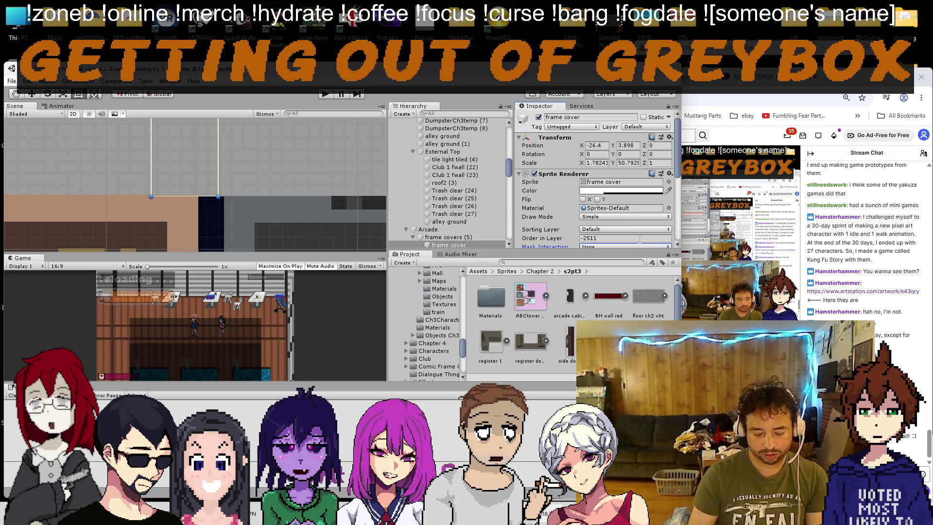
pyautogui.click(639, 238)
pyautogui.press('BackSpace')
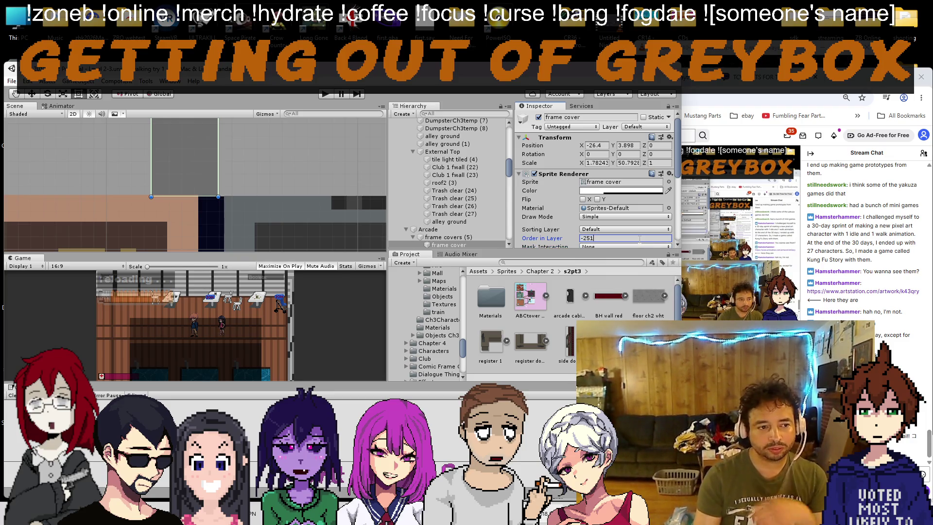
# Step: Review the frame cover along its length, then start play mode
pyautogui.scroll(-10, 175, 178)
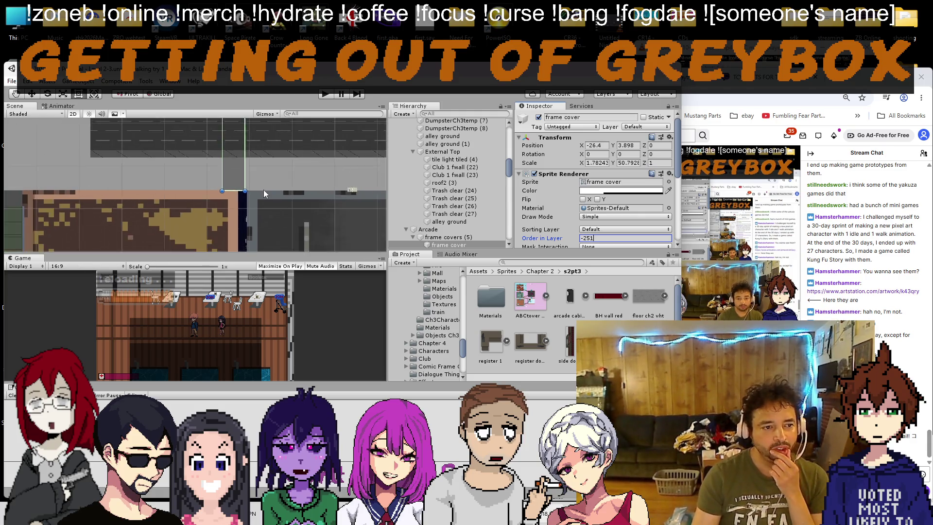
pyautogui.moveTo(171, 174)
pyautogui.mouseDown()
pyautogui.moveTo(81, 181)
pyautogui.moveTo(30, 215)
pyautogui.mouseUp()
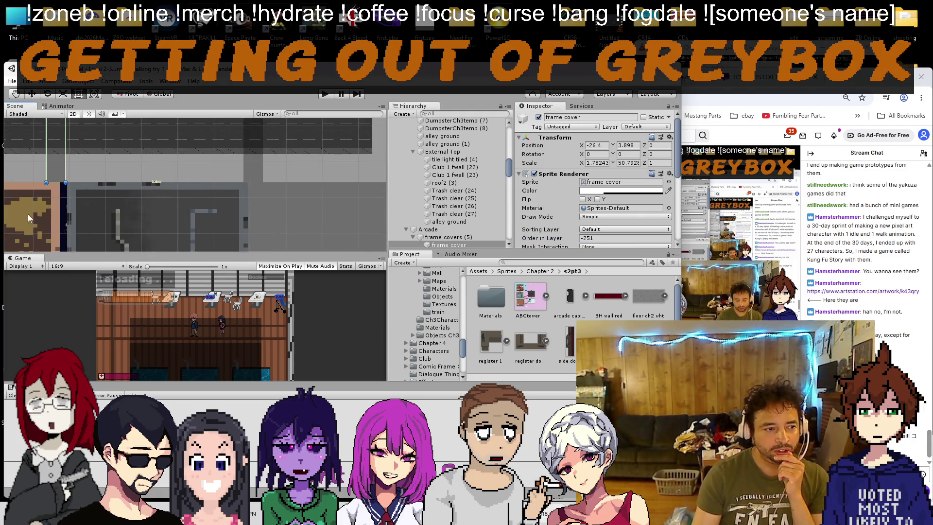
pyautogui.scroll(3, 101, 191)
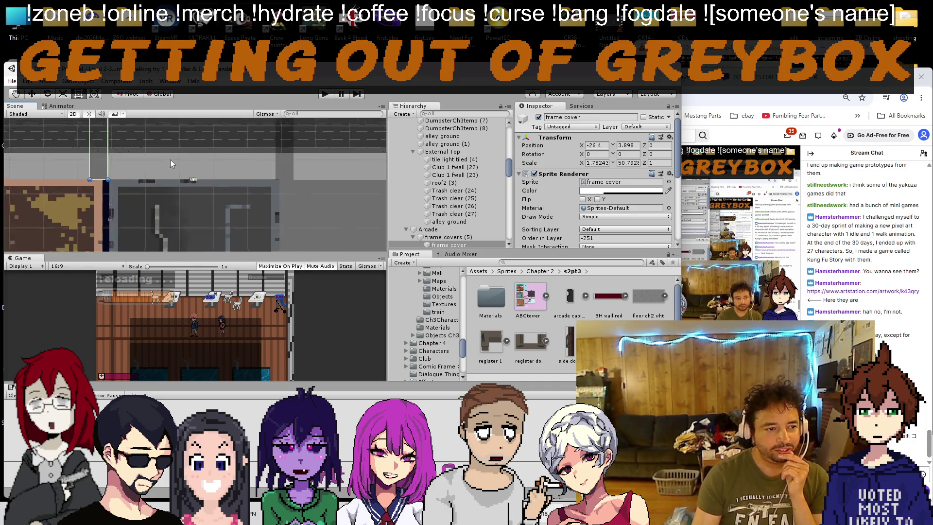
pyautogui.scroll(3, 178, 163)
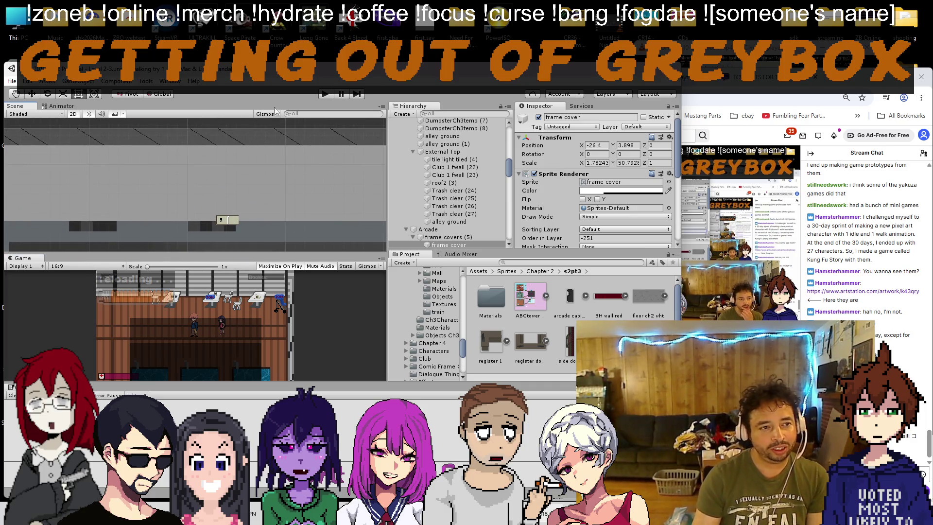
pyautogui.scroll(-10, 243, 159)
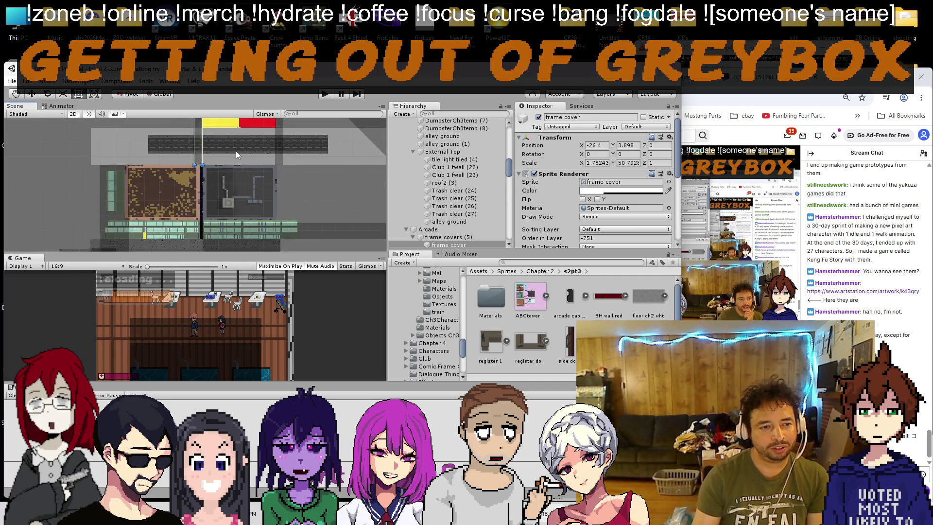
pyautogui.scroll(-4, 233, 168)
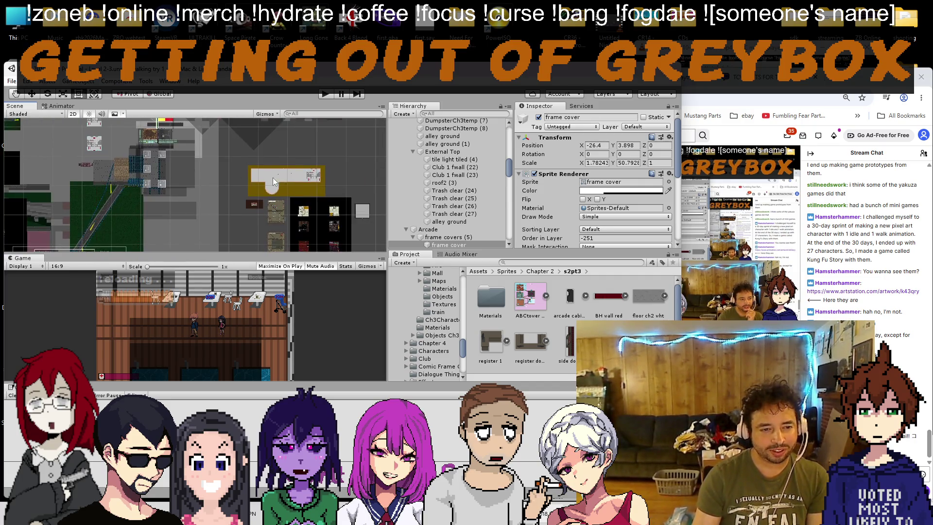
pyautogui.scroll(-2, 163, 135)
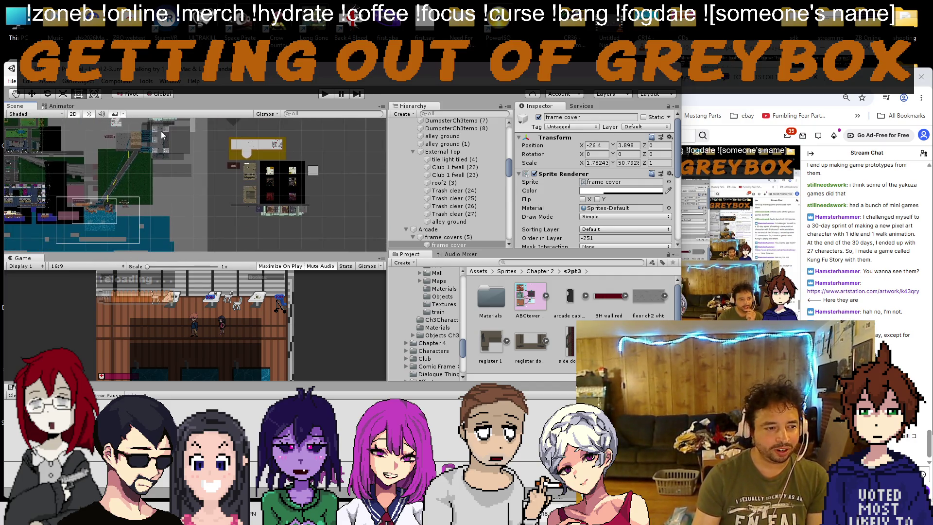
pyautogui.click(326, 95)
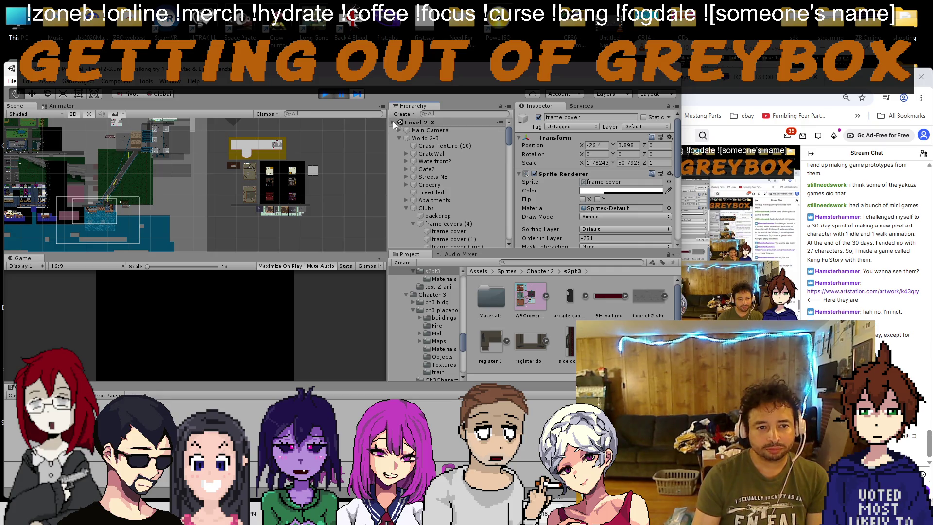
# Step: Drag the Player over to the club rooms while playing and maximize the Game view
pyautogui.click(411, 147)
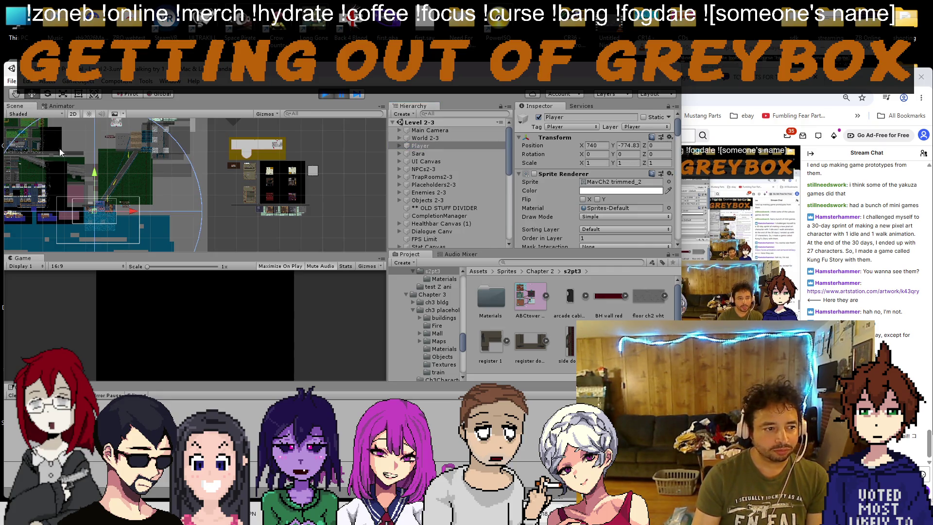
pyautogui.moveTo(102, 210); pyautogui.dragTo(130, 197)
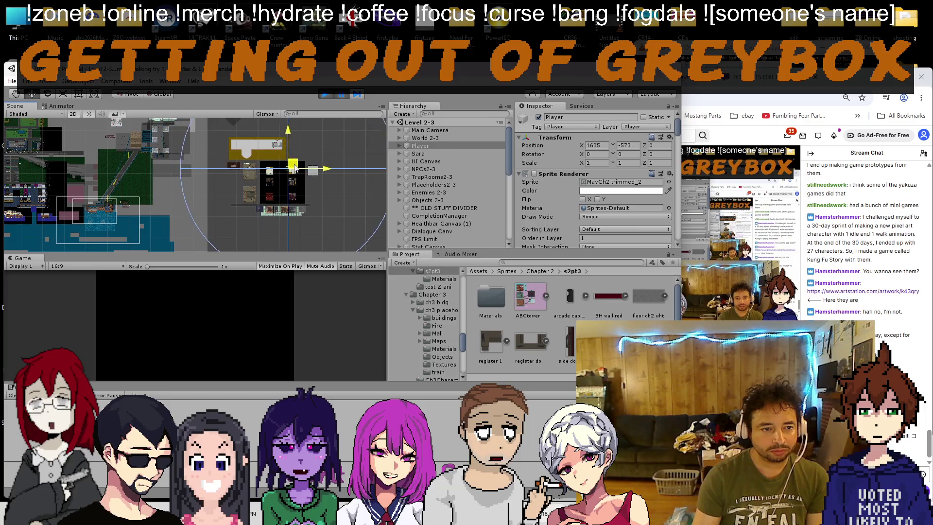
pyautogui.scroll(6, 300, 182)
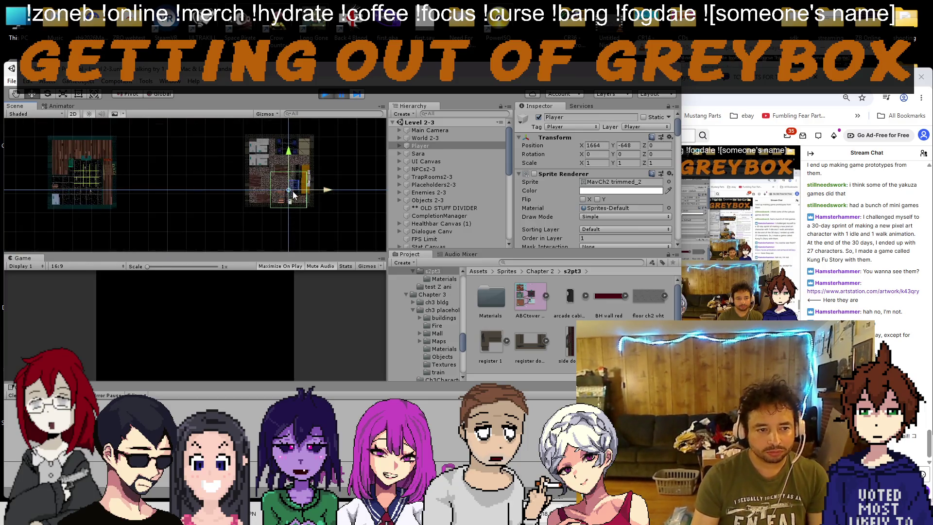
pyautogui.click(343, 96)
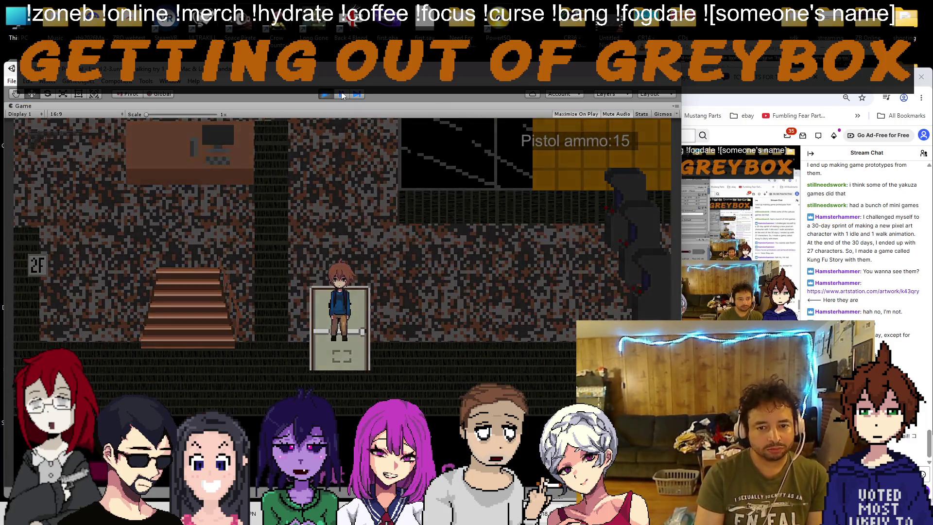
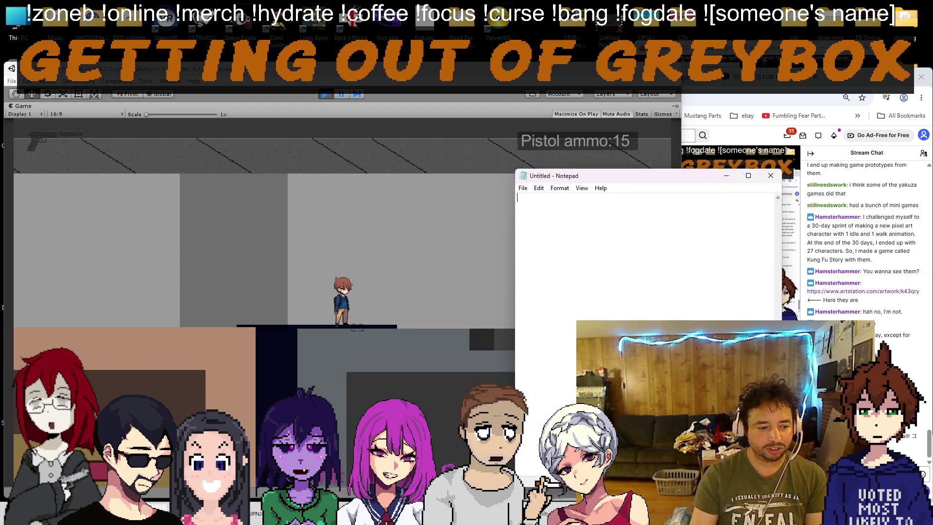
# Step: Close the blank Notepad and add '- alley floor up' to the 4-3-21.txt to-do list
pyautogui.click(771, 178)
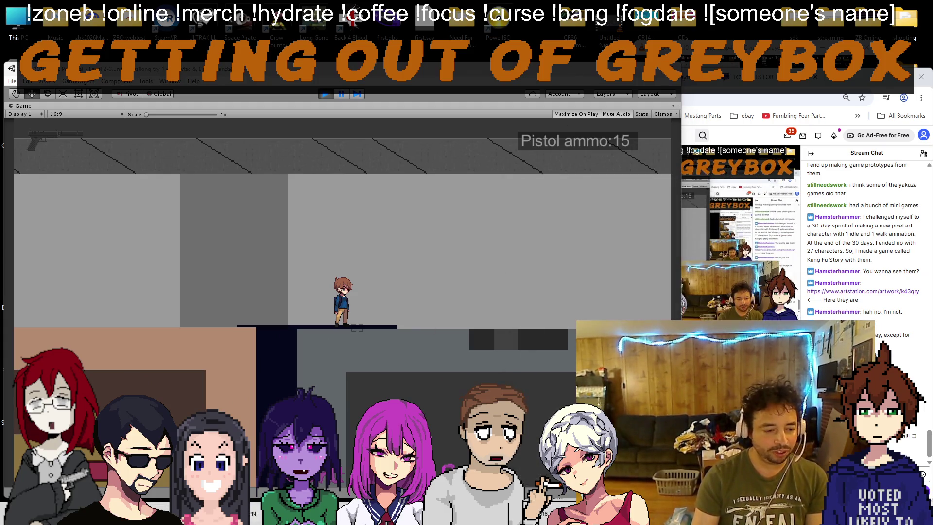
pyautogui.hotkey('alt', 'Tab')
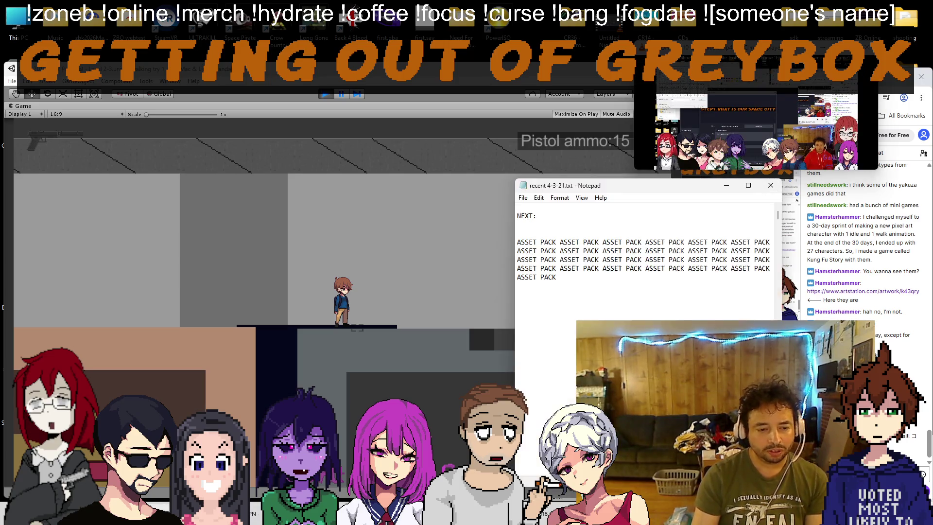
pyautogui.write('- alley floor up')
# Step: Play-test the alley level by running the character right and left in the Game view
pyautogui.click(422, 299)
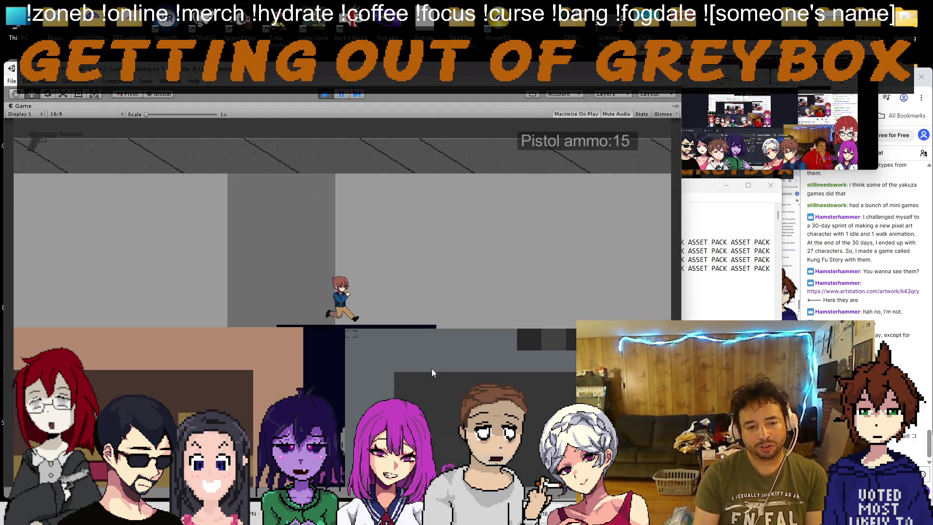
pyautogui.press('Right')
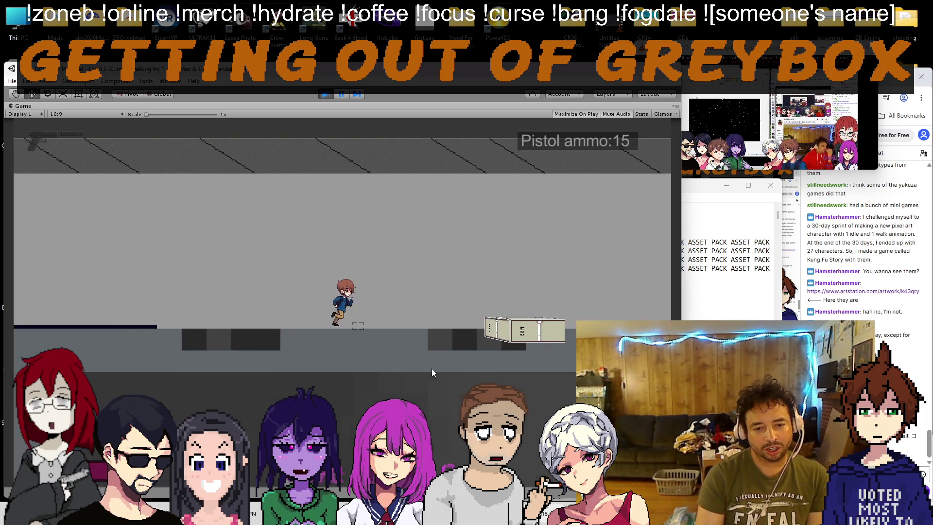
pyautogui.press('Left')
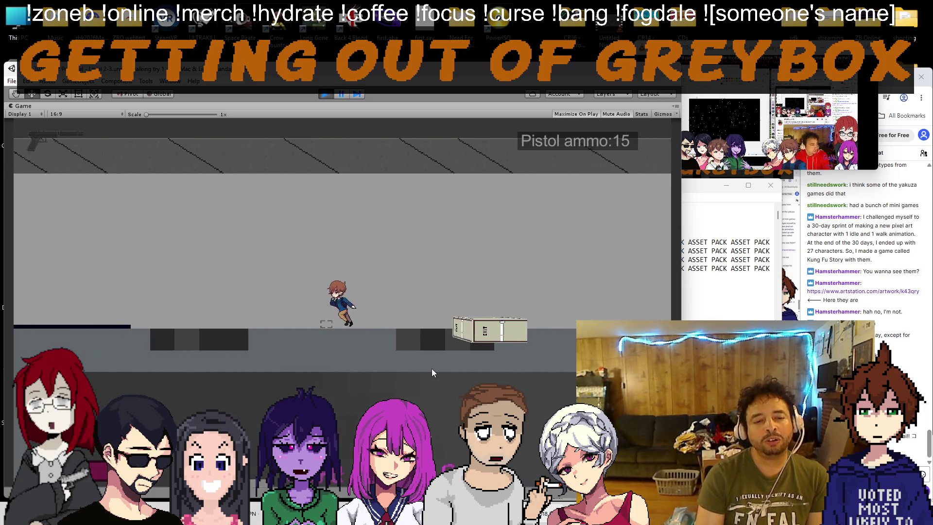
pyautogui.press('Right')
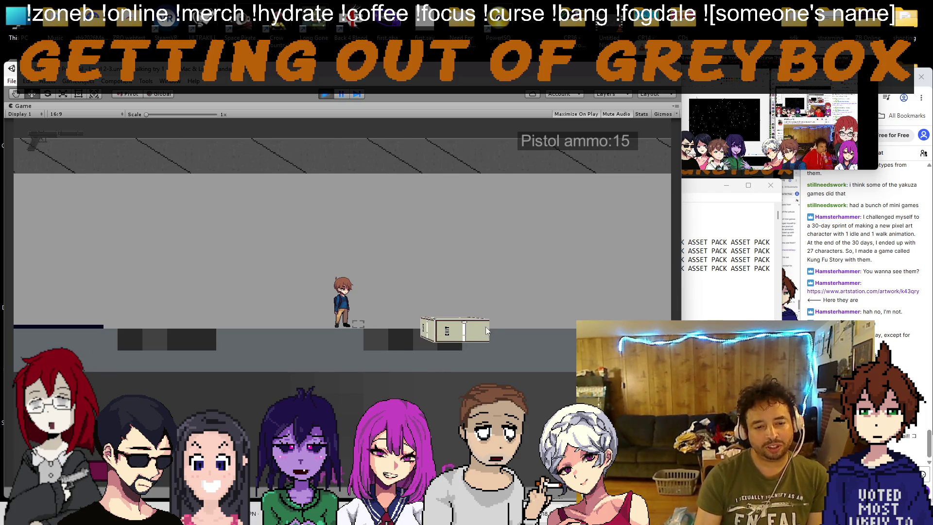
pyautogui.press('Right')
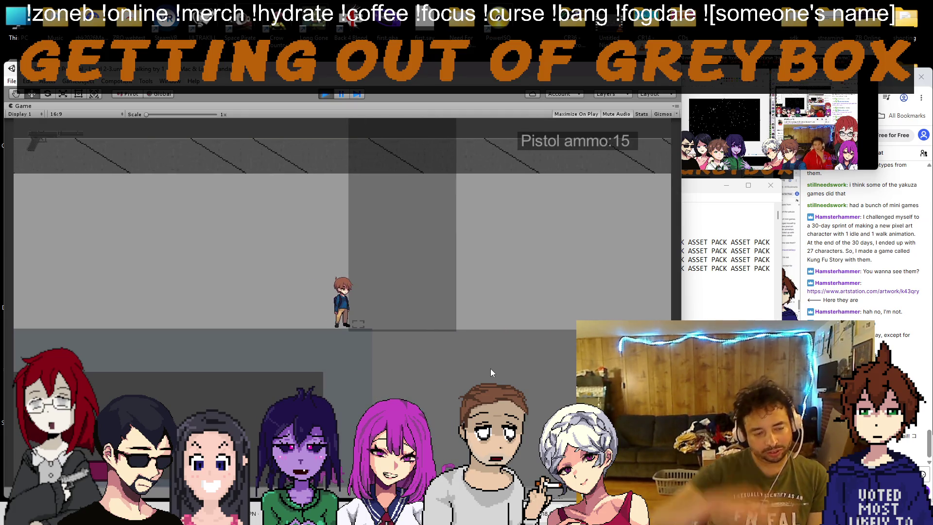
pyautogui.press('Right')
pyautogui.press('Left')
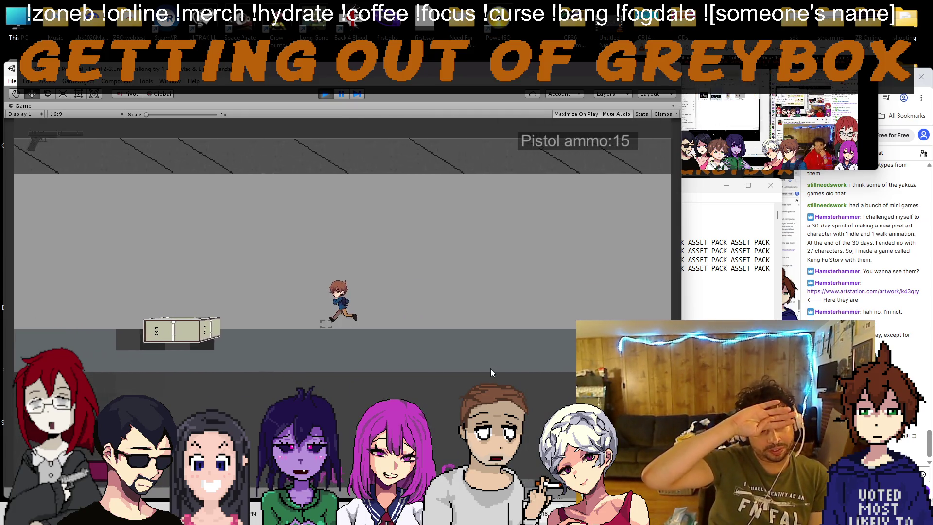
# Step: Jump the character onto the EXIT crate, then run it back off and stop
pyautogui.press('Right')
pyautogui.press('space')
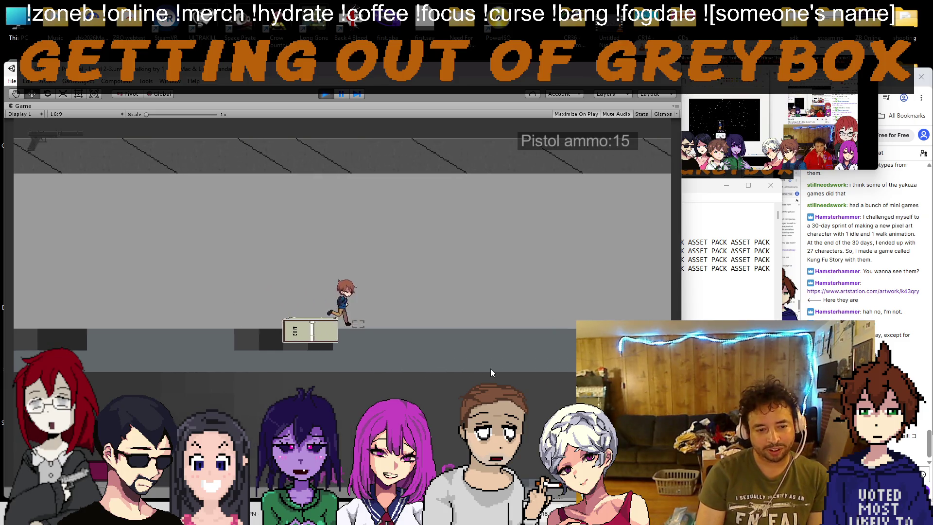
pyautogui.press('Left')
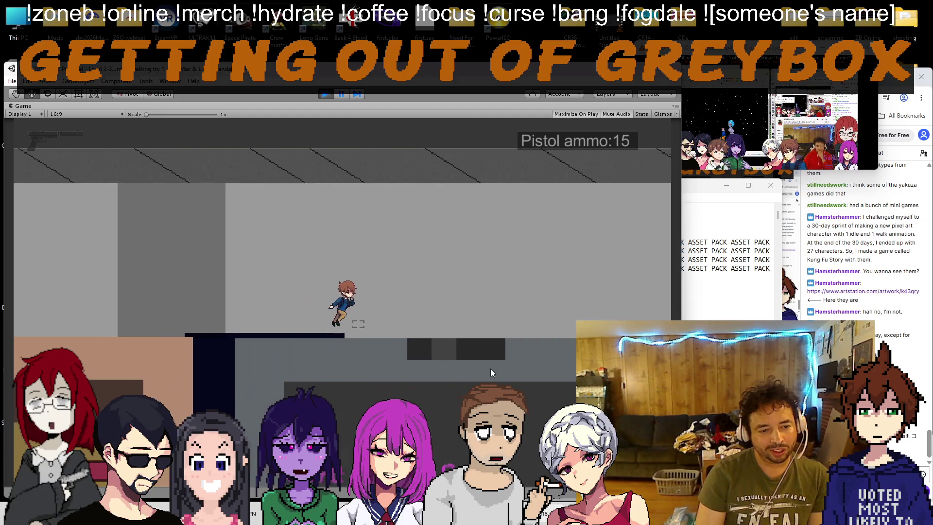
pyautogui.press('Left')
pyautogui.press('Left')
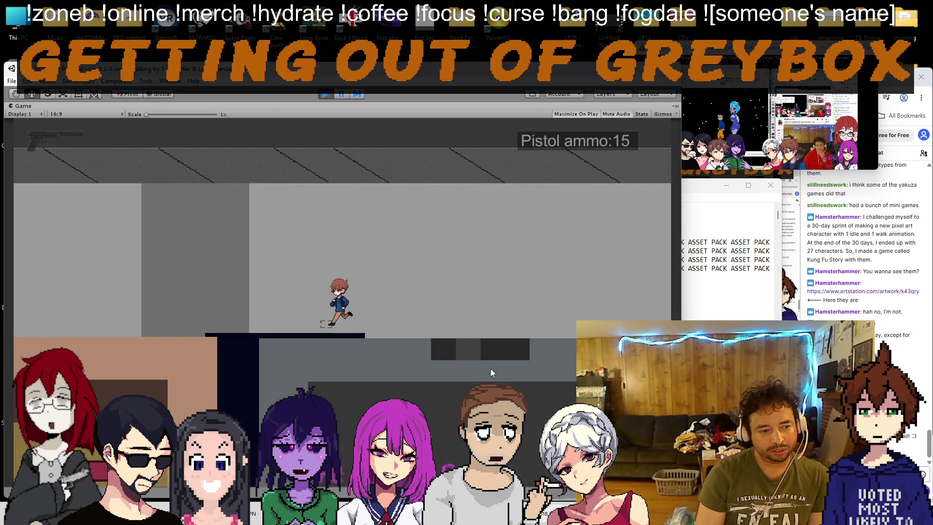
pyautogui.press('Left')
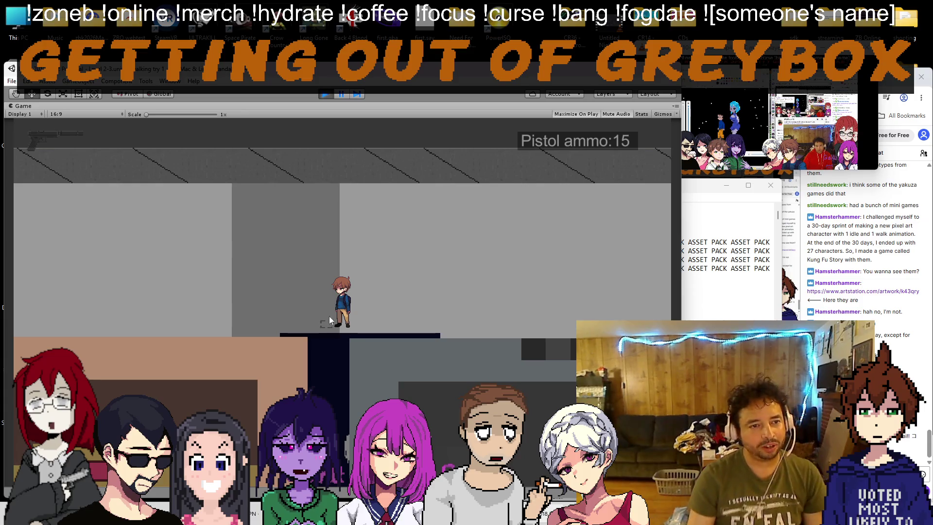
pyautogui.click(697, 318)
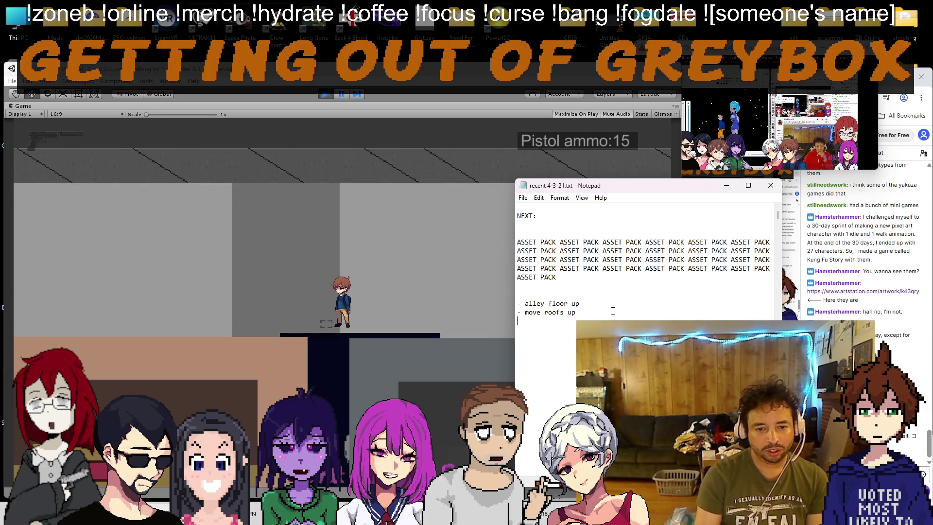
# Step: Stop the play-test and select the alley ground object
pyautogui.click(325, 94)
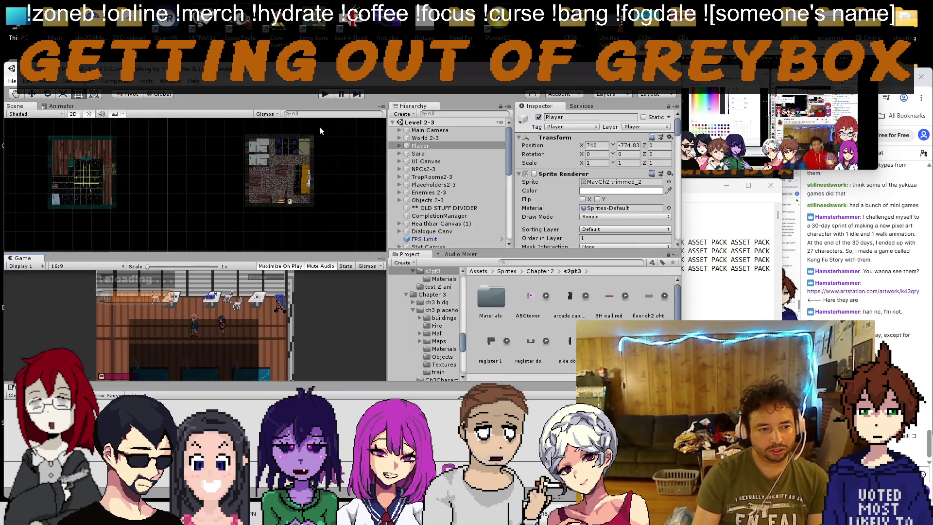
pyautogui.scroll(-5, 194, 190)
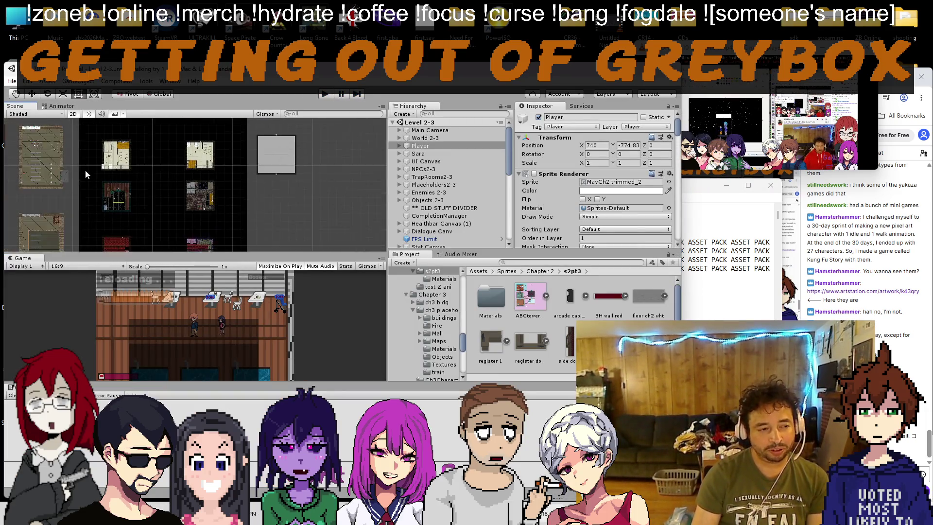
pyautogui.scroll(10, 194, 190)
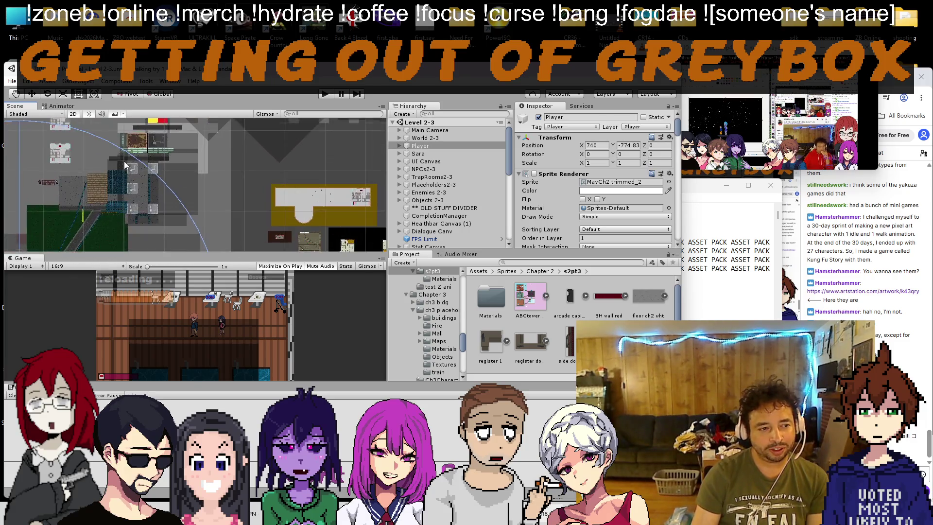
pyautogui.scroll(5, 175, 158)
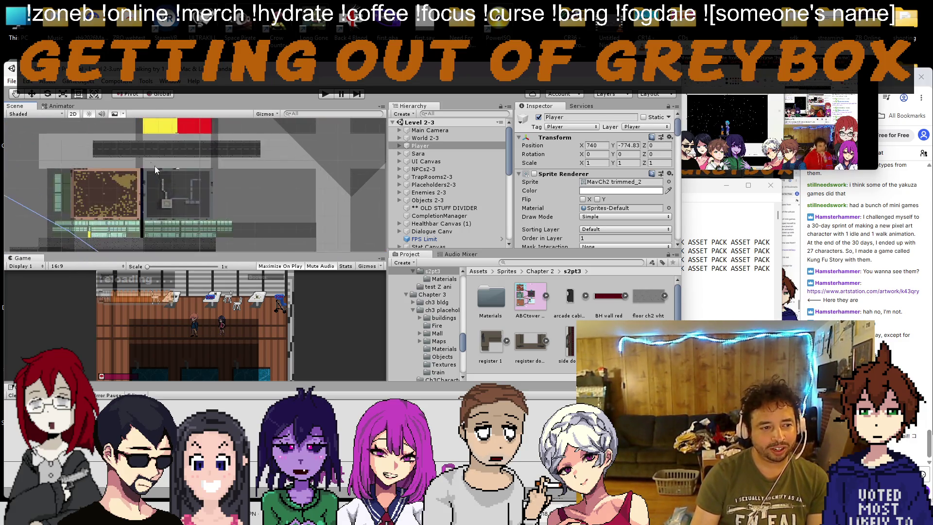
pyautogui.scroll(3, 149, 163)
pyautogui.click(131, 203)
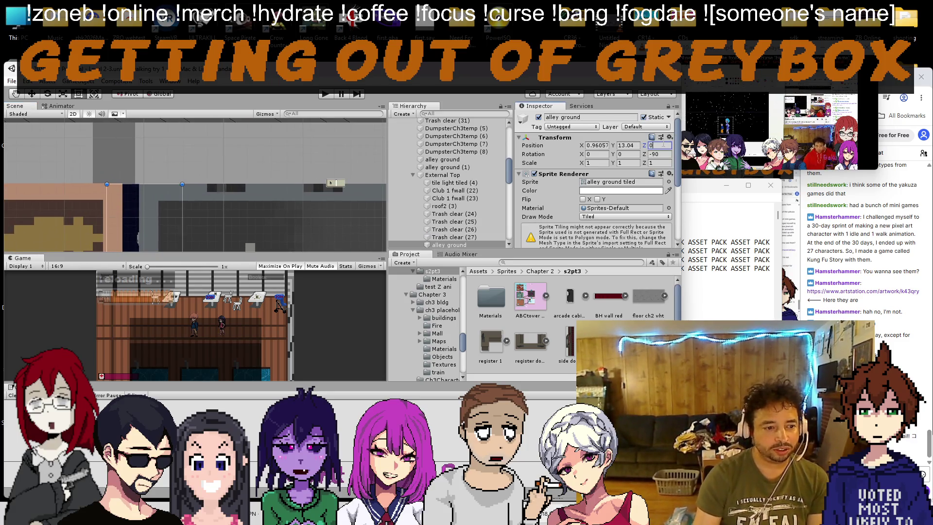
# Step: Turn the Scene view to 3D perspective over the alley street and select roof2 (3)
pyautogui.click(74, 115)
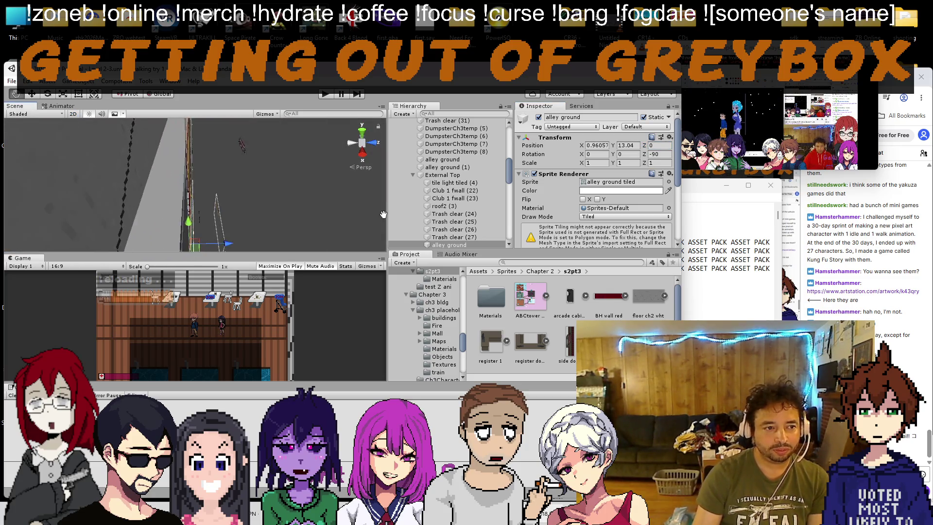
pyautogui.click(70, 115)
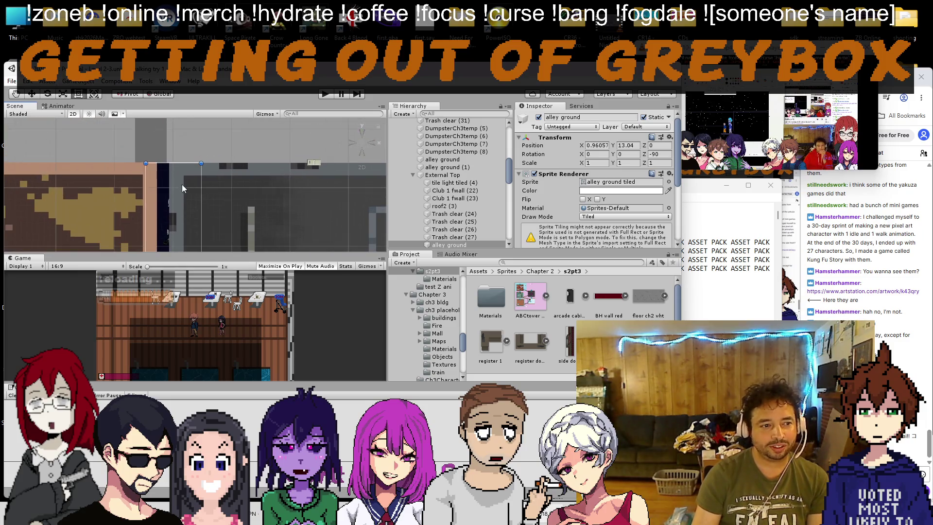
pyautogui.scroll(-3, 183, 188)
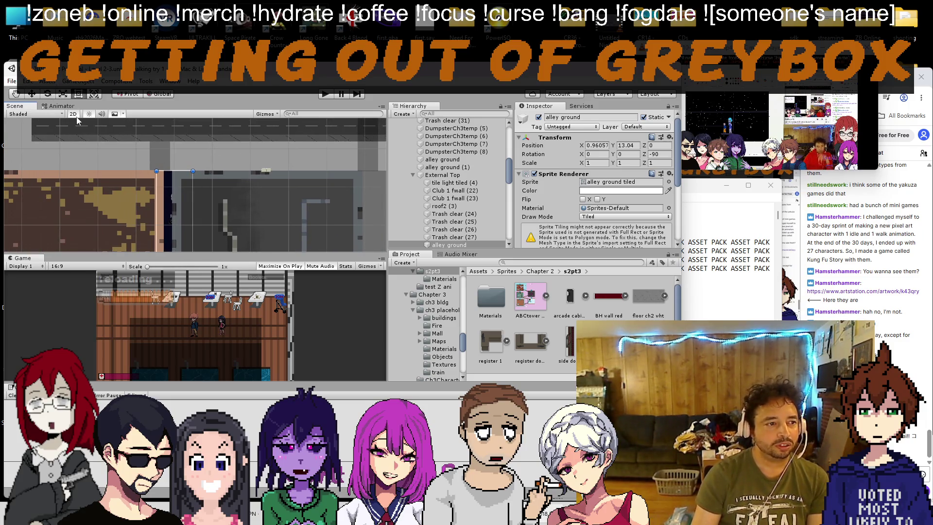
pyautogui.click(74, 115)
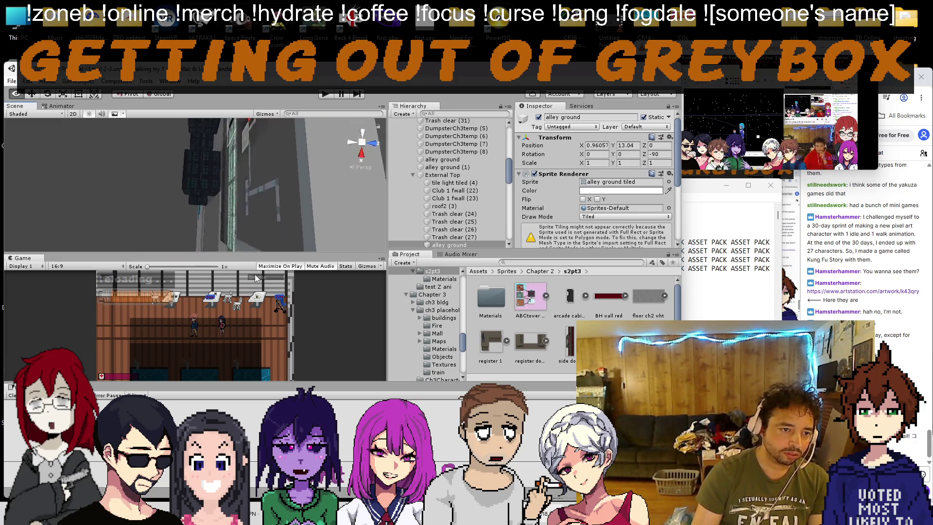
pyautogui.moveTo(282, 213); pyautogui.dragTo(319, 172)
pyautogui.moveTo(78, 191)
pyautogui.mouseDown()
pyautogui.moveTo(101, 216)
pyautogui.moveTo(152, 213)
pyautogui.moveTo(159, 197)
pyautogui.mouseUp()
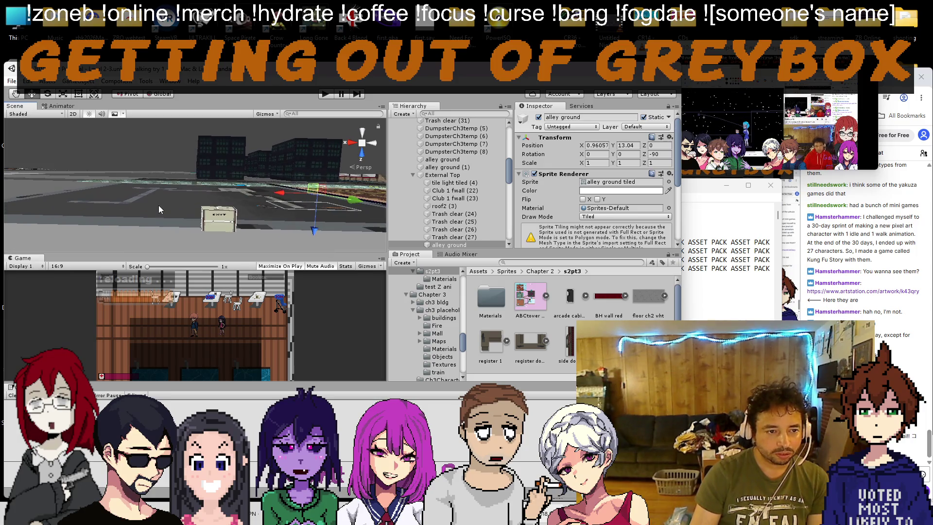
pyautogui.click(159, 209)
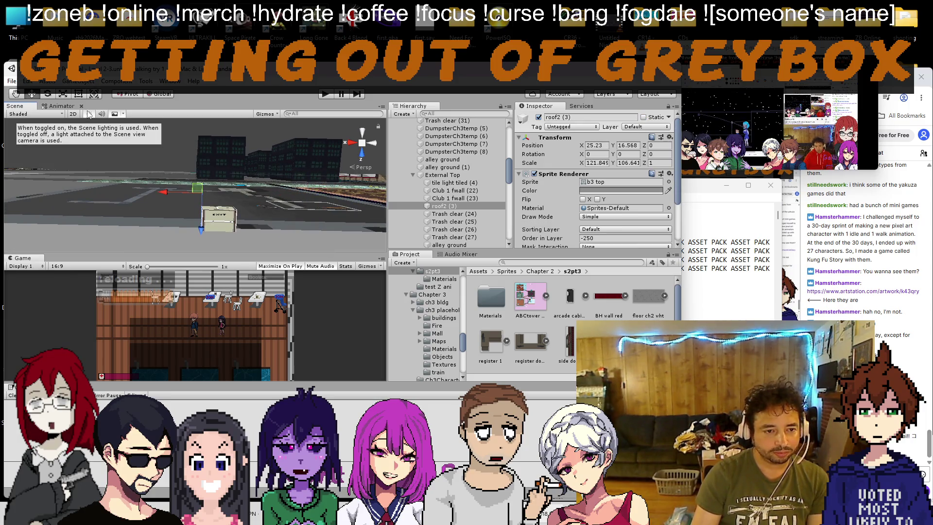
pyautogui.moveTo(213, 160)
pyautogui.mouseDown()
pyautogui.moveTo(202, 215)
pyautogui.moveTo(214, 198)
pyautogui.mouseUp()
pyautogui.moveTo(153, 133)
pyautogui.mouseDown()
pyautogui.moveTo(198, 180)
pyautogui.moveTo(188, 209)
pyautogui.moveTo(191, 190)
pyautogui.mouseUp()
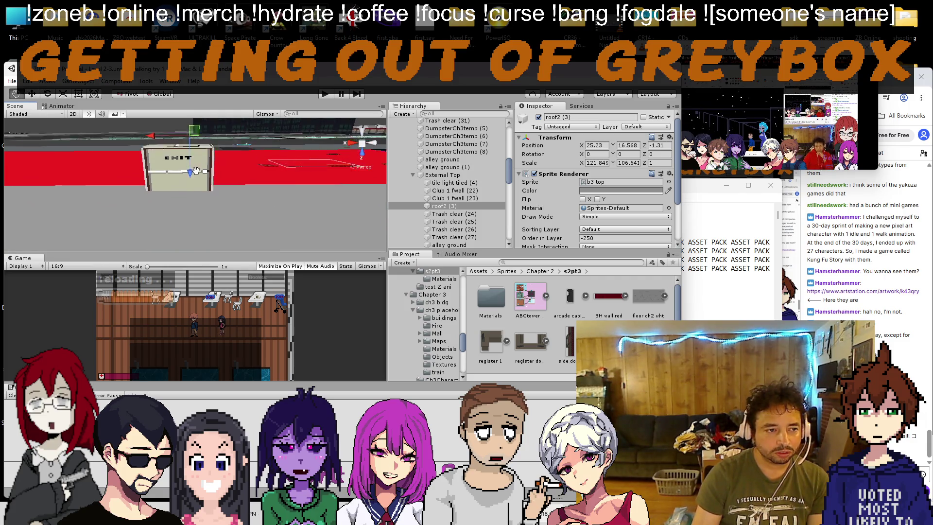
pyautogui.moveTo(196, 170)
pyautogui.mouseDown()
pyautogui.moveTo(161, 227)
pyautogui.moveTo(189, 111)
pyautogui.moveTo(168, 263)
pyautogui.mouseUp()
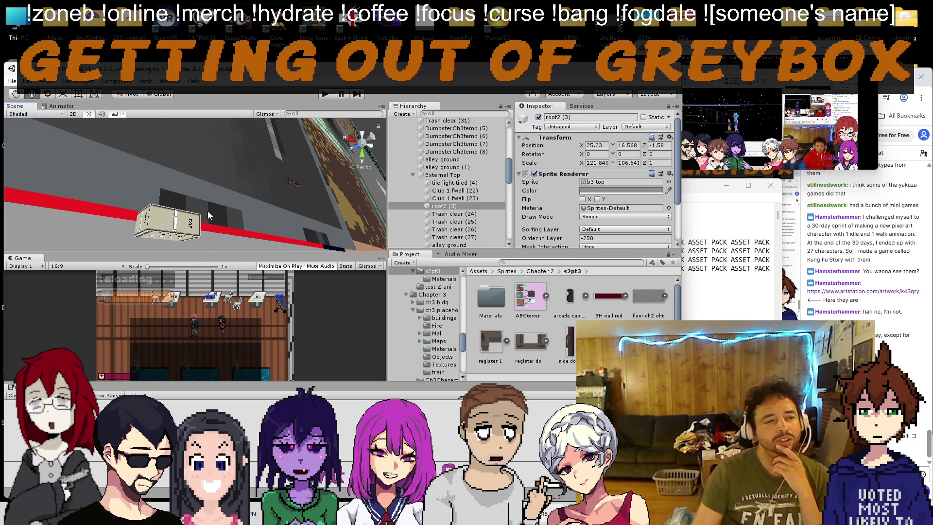
pyautogui.click(191, 226)
pyautogui.scroll(-5, 562, 194)
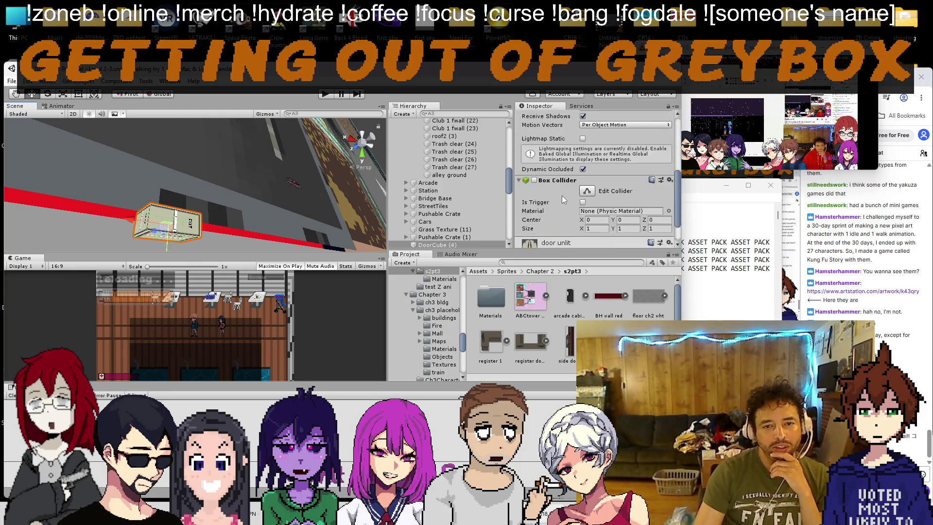
pyautogui.click(156, 191)
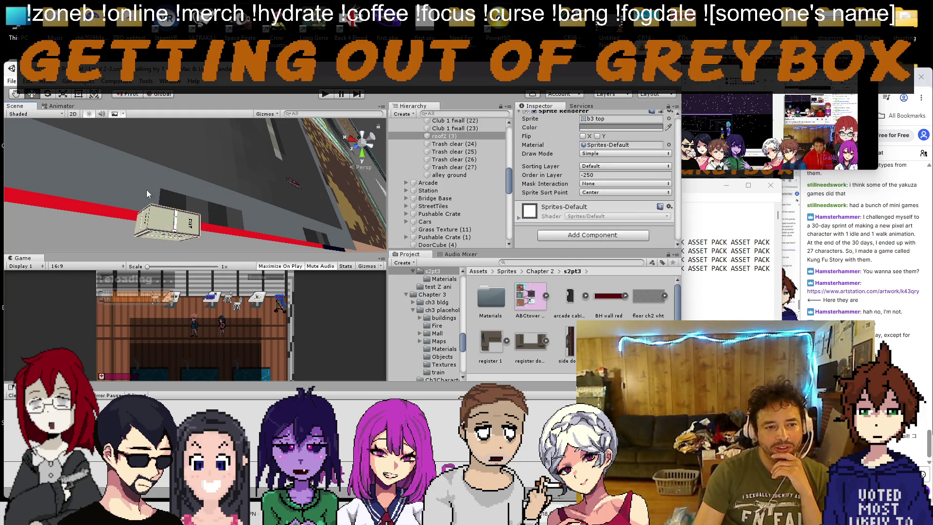
pyautogui.moveTo(208, 193); pyautogui.dragTo(194, 288)
pyautogui.click(73, 113)
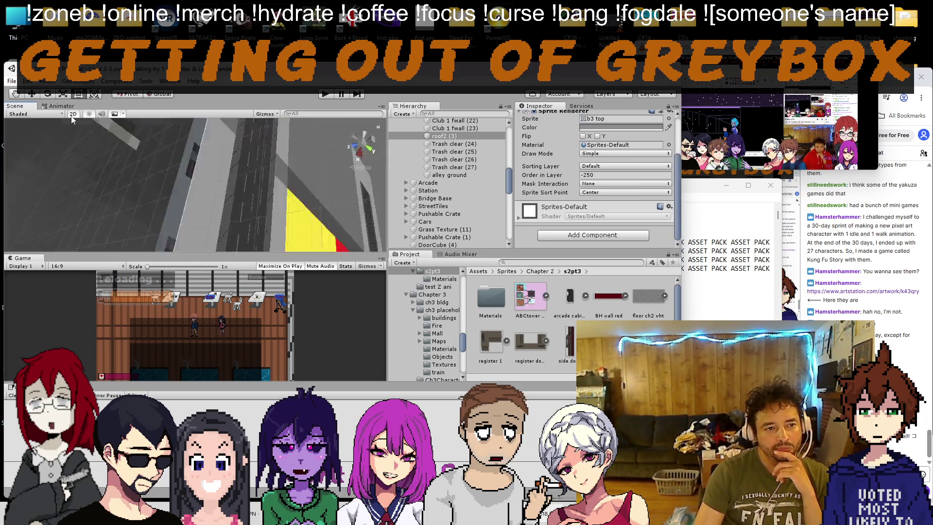
pyautogui.scroll(5, 229, 200)
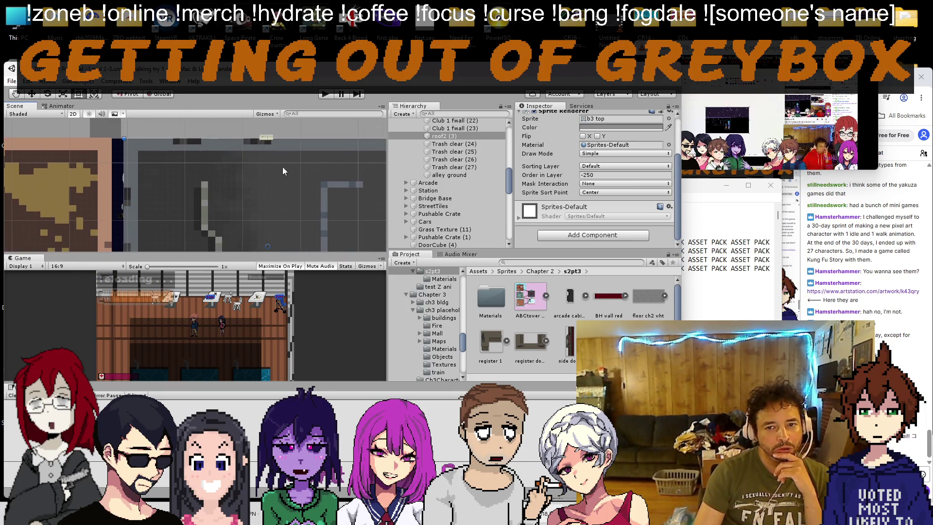
pyautogui.scroll(-4, 296, 189)
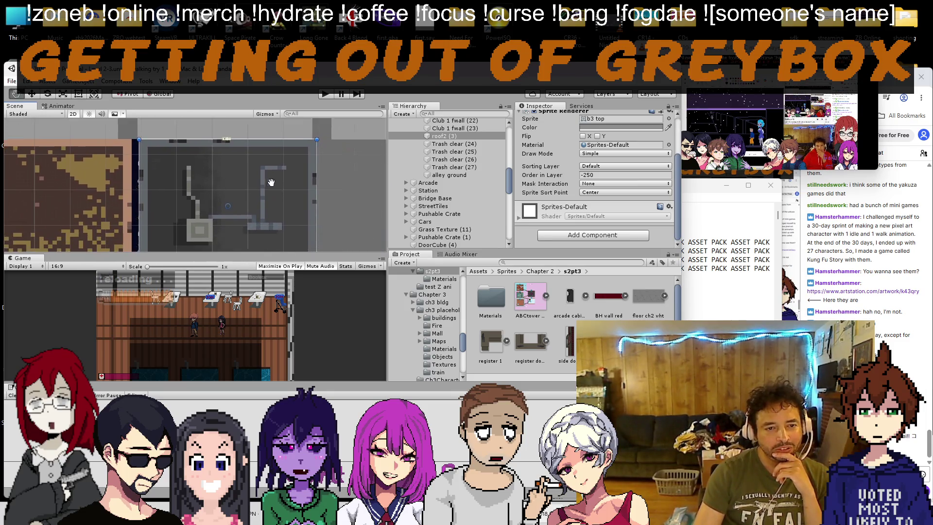
pyautogui.scroll(3, 473, 174)
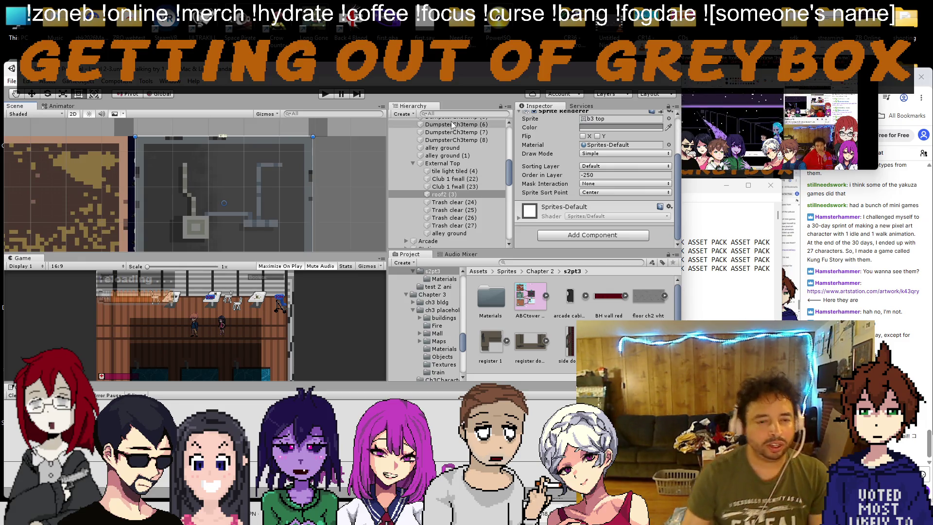
pyautogui.click(457, 164)
# Step: Create a new Quad under External Top and nudge it slightly up and right
pyautogui.rightClick(458, 162)
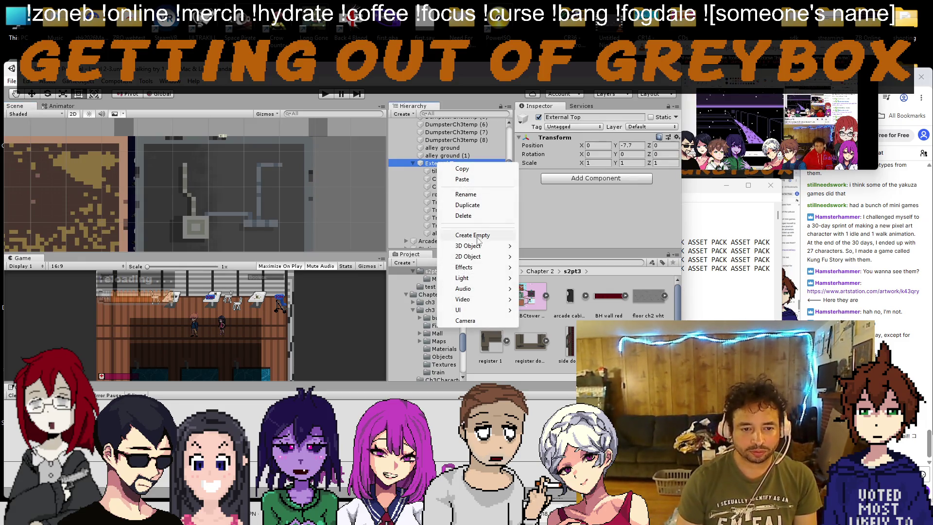
pyautogui.moveTo(481, 248)
pyautogui.click(558, 301)
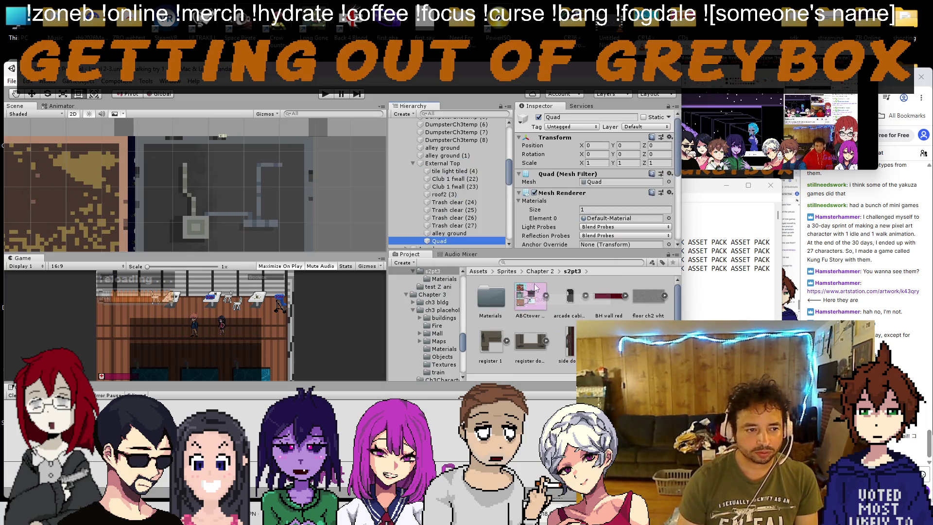
pyautogui.press('f')
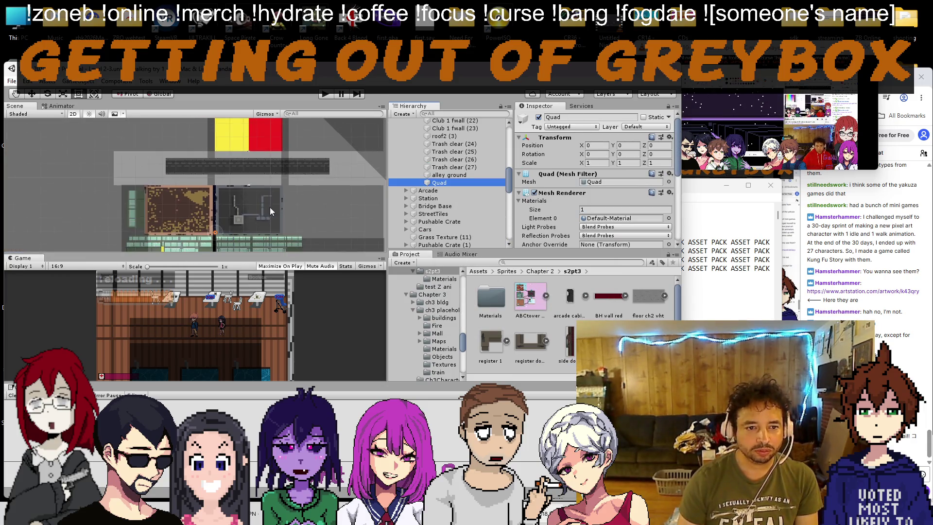
pyautogui.moveTo(216, 237); pyautogui.dragTo(239, 220)
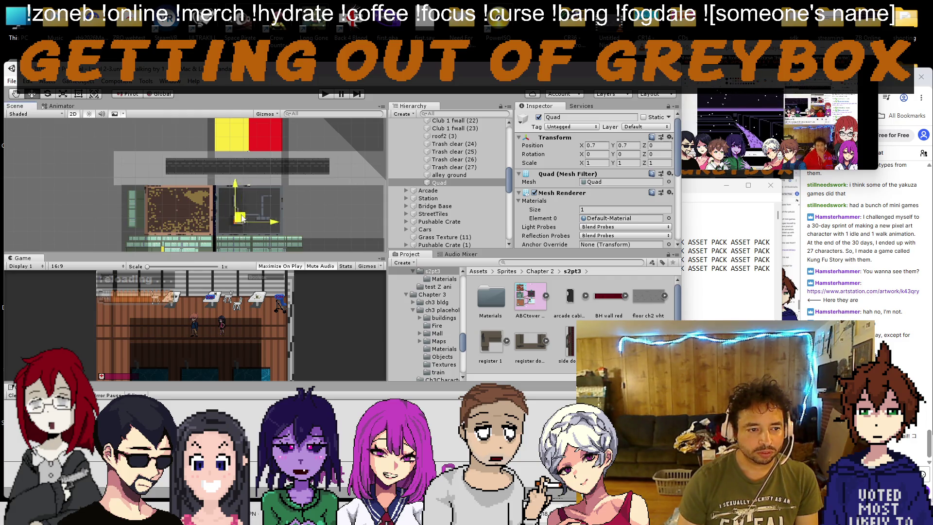
# Step: Find the b3 top asset via roof2 (3) and drag it onto the Quad's Element 0 material
pyautogui.scroll(5, 255, 214)
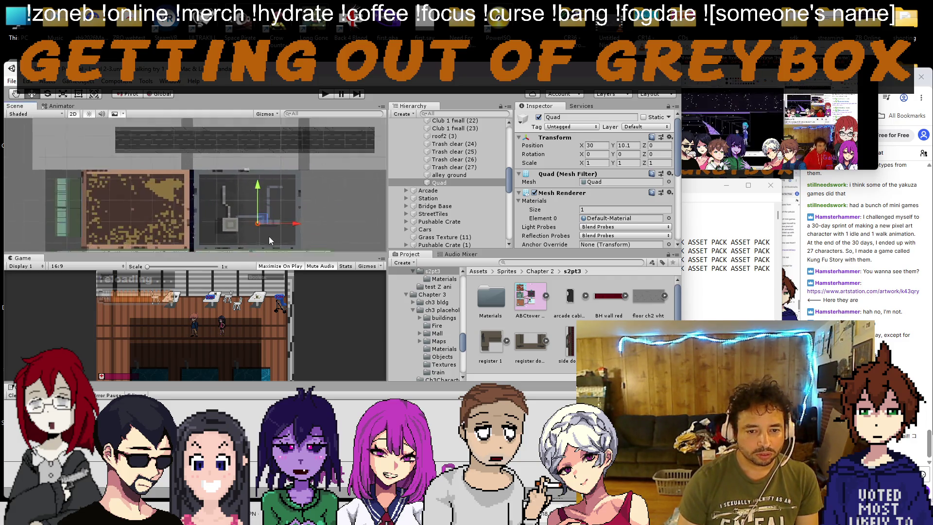
pyautogui.click(253, 191)
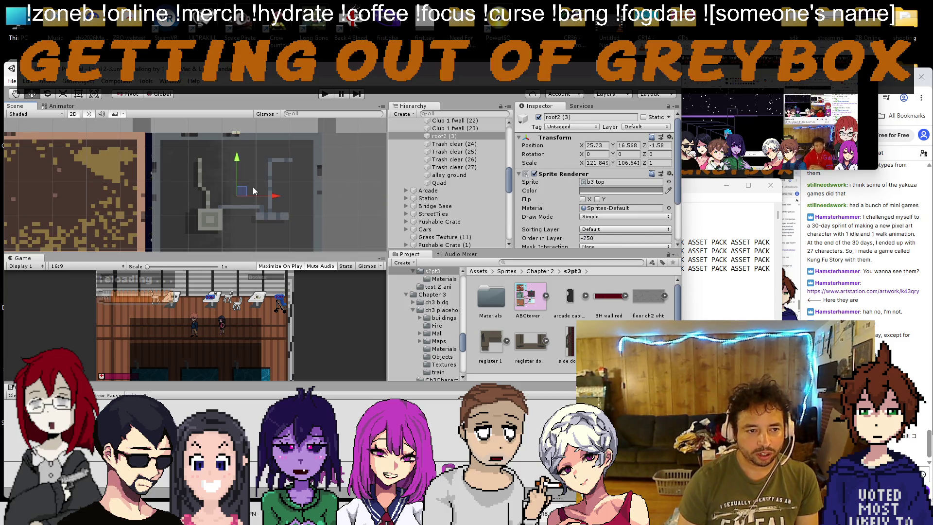
pyautogui.click(602, 182)
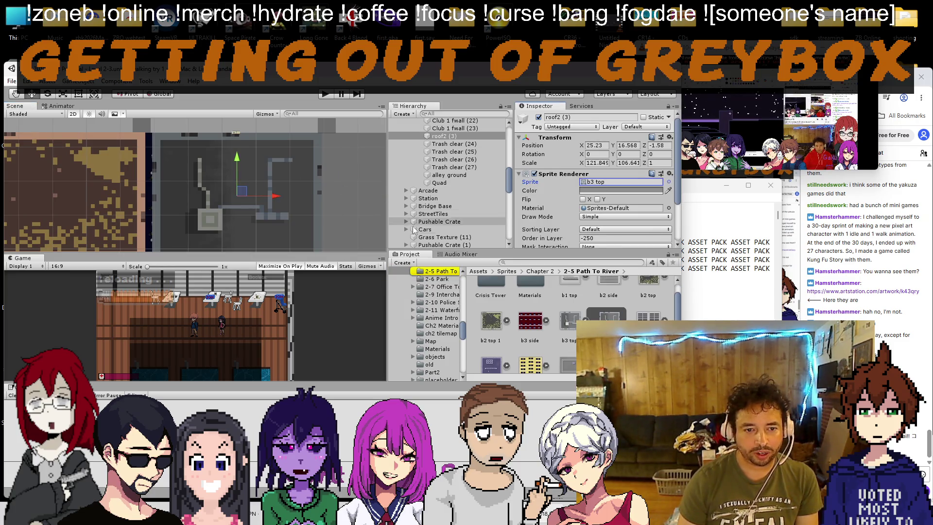
pyautogui.click(564, 317)
pyautogui.click(449, 182)
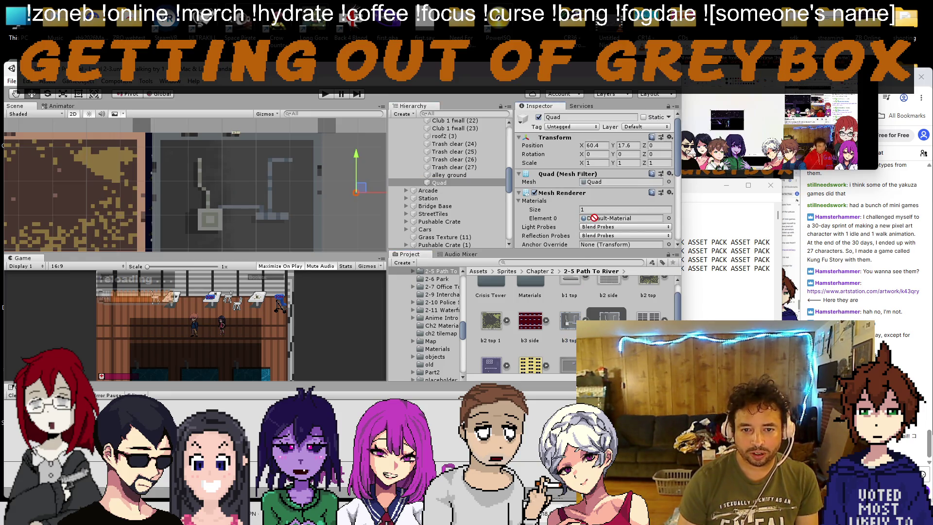
pyautogui.scroll(-3, 559, 219)
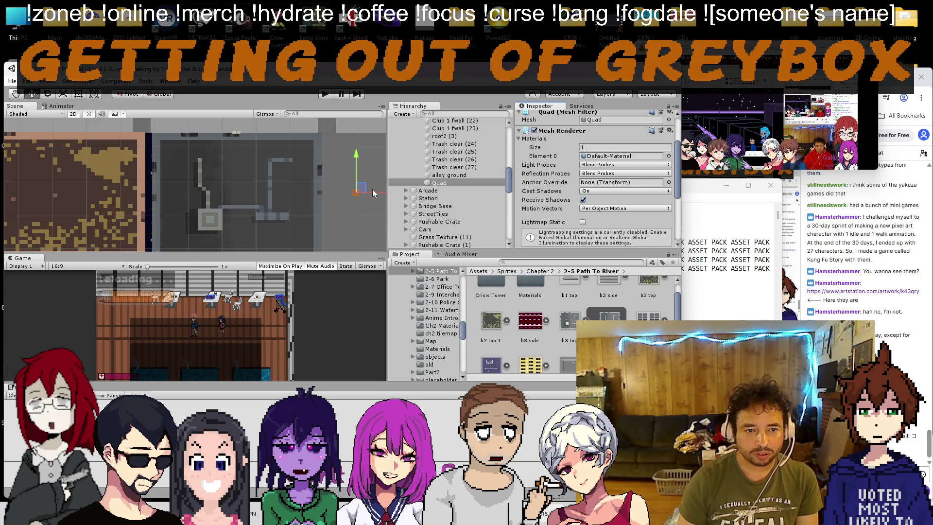
pyautogui.moveTo(57, 129); pyautogui.dragTo(220, 176)
pyautogui.doubleClick(432, 184)
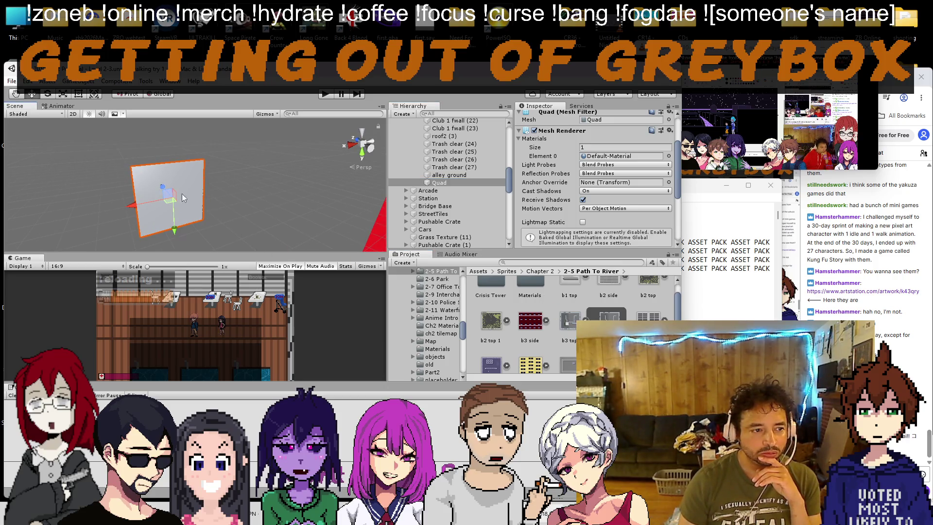
pyautogui.moveTo(165, 181)
pyautogui.mouseDown()
pyautogui.moveTo(211, 181)
pyautogui.moveTo(110, 123)
pyautogui.mouseUp()
# Step: Widen the b3 top Quad out to the left
pyautogui.moveTo(96, 175); pyautogui.dragTo(200, 208)
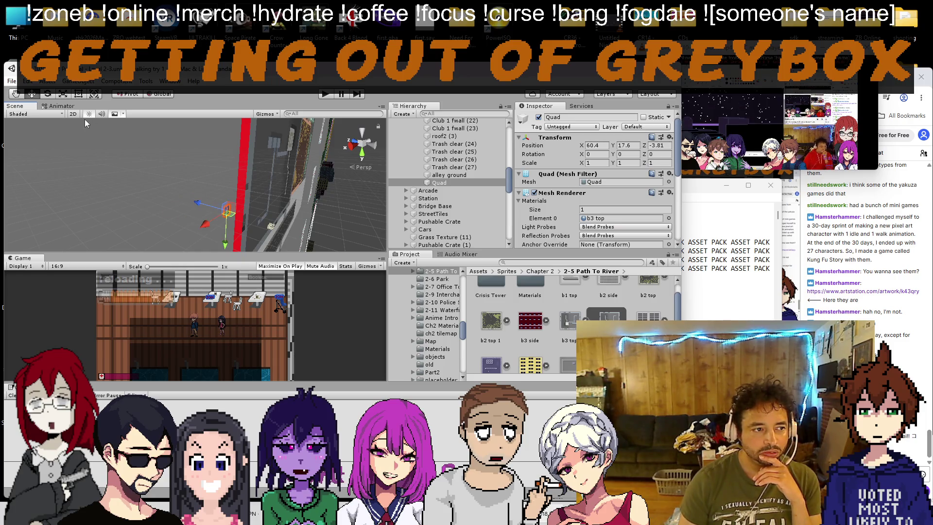
pyautogui.press('f')
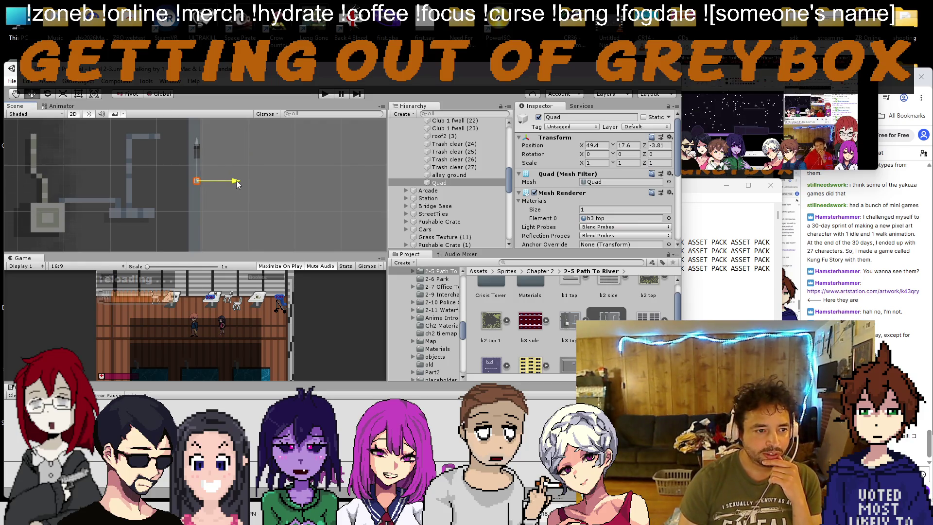
pyautogui.scroll(-3, 162, 196)
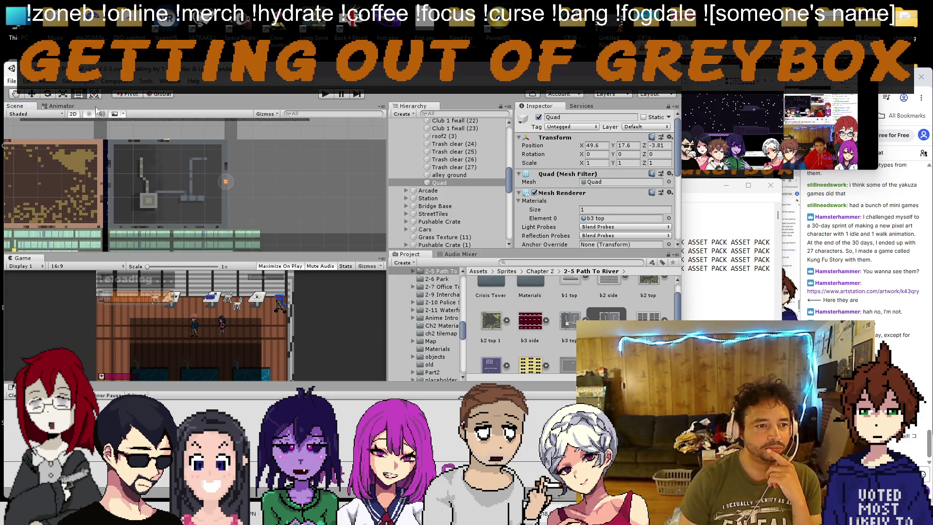
pyautogui.scroll(5, 219, 183)
pyautogui.moveTo(168, 187)
pyautogui.mouseDown()
pyautogui.moveTo(118, 197)
pyautogui.moveTo(272, 154)
pyautogui.moveTo(127, 229)
pyautogui.moveTo(163, 178)
pyautogui.moveTo(110, 215)
pyautogui.moveTo(267, 217)
pyautogui.moveTo(213, 217)
pyautogui.moveTo(203, 181)
pyautogui.moveTo(243, 181)
pyautogui.moveTo(60, 198)
pyautogui.mouseUp()
pyautogui.scroll(-4, 118, 196)
pyautogui.scroll(3, 127, 229)
pyautogui.scroll(2, 164, 178)
# Step: Resize the Quad with the Rect tool to about 49.9 × 19.9
pyautogui.press('t')
pyautogui.scroll(-5, 168, 171)
pyautogui.scroll(3, 151, 157)
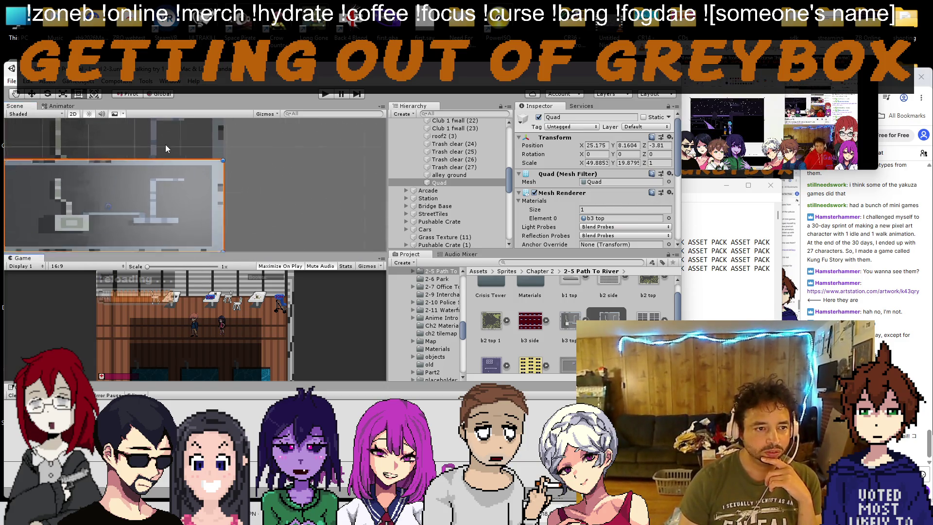
pyautogui.scroll(5, 217, 212)
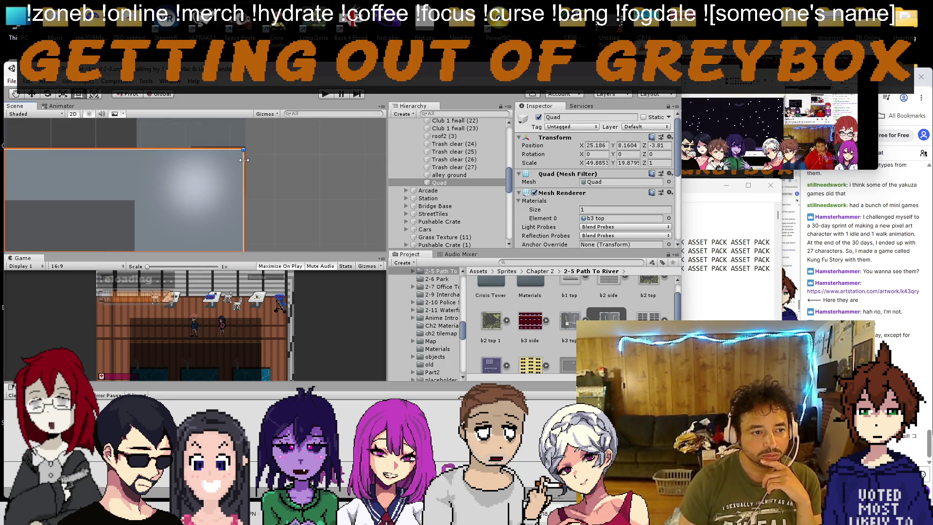
pyautogui.scroll(-5, 193, 156)
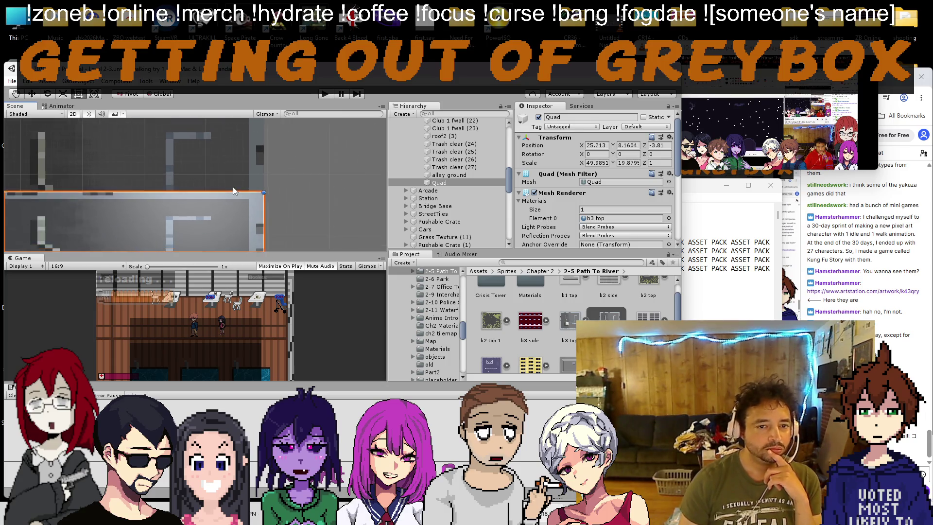
pyautogui.scroll(-3, 554, 229)
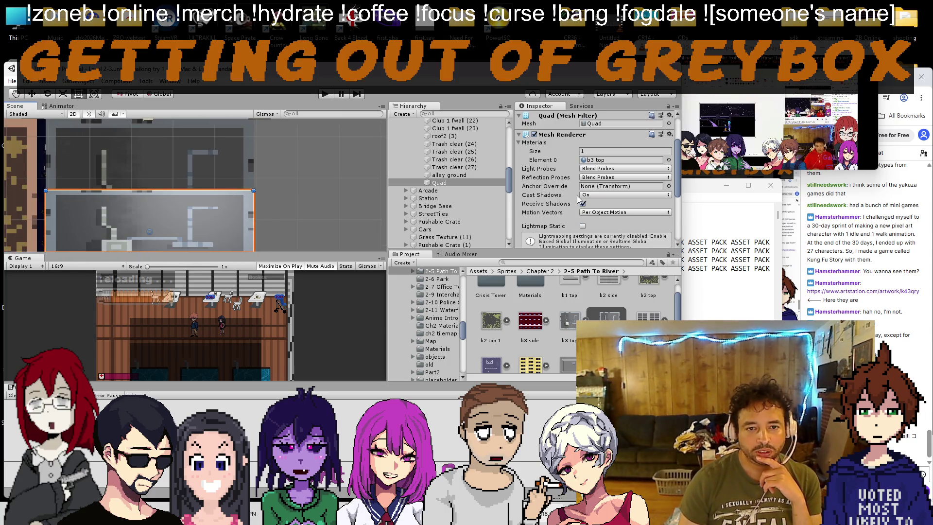
pyautogui.click(598, 160)
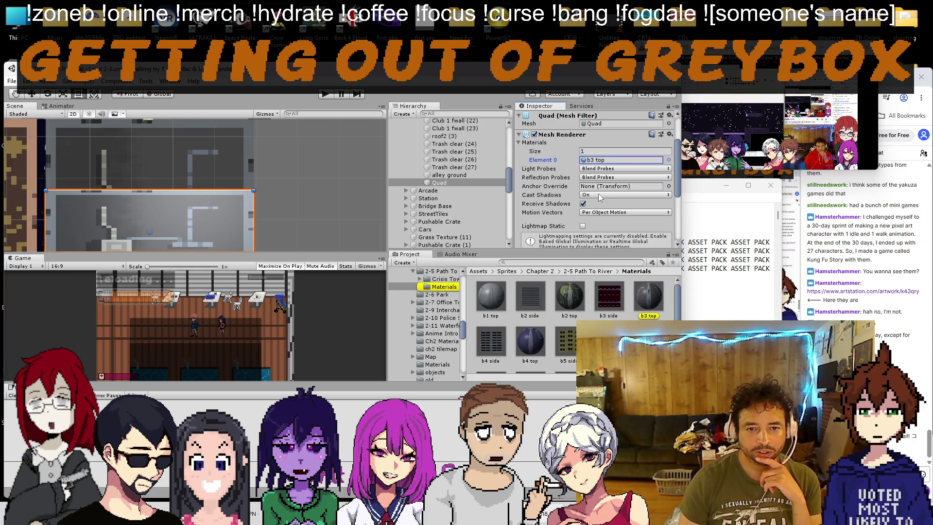
# Step: Turn off Specular Highlights on the b3 top material
pyautogui.click(649, 298)
pyautogui.scroll(-3, 577, 170)
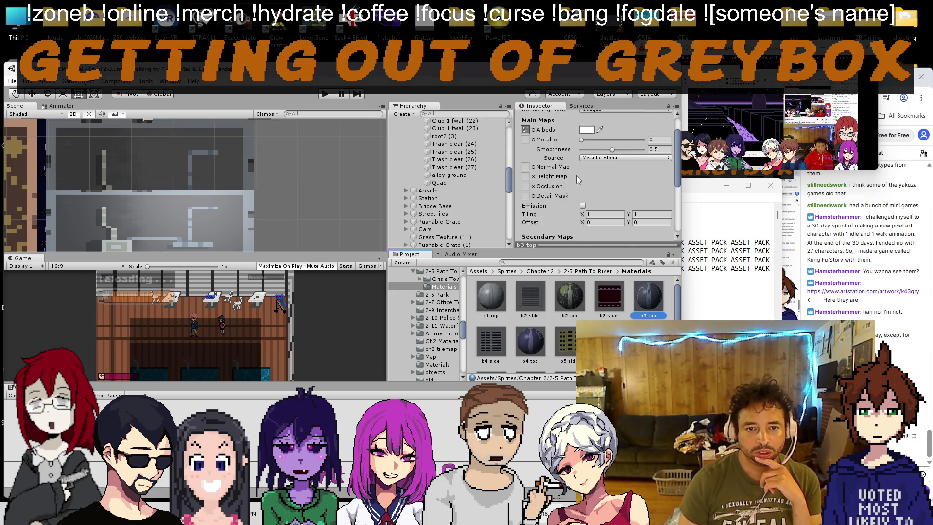
pyautogui.scroll(-2, 584, 208)
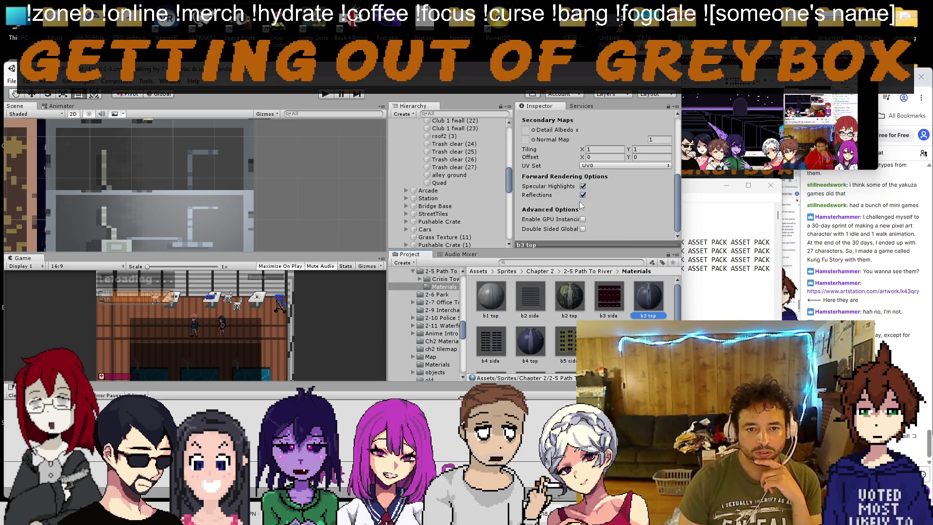
pyautogui.click(583, 186)
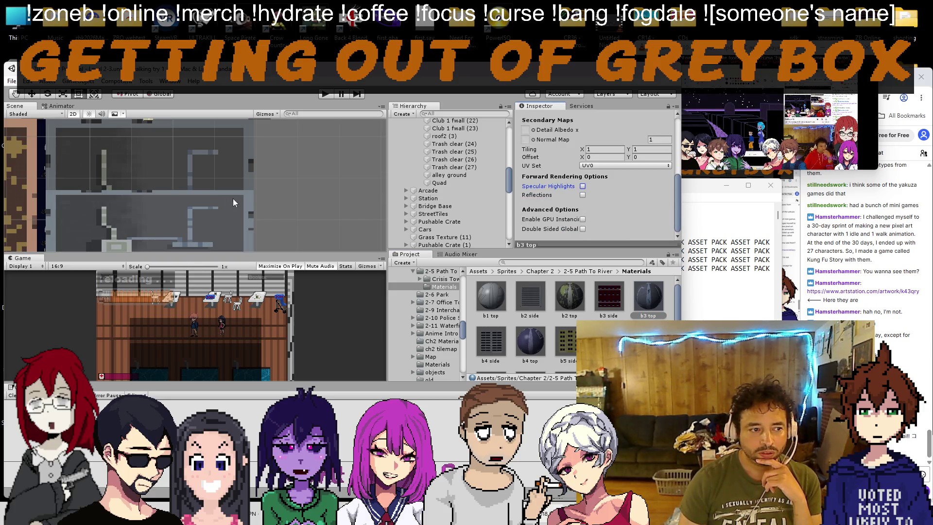
# Step: Stretch the roof Quad's top edge upward and view the scene in 3D perspective
pyautogui.click(163, 199)
pyautogui.scroll(10, 165, 192)
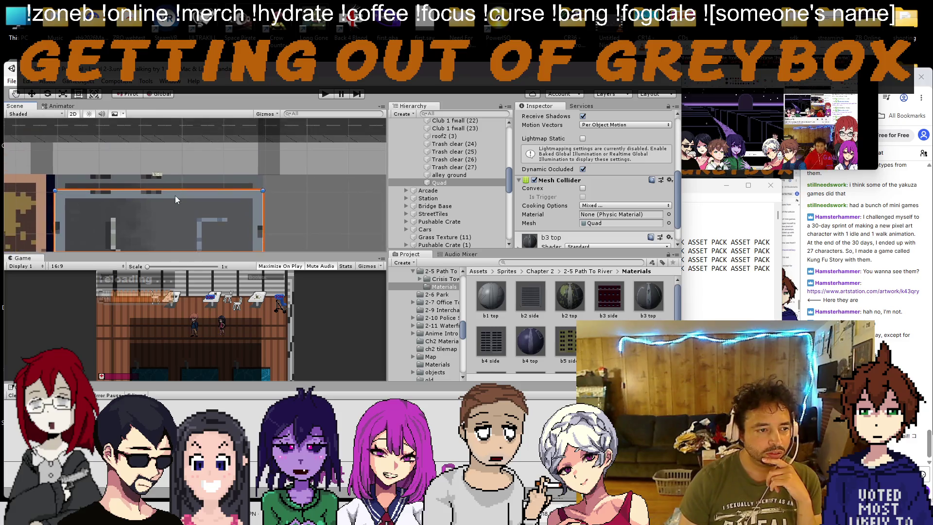
pyautogui.moveTo(188, 215); pyautogui.dragTo(186, 149)
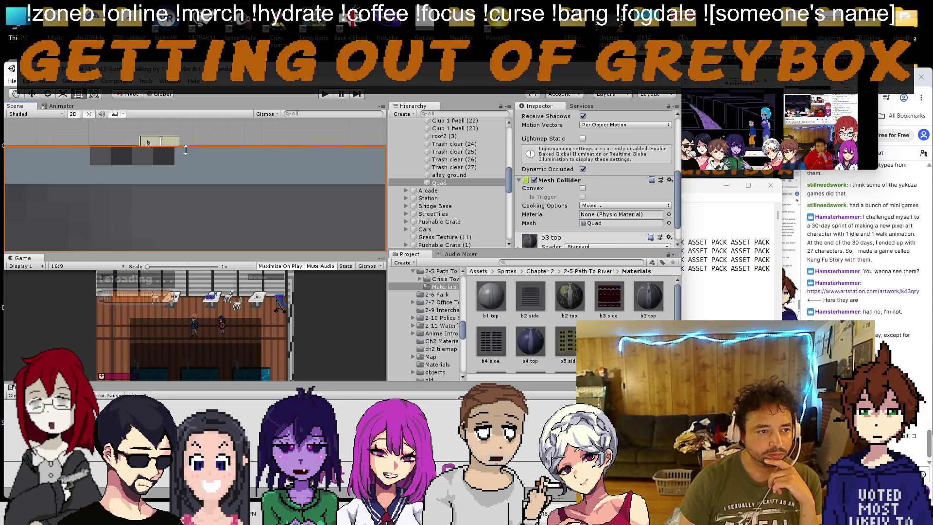
pyautogui.moveTo(93, 173); pyautogui.dragTo(324, 167)
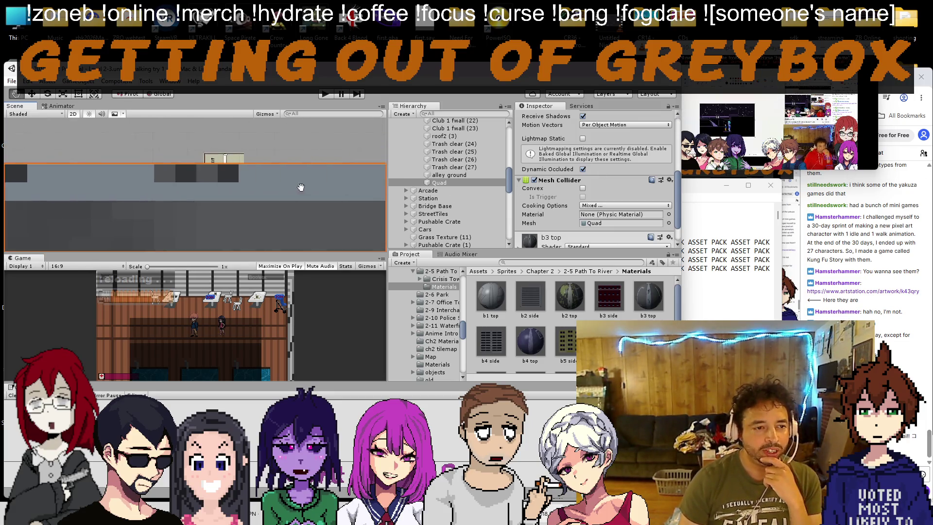
pyautogui.click(78, 106)
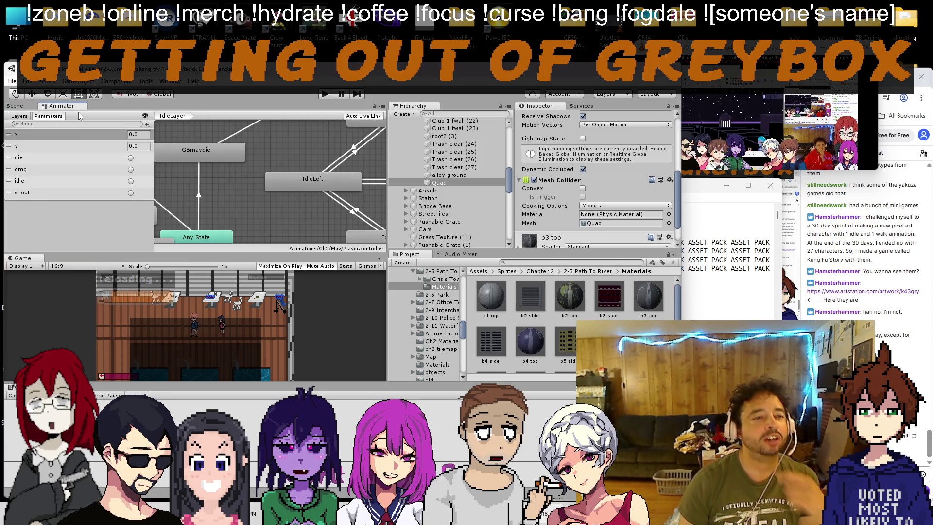
pyautogui.click(20, 107)
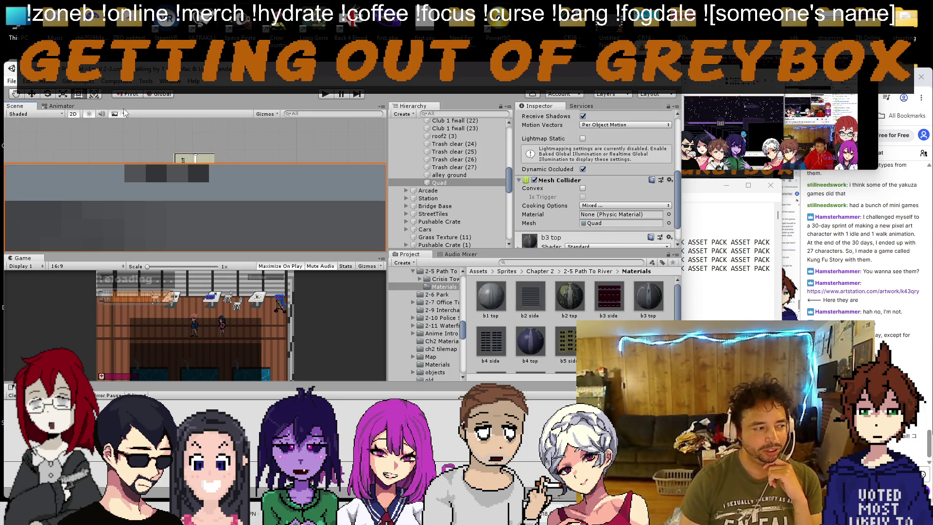
pyautogui.click(69, 115)
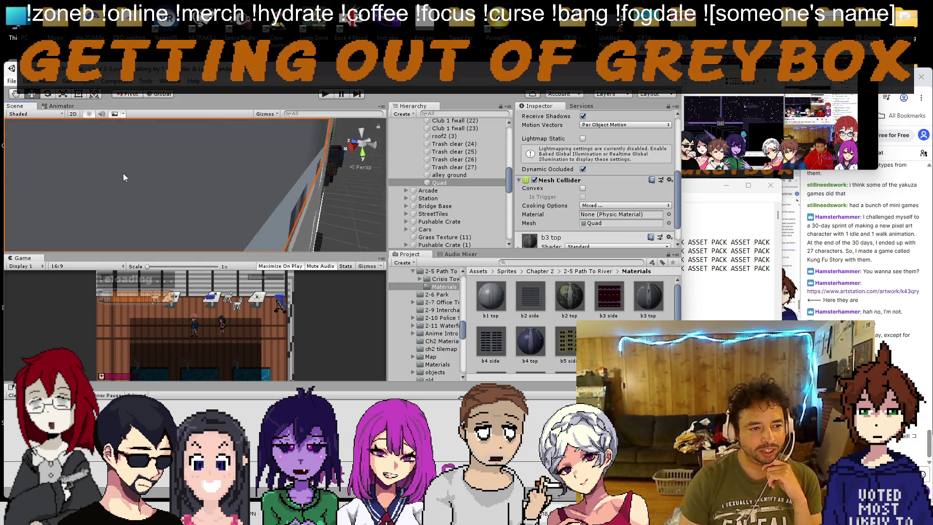
pyautogui.moveTo(312, 213)
pyautogui.mouseDown()
pyautogui.moveTo(302, 234)
pyautogui.moveTo(194, 155)
pyautogui.moveTo(367, 187)
pyautogui.mouseUp()
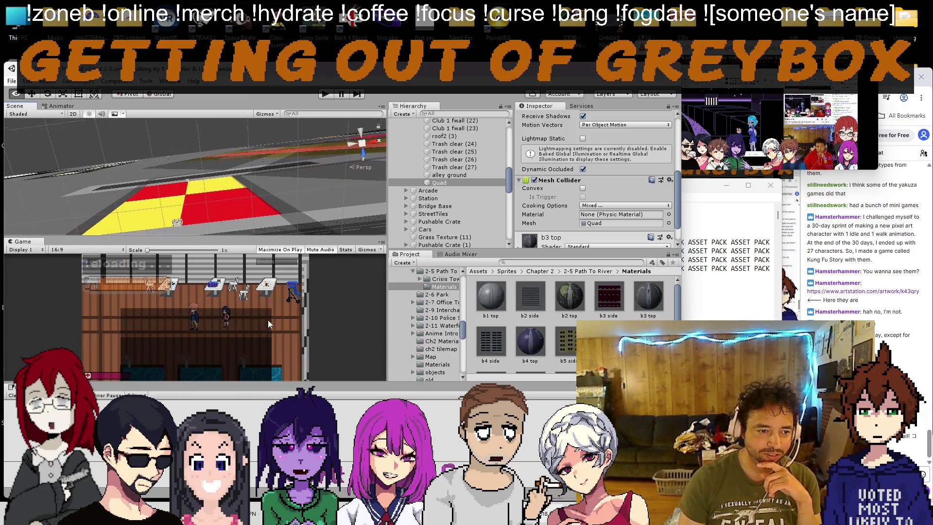
pyautogui.moveTo(217, 261)
pyautogui.mouseDown()
pyautogui.moveTo(217, 245)
pyautogui.moveTo(217, 258)
pyautogui.moveTo(223, 241)
pyautogui.moveTo(229, 248)
pyautogui.mouseUp()
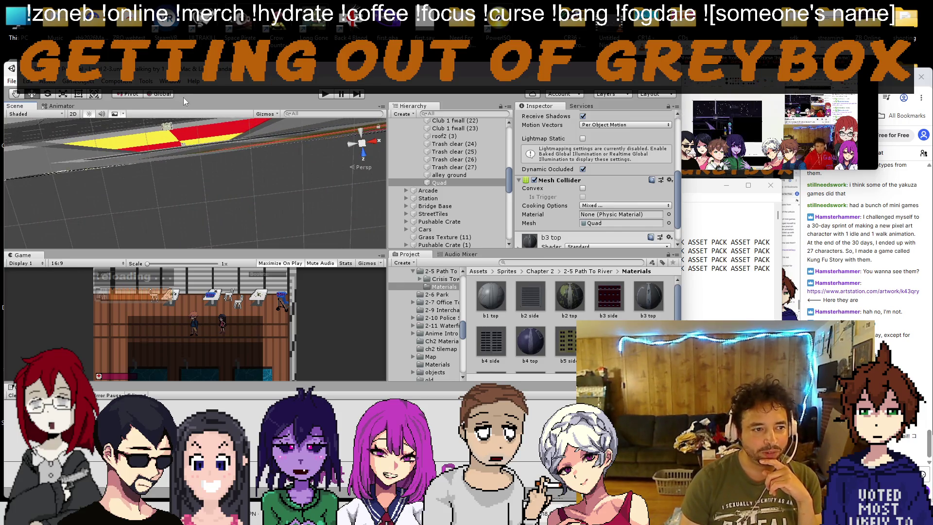
pyautogui.click(68, 115)
pyautogui.press('t')
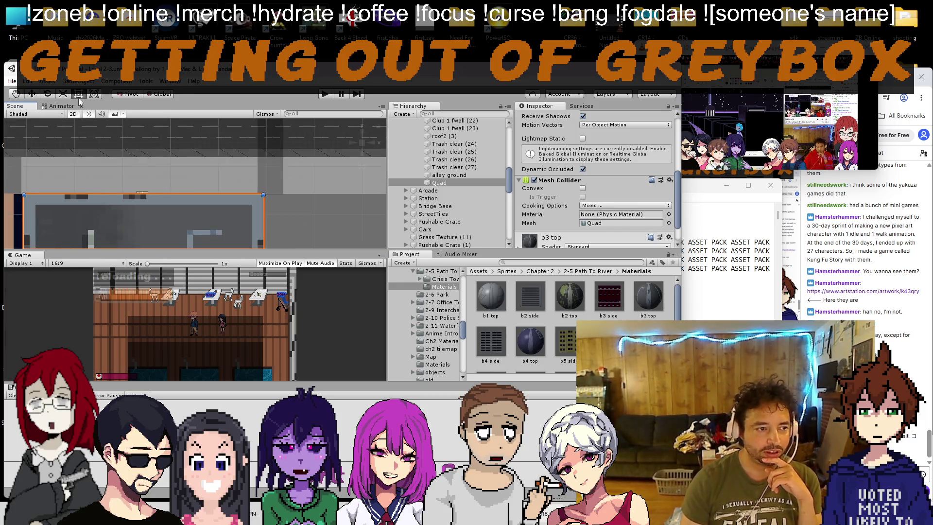
pyautogui.click(73, 114)
pyautogui.moveTo(85, 146)
pyautogui.mouseDown()
pyautogui.moveTo(158, 226)
pyautogui.moveTo(144, 166)
pyautogui.moveTo(126, 218)
pyautogui.moveTo(135, 171)
pyautogui.moveTo(109, 129)
pyautogui.moveTo(128, 171)
pyautogui.moveTo(170, 169)
pyautogui.moveTo(152, 149)
pyautogui.moveTo(152, 172)
pyautogui.moveTo(157, 178)
pyautogui.moveTo(160, 156)
pyautogui.moveTo(178, 194)
pyautogui.moveTo(191, 179)
pyautogui.moveTo(191, 191)
pyautogui.moveTo(191, 162)
pyautogui.moveTo(294, 156)
pyautogui.mouseUp()
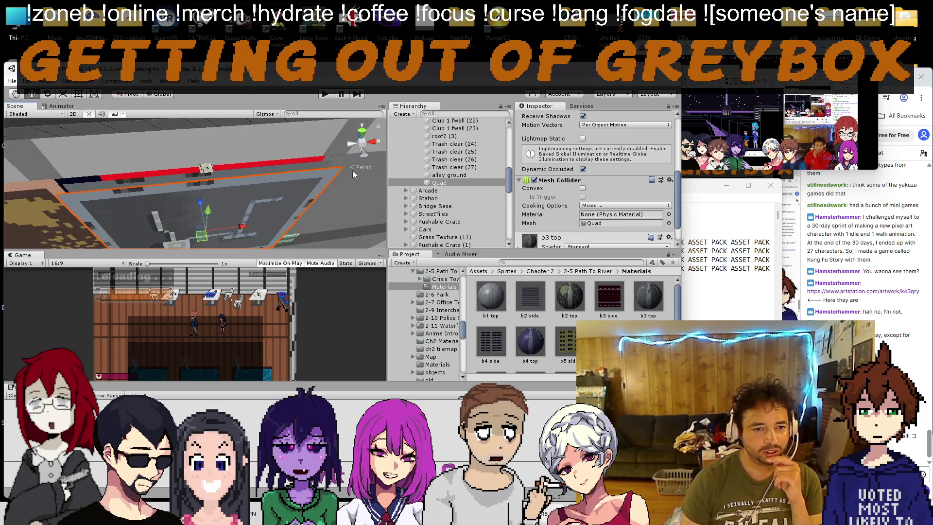
pyautogui.rightClick(432, 183)
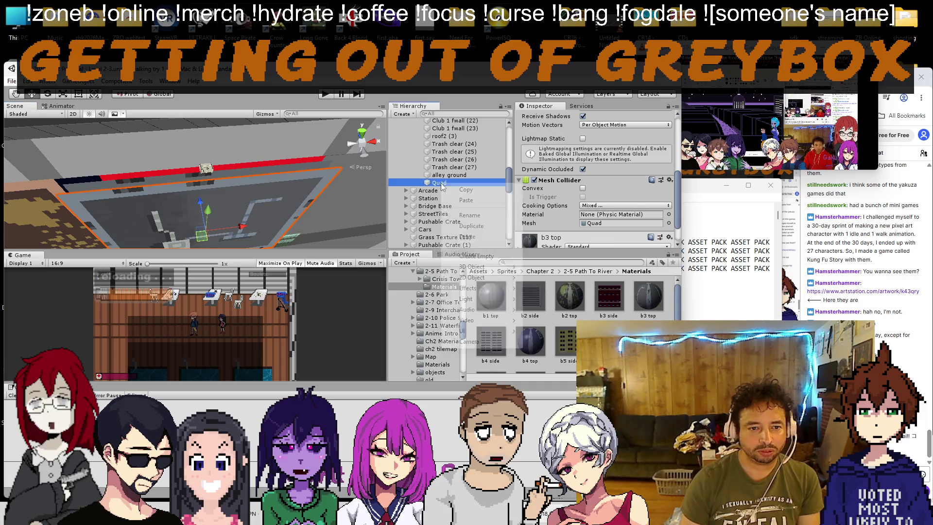
# Step: Rename the Quad object to RoofQuad by prefixing 'Roof'
pyautogui.click(497, 218)
pyautogui.press('Home')
pyautogui.write('Roof')
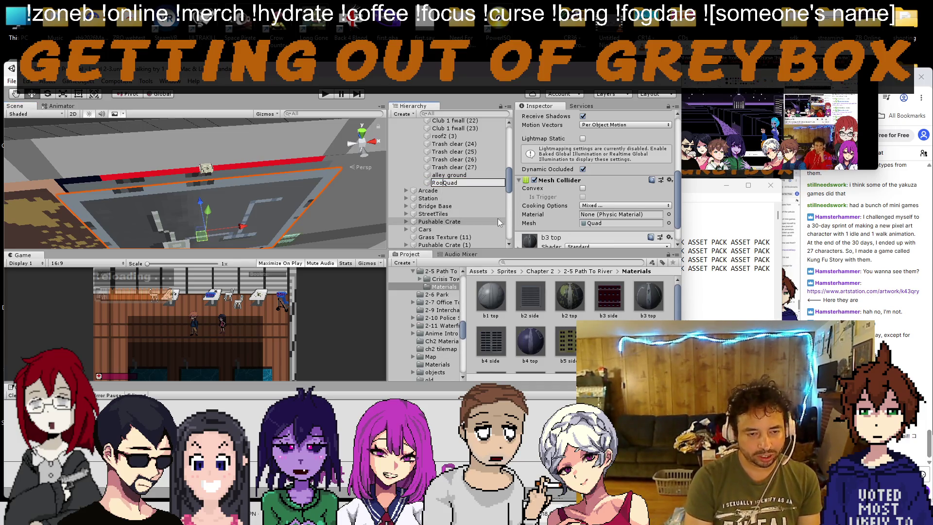
pyautogui.press('Return')
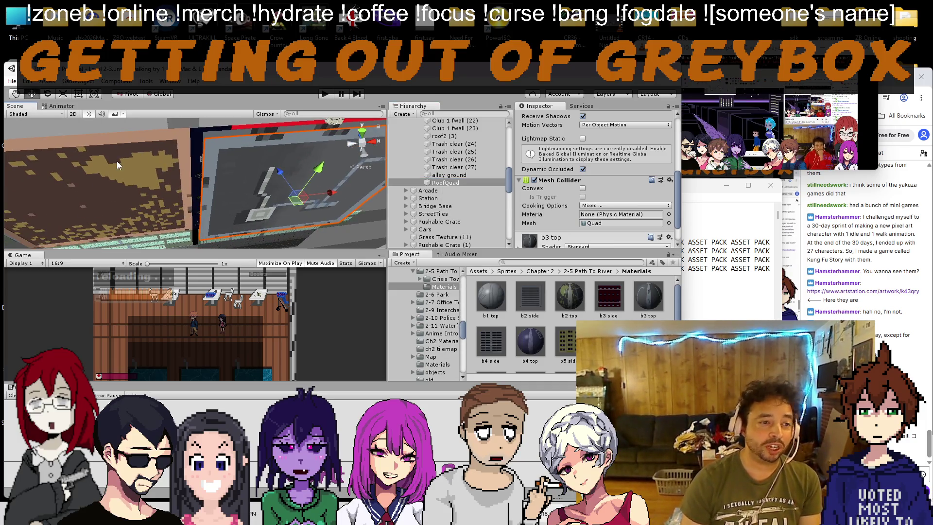
# Step: Nudge the tile light tiled (4) sprite along its depth, then reselect RoofQuad
pyautogui.click(116, 162)
pyautogui.moveTo(116, 161)
pyautogui.mouseDown()
pyautogui.moveTo(250, 163)
pyautogui.moveTo(242, 174)
pyautogui.mouseUp()
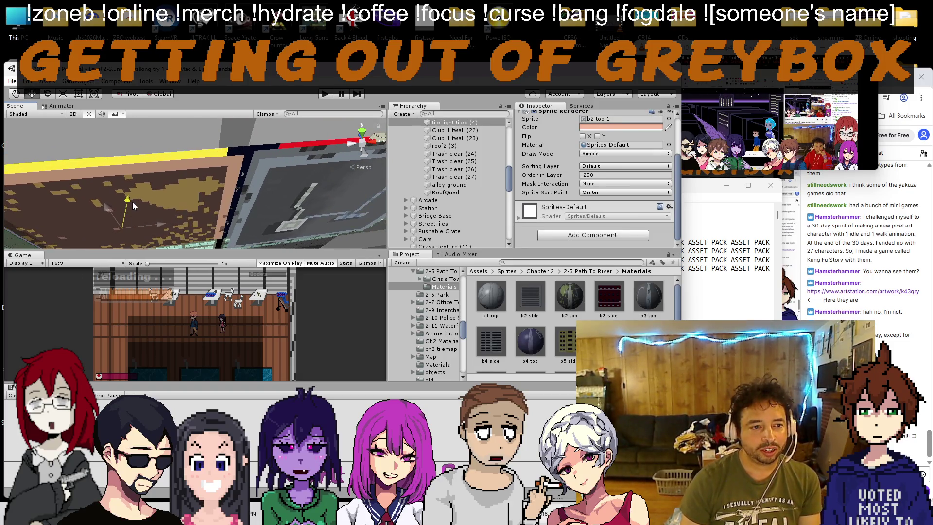
pyautogui.moveTo(132, 203); pyautogui.dragTo(132, 203)
pyautogui.moveTo(219, 173); pyautogui.dragTo(142, 126)
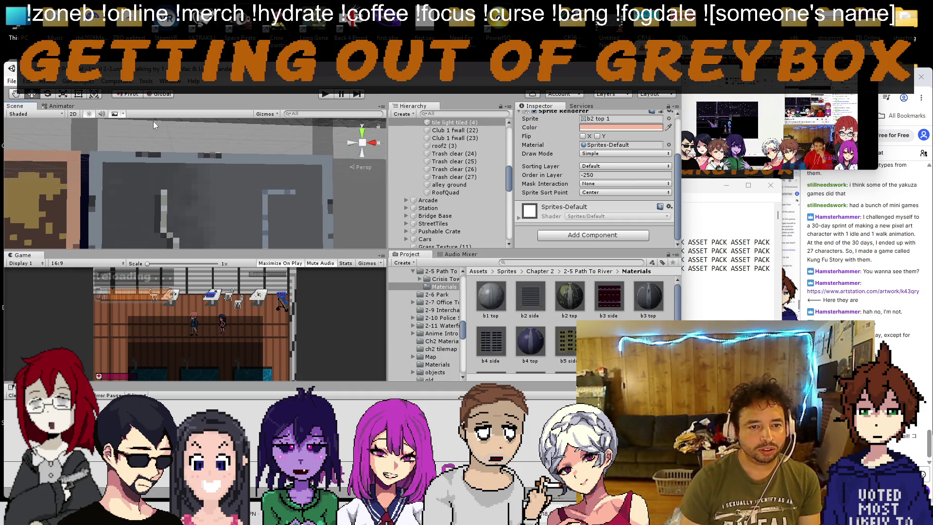
pyautogui.moveTo(173, 231); pyautogui.dragTo(196, 226)
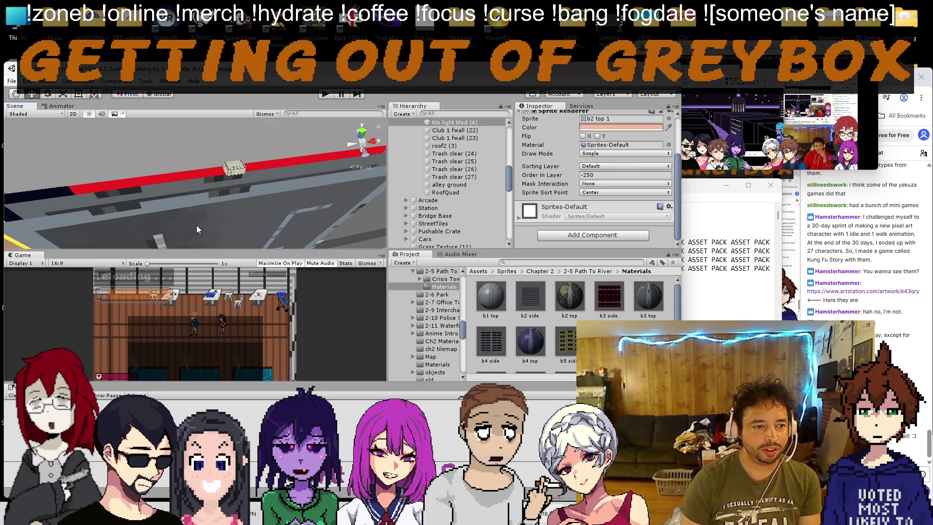
pyautogui.click(196, 226)
pyautogui.rightClick(452, 194)
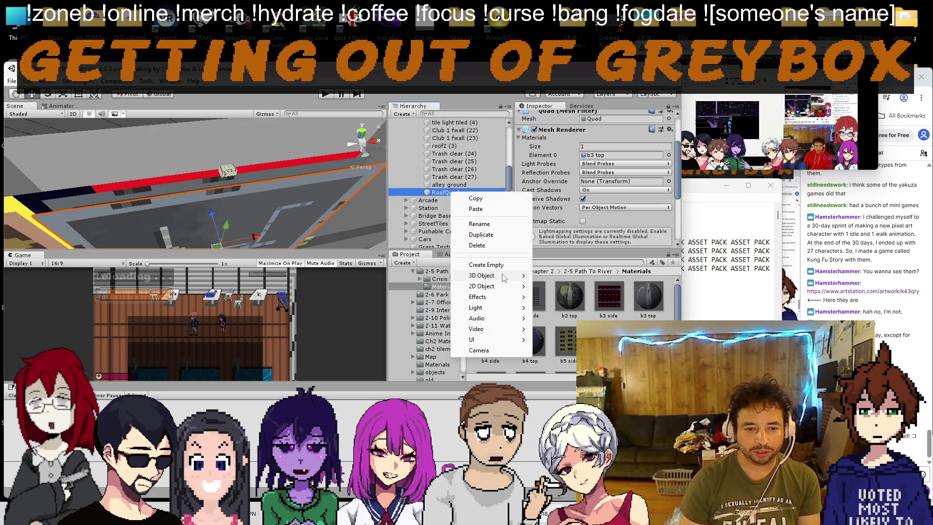
# Step: Add a Cube as a child of RoofQuad, raise it along its vertical axis, and frame it
pyautogui.moveTo(501, 277)
pyautogui.click(598, 277)
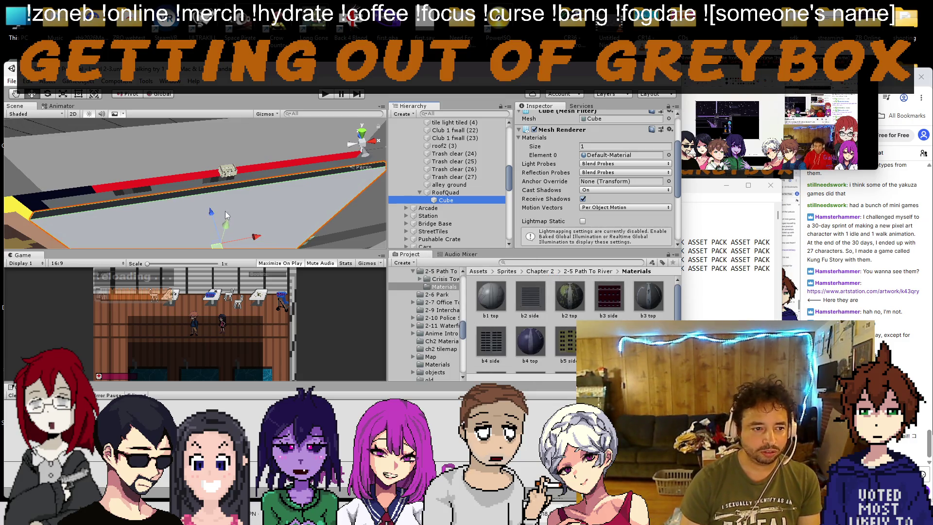
pyautogui.moveTo(215, 211)
pyautogui.mouseDown()
pyautogui.moveTo(219, 180)
pyautogui.moveTo(291, 165)
pyautogui.mouseUp()
pyautogui.moveTo(411, 276)
pyautogui.mouseDown()
pyautogui.moveTo(366, 269)
pyautogui.moveTo(374, 268)
pyautogui.moveTo(344, 275)
pyautogui.mouseUp()
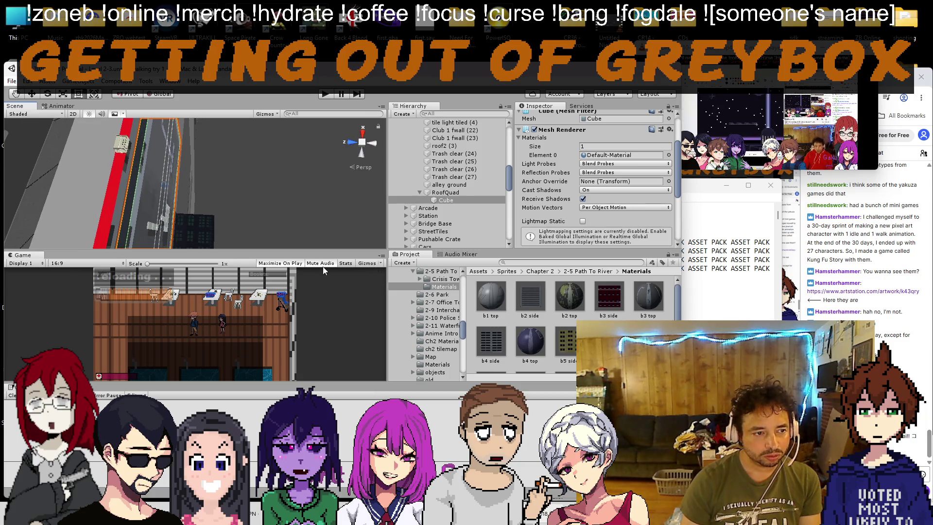
pyautogui.scroll(5, 157, 212)
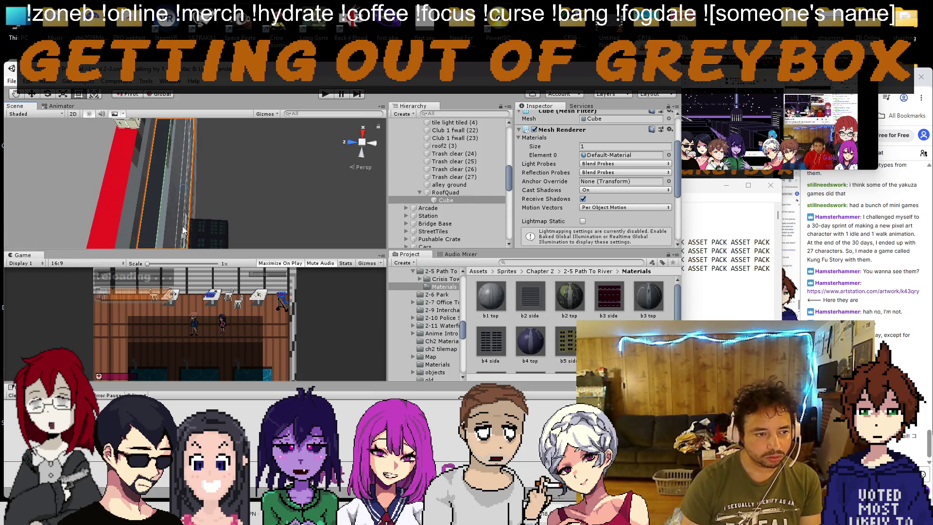
pyautogui.moveTo(173, 223)
pyautogui.mouseDown()
pyautogui.moveTo(210, 255)
pyautogui.moveTo(180, 234)
pyautogui.moveTo(151, 230)
pyautogui.moveTo(200, 223)
pyautogui.moveTo(188, 225)
pyautogui.moveTo(141, 179)
pyautogui.moveTo(186, 203)
pyautogui.moveTo(176, 172)
pyautogui.moveTo(200, 206)
pyautogui.moveTo(171, 208)
pyautogui.moveTo(181, 222)
pyautogui.moveTo(200, 190)
pyautogui.moveTo(194, 206)
pyautogui.mouseUp()
pyautogui.moveTo(198, 246)
pyautogui.mouseDown()
pyautogui.moveTo(197, 207)
pyautogui.moveTo(185, 197)
pyautogui.moveTo(110, 173)
pyautogui.moveTo(208, 197)
pyautogui.moveTo(178, 194)
pyautogui.moveTo(177, 167)
pyautogui.moveTo(130, 122)
pyautogui.moveTo(150, 157)
pyautogui.moveTo(187, 164)
pyautogui.moveTo(124, 182)
pyautogui.moveTo(174, 186)
pyautogui.moveTo(165, 211)
pyautogui.moveTo(191, 221)
pyautogui.moveTo(191, 208)
pyautogui.mouseUp()
pyautogui.press('f')
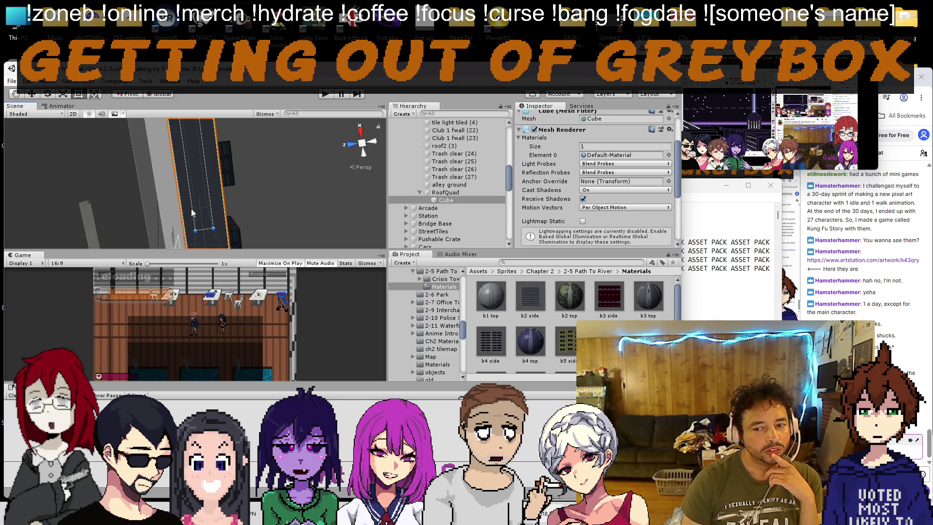
# Step: Stretch the roof cube's left edge out slightly
pyautogui.scroll(3, 190, 208)
pyautogui.scroll(2, 187, 197)
pyautogui.moveTo(195, 197)
pyautogui.mouseDown()
pyautogui.moveTo(124, 188)
pyautogui.moveTo(180, 147)
pyautogui.moveTo(109, 215)
pyautogui.moveTo(89, 215)
pyautogui.mouseUp()
pyautogui.scroll(-3, 195, 197)
# Step: Locate Club 1 fwall (1)'s sprite in the s2pt3 folder, then select the rooftop box
pyautogui.click(109, 215)
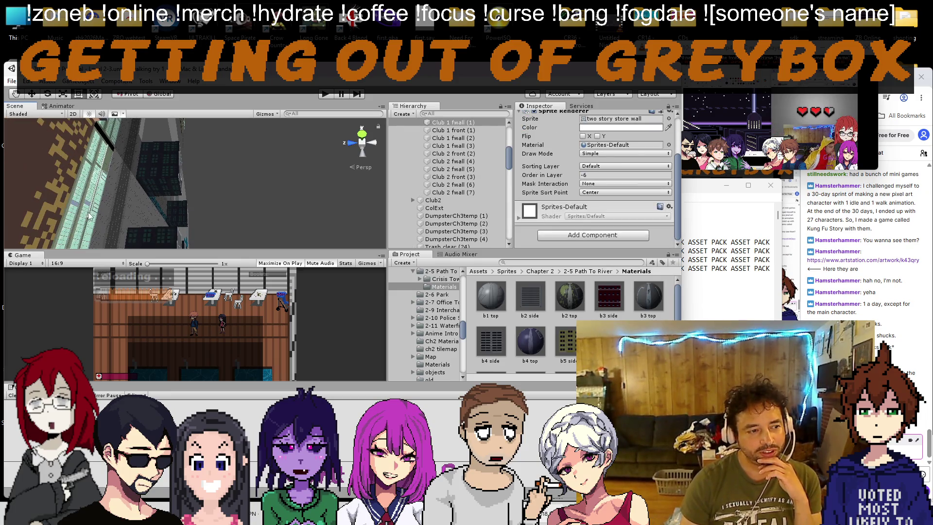
pyautogui.click(603, 120)
pyautogui.moveTo(166, 185); pyautogui.dragTo(185, 199)
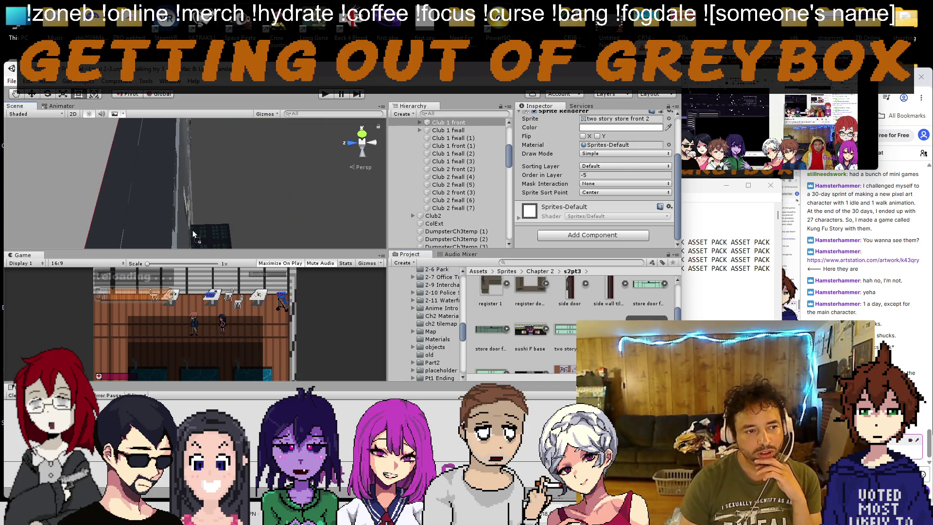
pyautogui.moveTo(141, 222)
pyautogui.mouseDown()
pyautogui.moveTo(150, 265)
pyautogui.moveTo(142, 326)
pyautogui.moveTo(185, 242)
pyautogui.moveTo(168, 135)
pyautogui.moveTo(170, 215)
pyautogui.moveTo(155, 213)
pyautogui.moveTo(165, 196)
pyautogui.mouseUp()
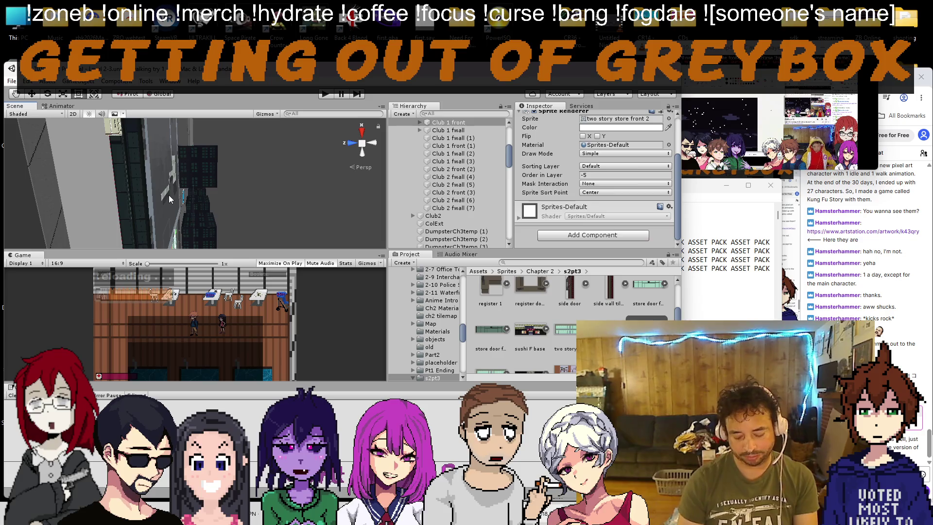
pyautogui.moveTo(135, 194)
pyautogui.mouseDown()
pyautogui.moveTo(129, 166)
pyautogui.moveTo(134, 185)
pyautogui.moveTo(5, 162)
pyautogui.moveTo(787, 25)
pyautogui.mouseUp()
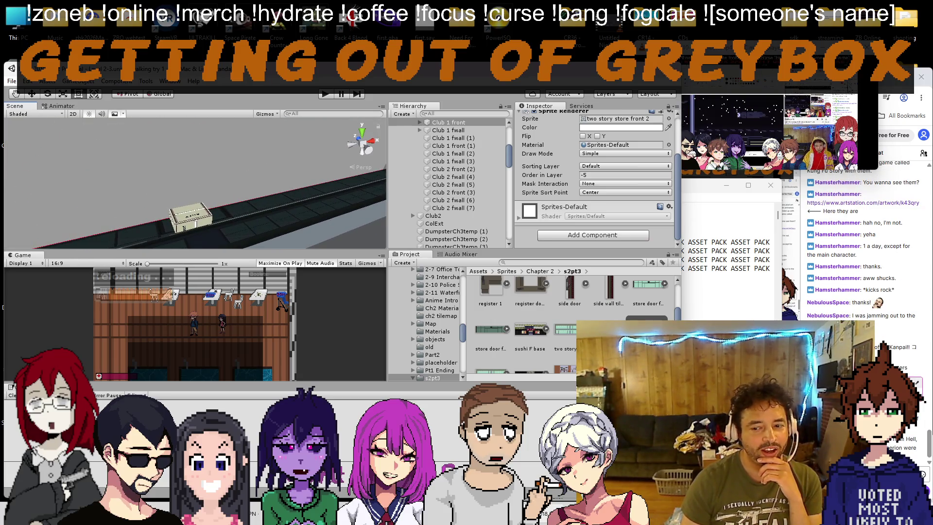
pyautogui.moveTo(275, 206)
pyautogui.mouseDown()
pyautogui.moveTo(258, 180)
pyautogui.moveTo(150, 179)
pyautogui.mouseUp()
pyautogui.click(152, 168)
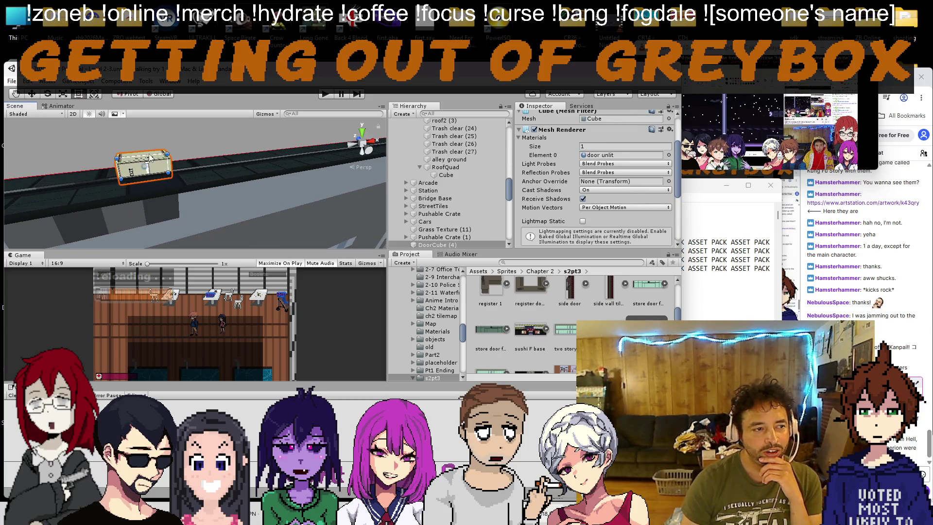
# Step: Lower the rooftop door cube slightly and check the store-front cube under RoofQuad
pyautogui.moveTo(139, 121); pyautogui.dragTo(141, 126)
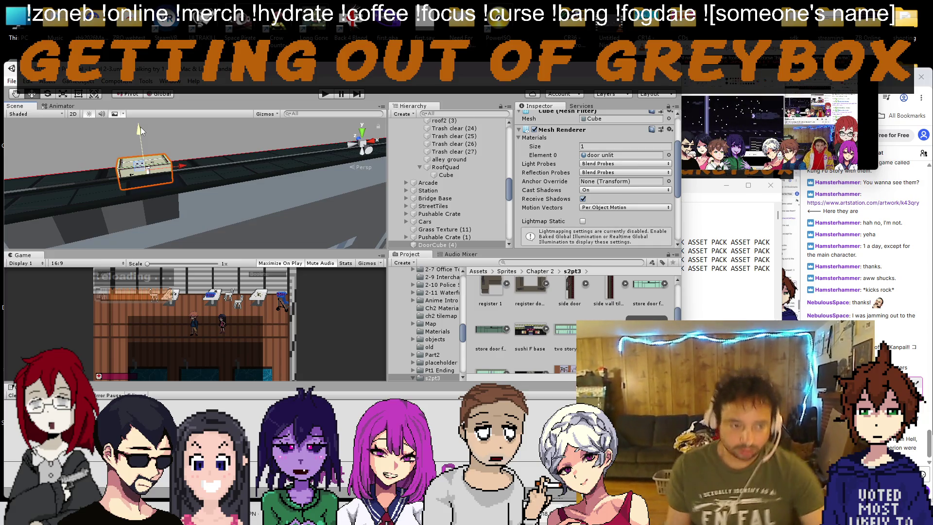
pyautogui.moveTo(209, 164)
pyautogui.mouseDown()
pyautogui.moveTo(270, 166)
pyautogui.moveTo(227, 156)
pyautogui.moveTo(243, 162)
pyautogui.moveTo(238, 194)
pyautogui.moveTo(251, 192)
pyautogui.moveTo(220, 193)
pyautogui.mouseUp()
pyautogui.click(202, 197)
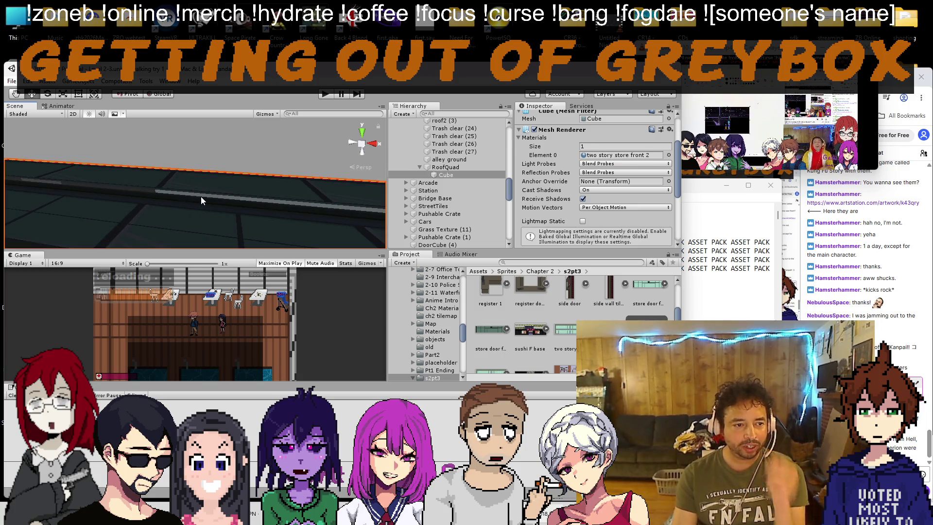
pyautogui.click(202, 195)
# Step: Select Cube (1) and view it from the facades up to a top-down roof view
pyautogui.moveTo(287, 191)
pyautogui.mouseDown()
pyautogui.moveTo(221, 166)
pyautogui.moveTo(261, 196)
pyautogui.moveTo(249, 187)
pyautogui.mouseUp()
pyautogui.click(249, 195)
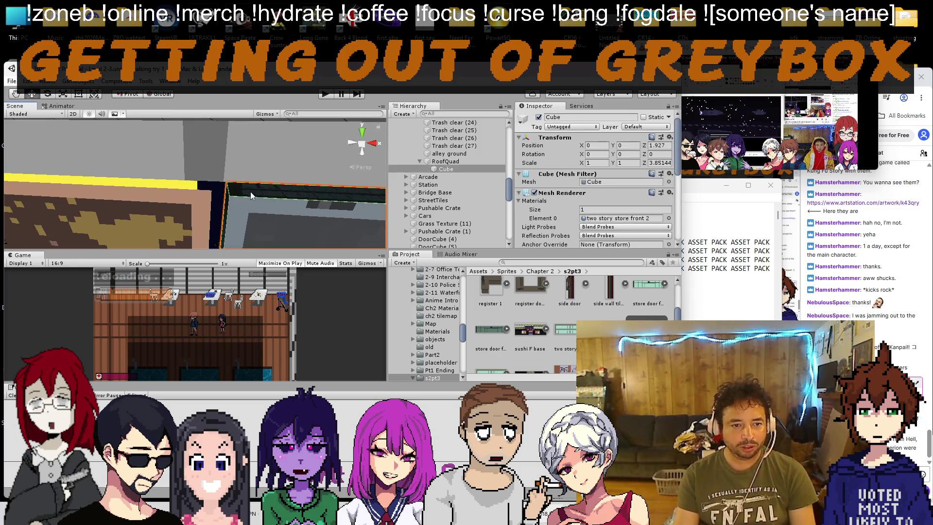
pyautogui.scroll(-3, 304, 188)
pyautogui.moveTo(304, 188); pyautogui.dragTo(304, 166)
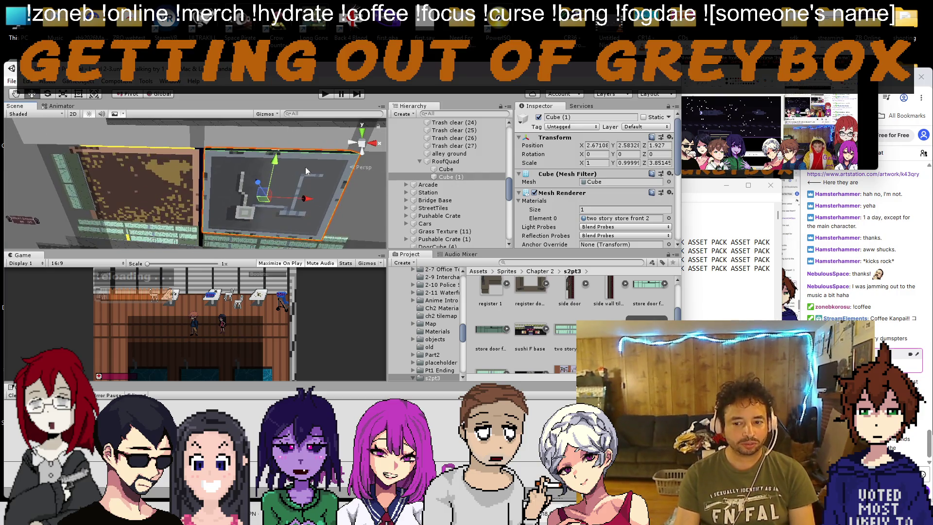
pyautogui.moveTo(326, 221)
pyautogui.mouseDown()
pyautogui.moveTo(320, 183)
pyautogui.moveTo(162, 173)
pyautogui.moveTo(164, 244)
pyautogui.moveTo(100, 182)
pyautogui.moveTo(108, 218)
pyautogui.moveTo(131, 223)
pyautogui.moveTo(173, 172)
pyautogui.moveTo(148, 241)
pyautogui.mouseUp()
pyautogui.scroll(5, 168, 177)
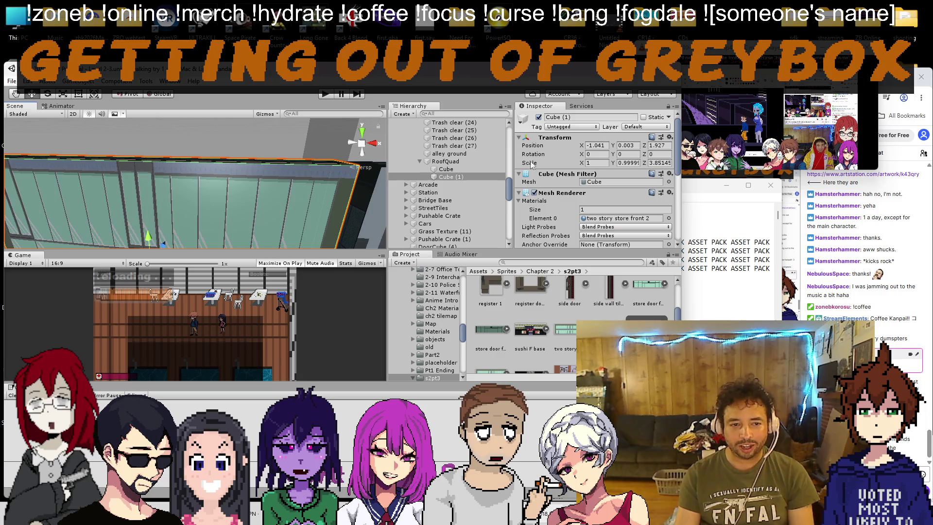
pyautogui.moveTo(350, 190)
pyautogui.mouseDown()
pyautogui.moveTo(311, 187)
pyautogui.moveTo(289, 150)
pyautogui.mouseUp()
# Step: Duplicate RoofQuad as RoofQuad (1) and slide it left onto the next building
pyautogui.click(293, 162)
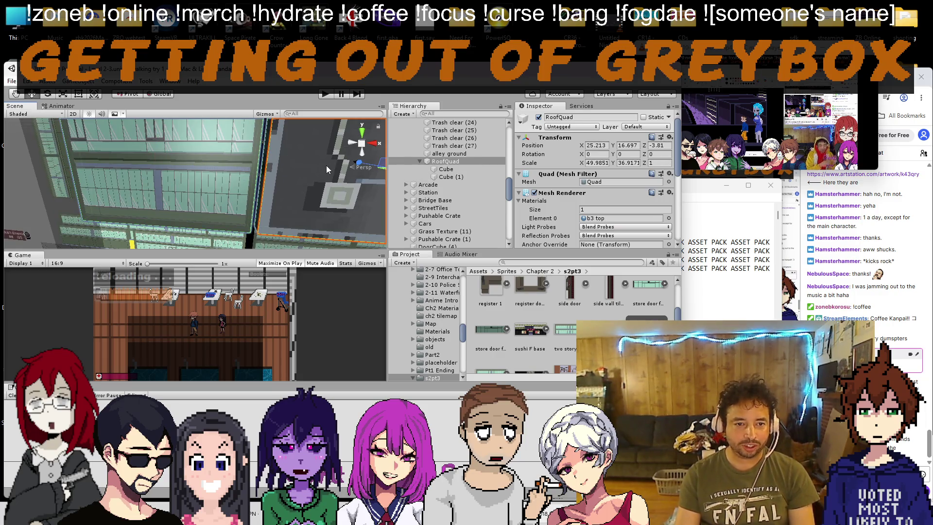
pyautogui.hotkey('ctrl', 'd')
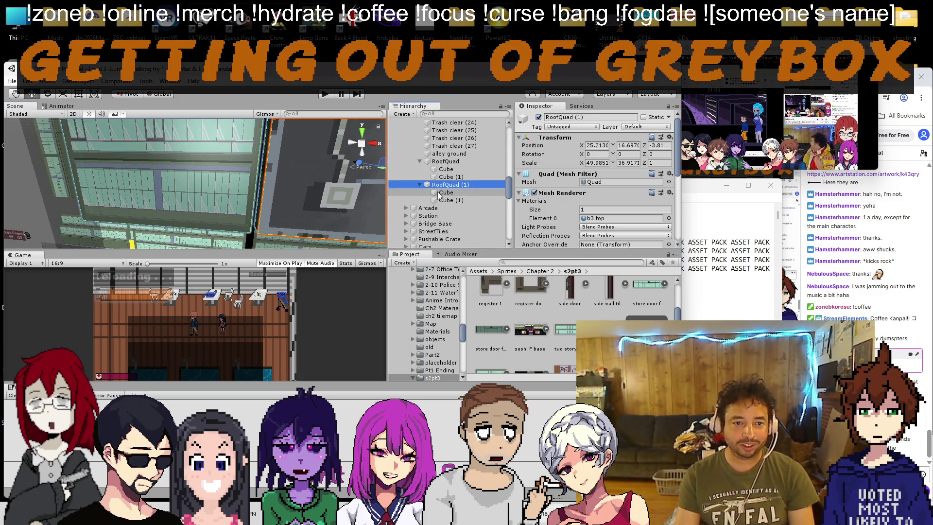
pyautogui.click(420, 185)
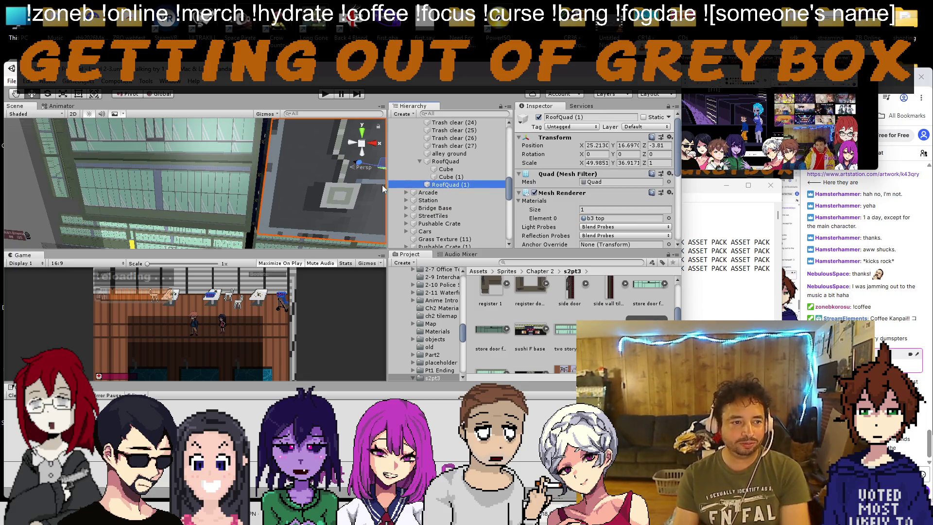
pyautogui.scroll(-5, 268, 176)
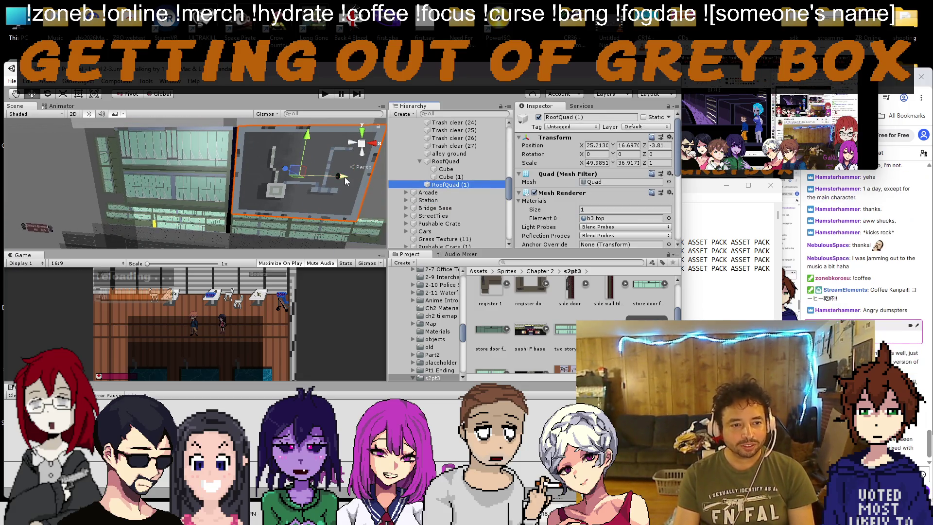
pyautogui.moveTo(345, 177); pyautogui.dragTo(200, 175)
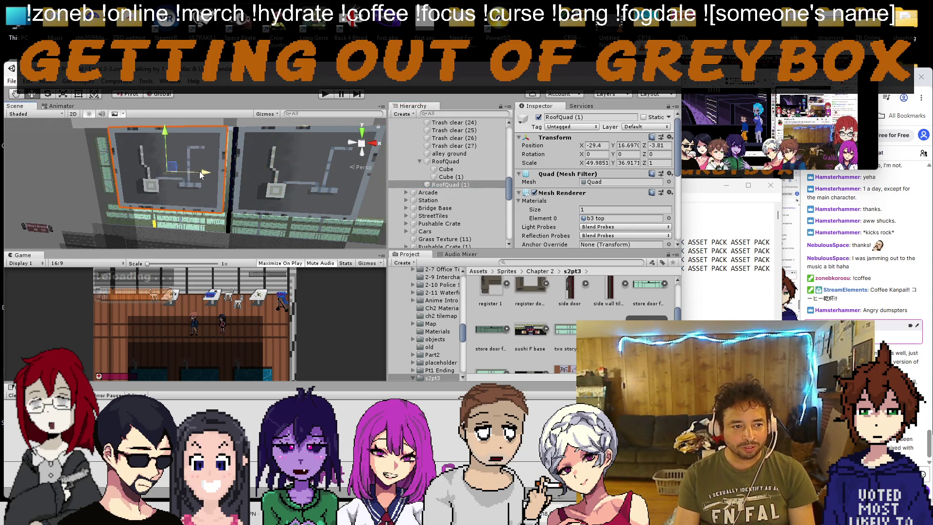
pyautogui.scroll(10, 203, 171)
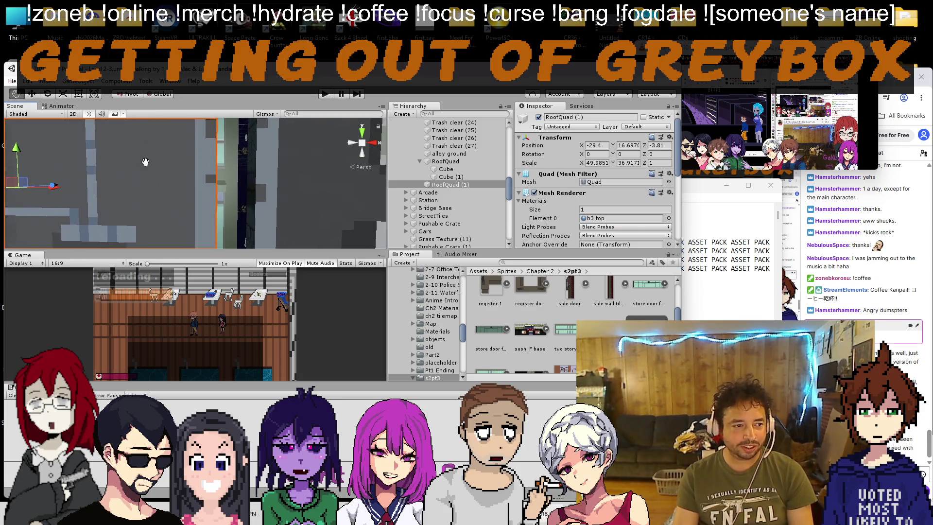
pyautogui.moveTo(144, 162)
pyautogui.mouseDown()
pyautogui.moveTo(158, 186)
pyautogui.moveTo(68, 182)
pyautogui.mouseUp()
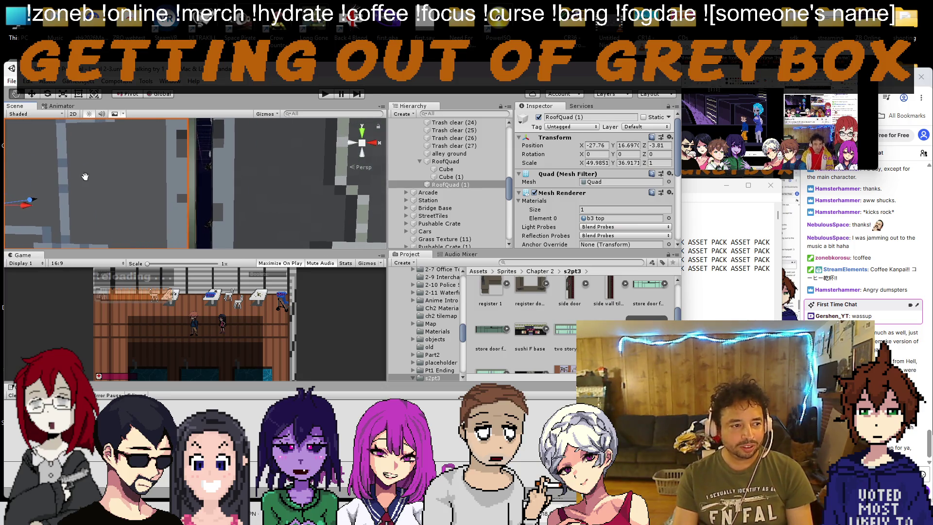
pyautogui.moveTo(25, 206); pyautogui.dragTo(31, 209)
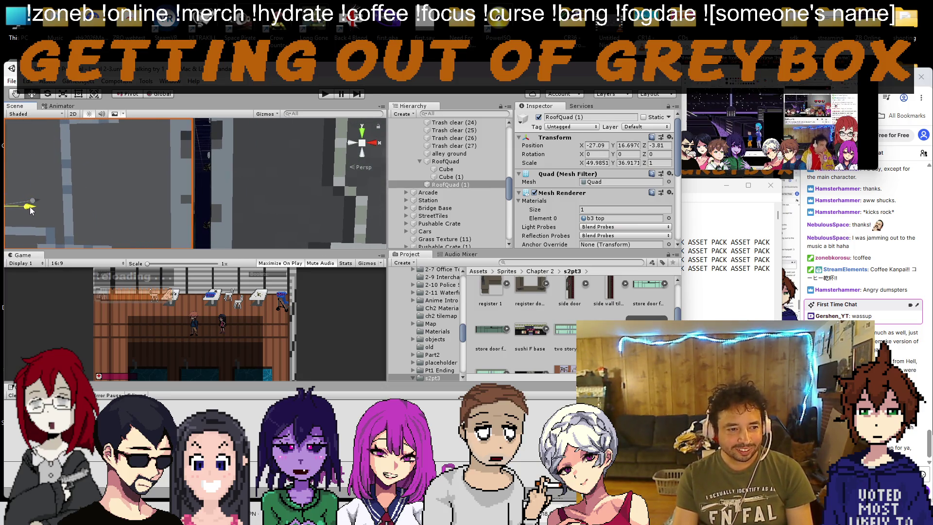
# Step: Fit RoofQuad (1) over the building top with the Rect tool, about 50.2 × 37
pyautogui.scroll(5, 88, 183)
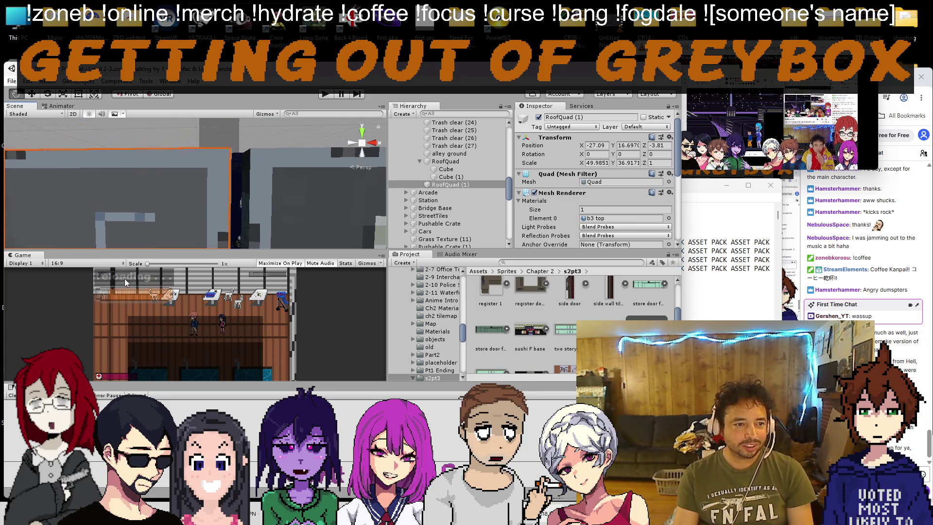
pyautogui.scroll(-5, 92, 158)
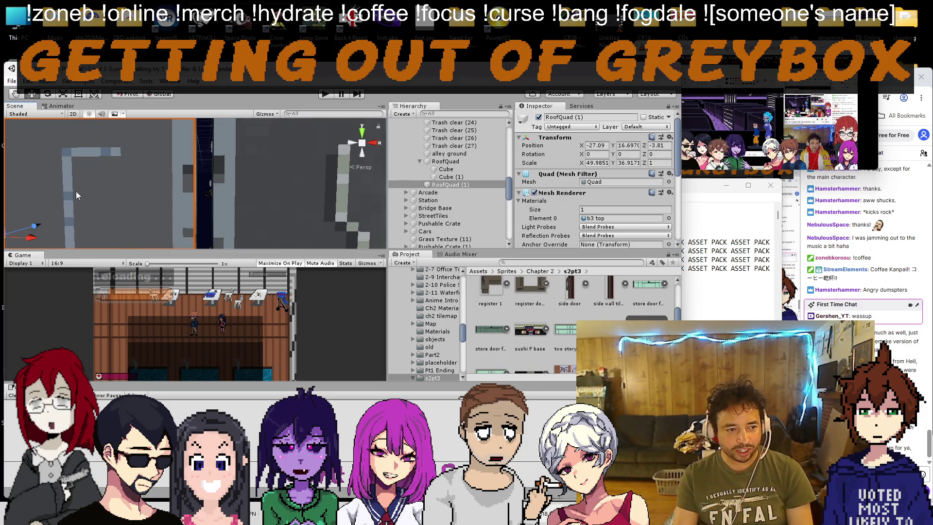
pyautogui.scroll(5, 83, 164)
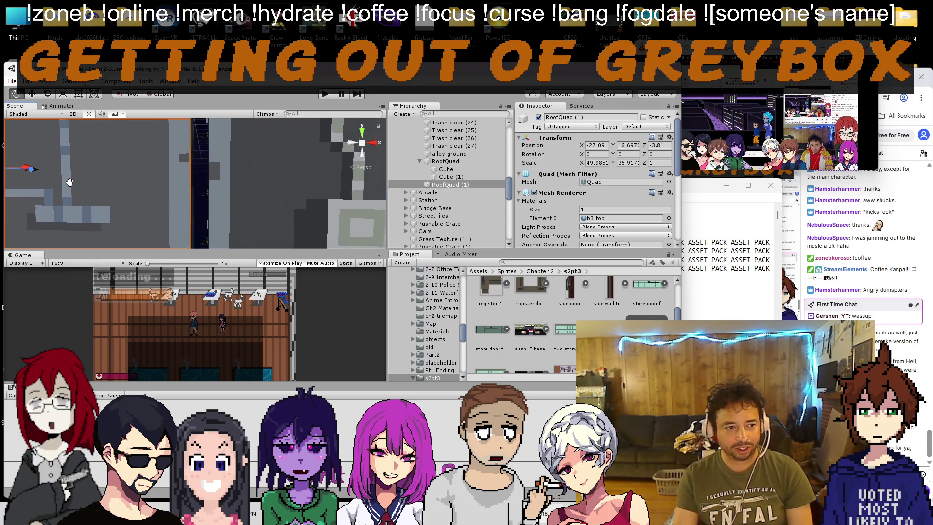
pyautogui.scroll(-5, 146, 185)
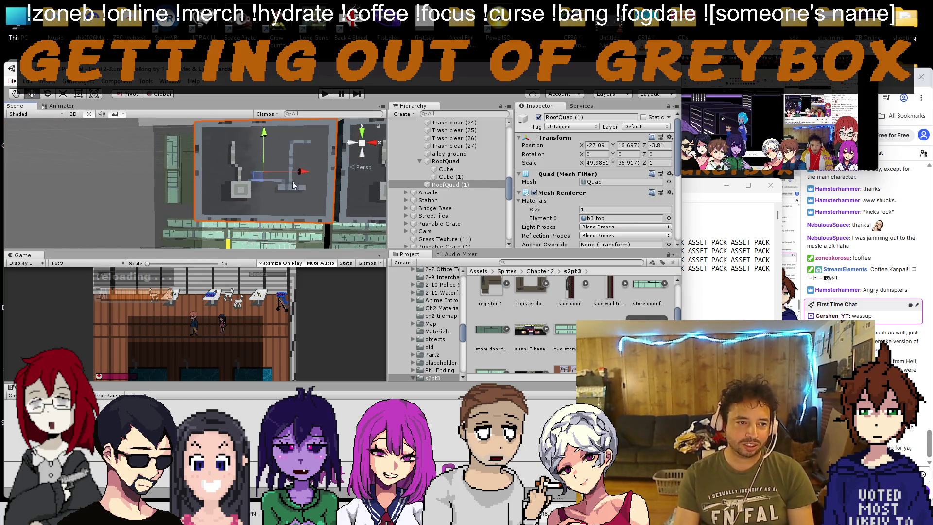
pyautogui.scroll(5, 259, 185)
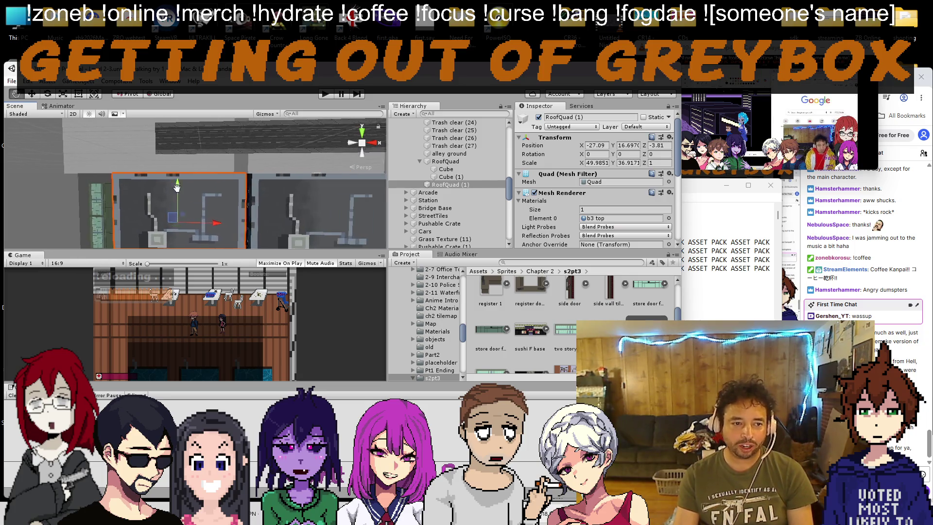
pyautogui.scroll(5, 204, 231)
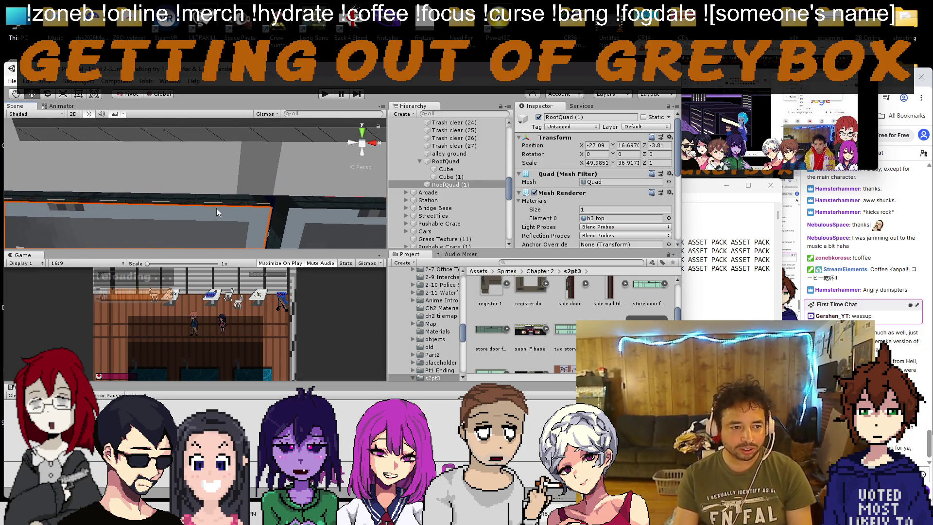
pyautogui.moveTo(138, 166)
pyautogui.mouseDown()
pyautogui.moveTo(214, 162)
pyautogui.moveTo(228, 186)
pyautogui.moveTo(136, 171)
pyautogui.moveTo(150, 188)
pyautogui.moveTo(198, 143)
pyautogui.mouseUp()
pyautogui.press('t')
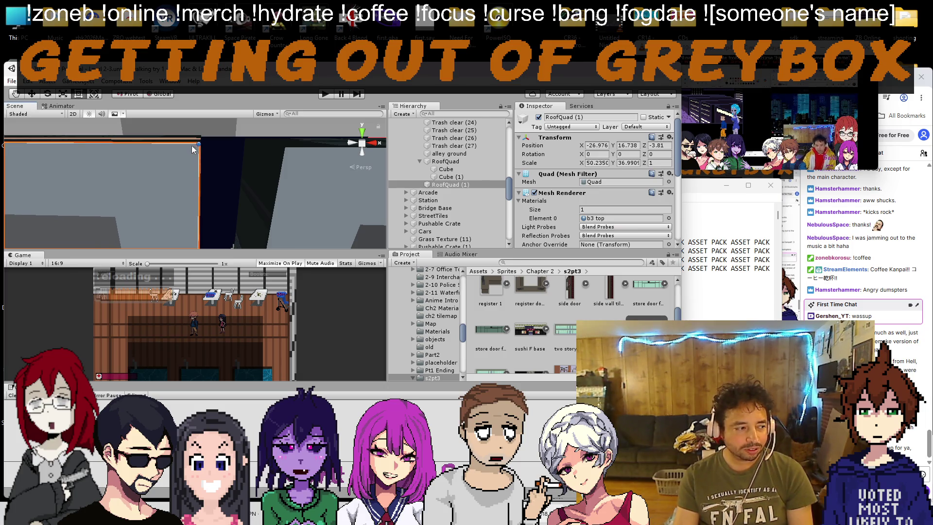
pyautogui.click(165, 167)
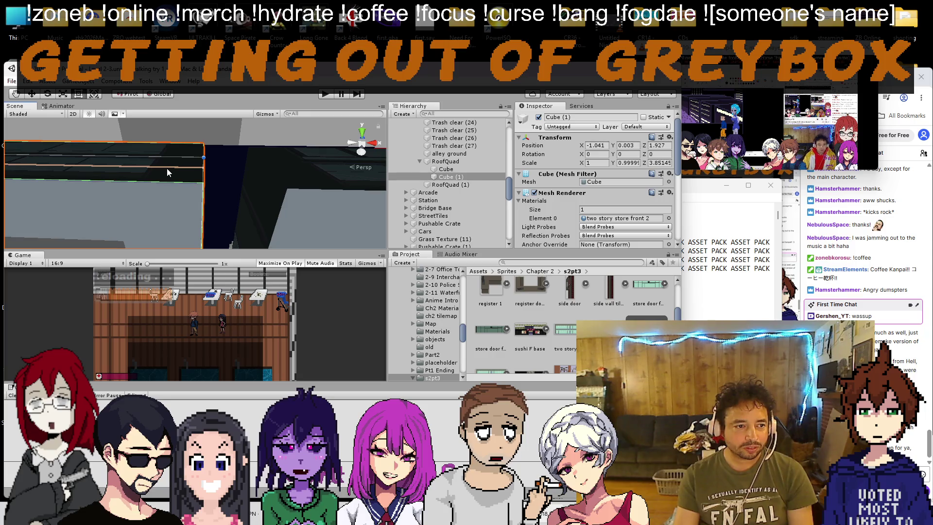
# Step: Delete the tile light tiled (4) sprite and check RoofQuad's b3 top material
pyautogui.click(167, 168)
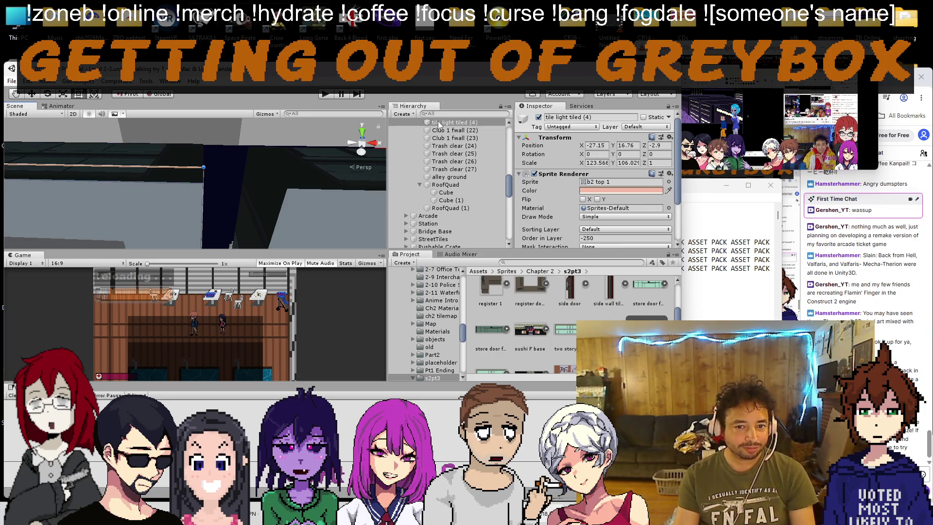
pyautogui.press('Delete')
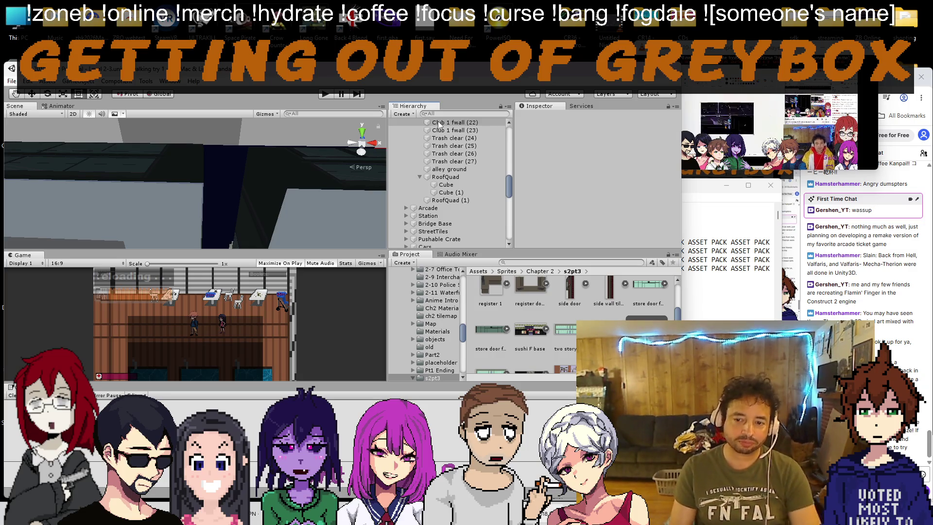
pyautogui.scroll(-5, 304, 195)
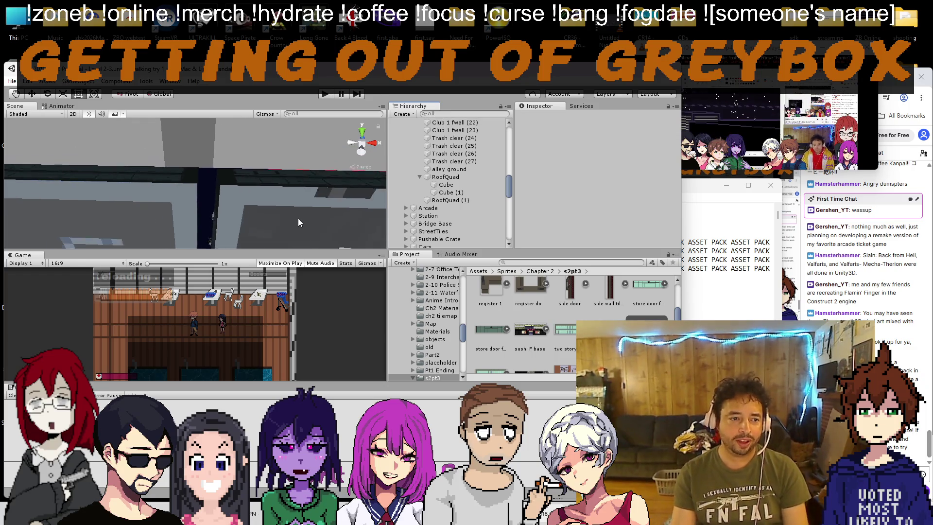
pyautogui.click(291, 190)
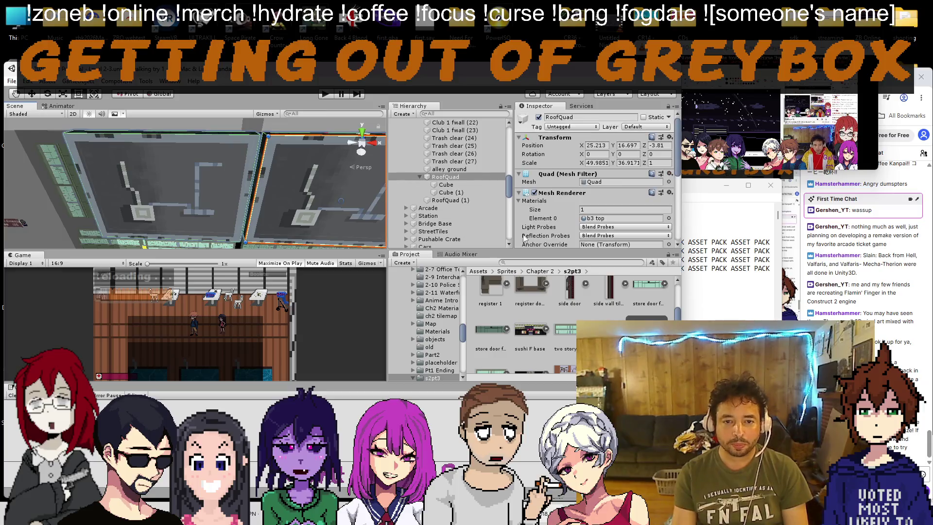
pyautogui.click(597, 219)
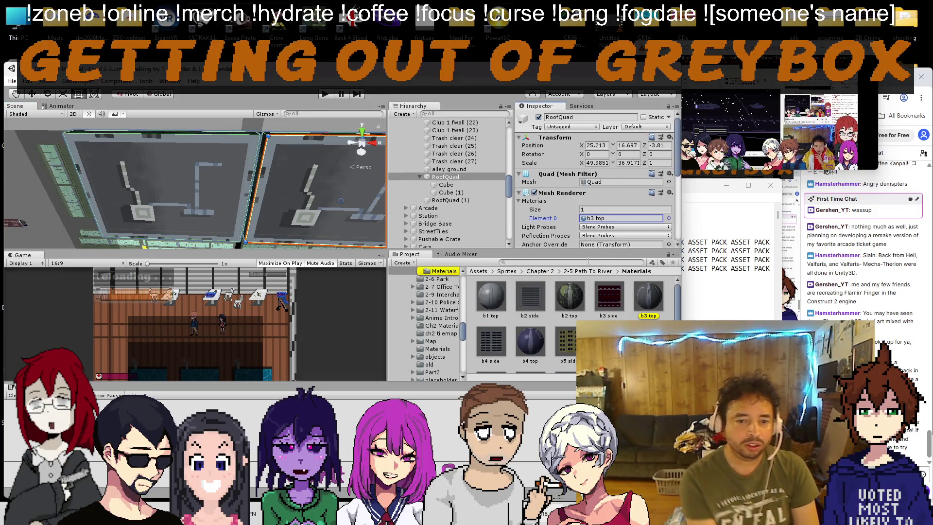
# Step: Select tile light tiled (3) and open its Sprite Renderer Color swatch
pyautogui.scroll(-10, 243, 229)
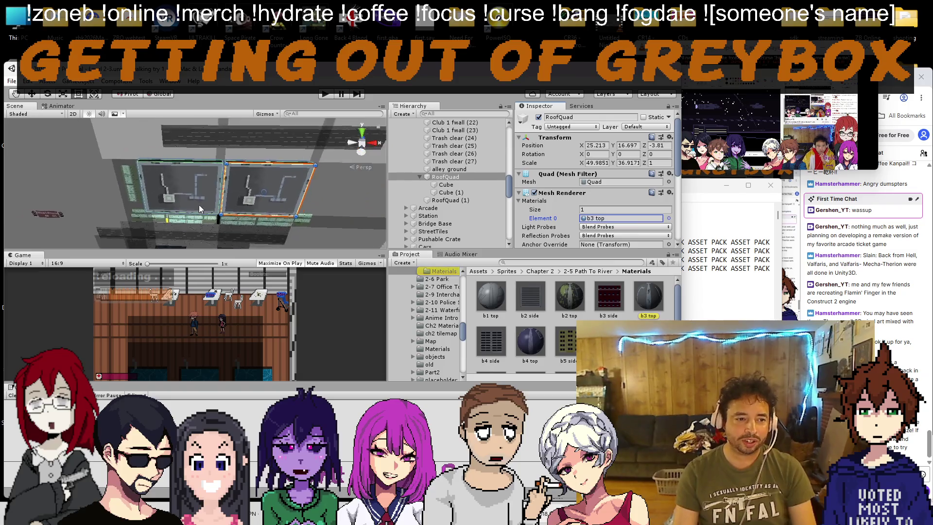
pyautogui.moveTo(158, 172)
pyautogui.mouseDown()
pyautogui.moveTo(228, 206)
pyautogui.moveTo(238, 241)
pyautogui.moveTo(296, 196)
pyautogui.moveTo(217, 163)
pyautogui.moveTo(228, 200)
pyautogui.moveTo(200, 168)
pyautogui.mouseUp()
pyautogui.click(295, 196)
pyautogui.click(644, 192)
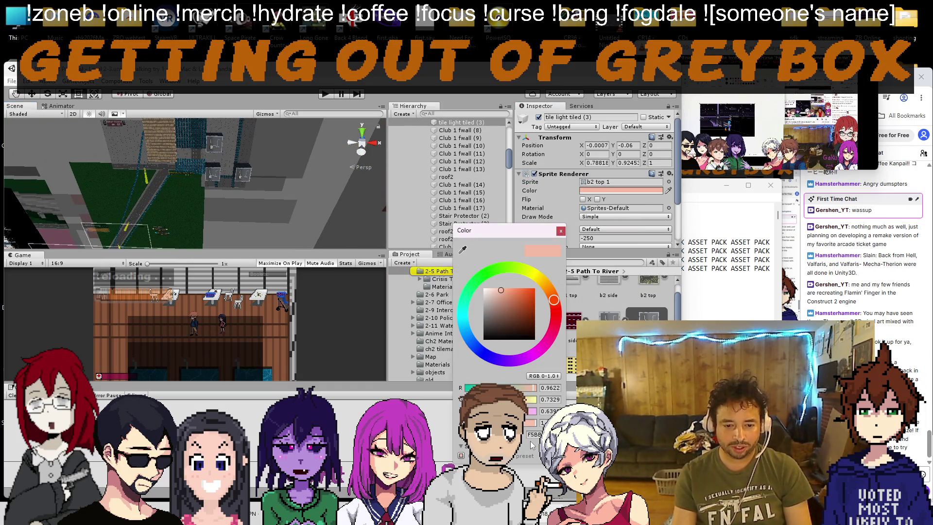
# Step: Dismiss the colour picker, reframe the view over the building and select RoofQuad (1)
pyautogui.click(197, 223)
pyautogui.moveTo(197, 223)
pyautogui.mouseDown()
pyautogui.moveTo(191, 166)
pyautogui.moveTo(146, 207)
pyautogui.mouseUp()
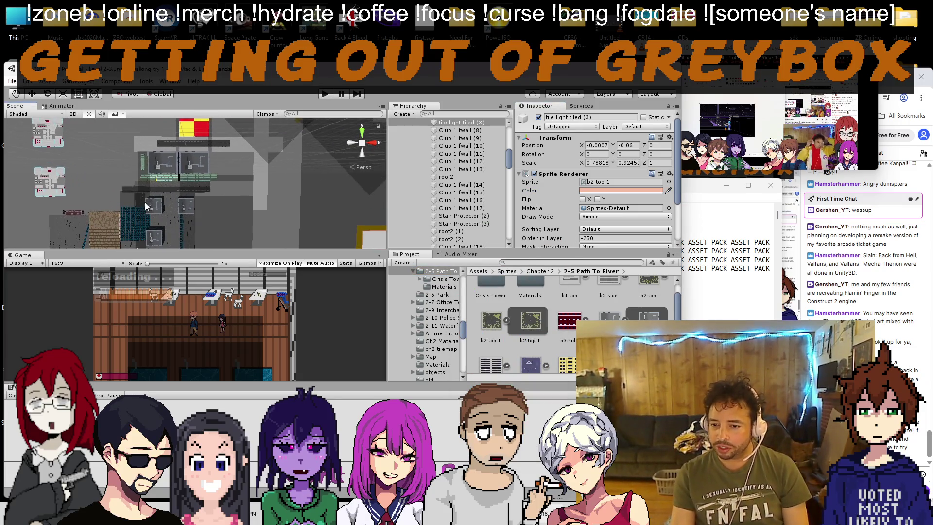
pyautogui.scroll(5, 209, 199)
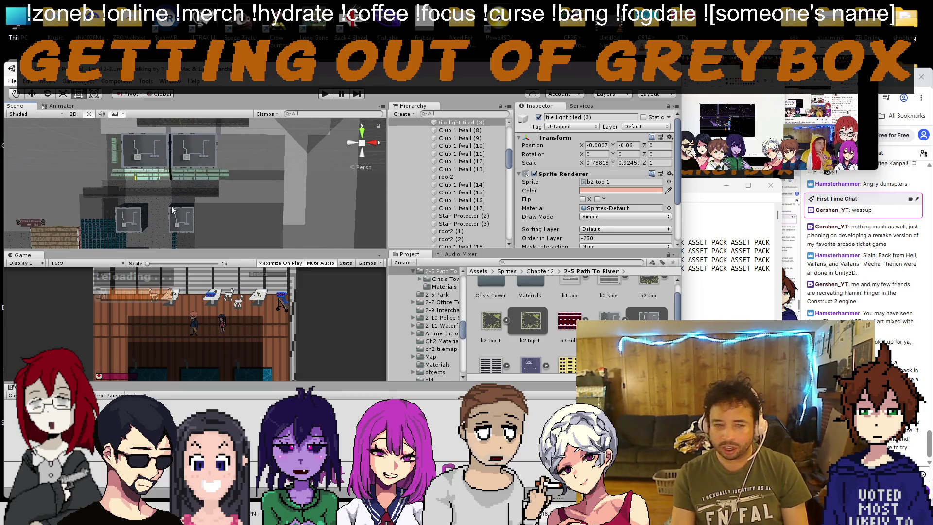
pyautogui.moveTo(103, 231)
pyautogui.mouseDown()
pyautogui.moveTo(174, 211)
pyautogui.moveTo(182, 188)
pyautogui.mouseUp()
pyautogui.click(182, 188)
pyautogui.scroll(4, 186, 187)
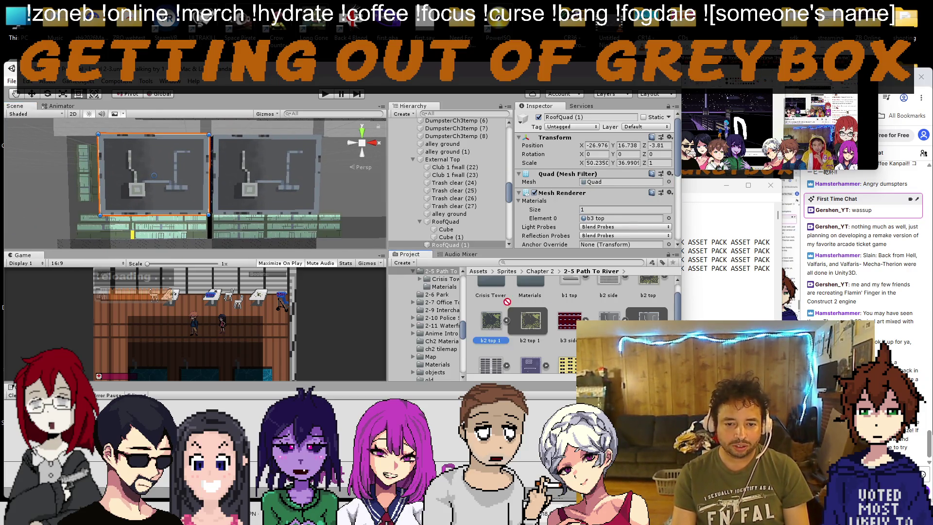
# Step: Apply the b2 top 1 material to RoofQuad (1), then select Cube (1) and expand its store front material
pyautogui.scroll(-2, 606, 213)
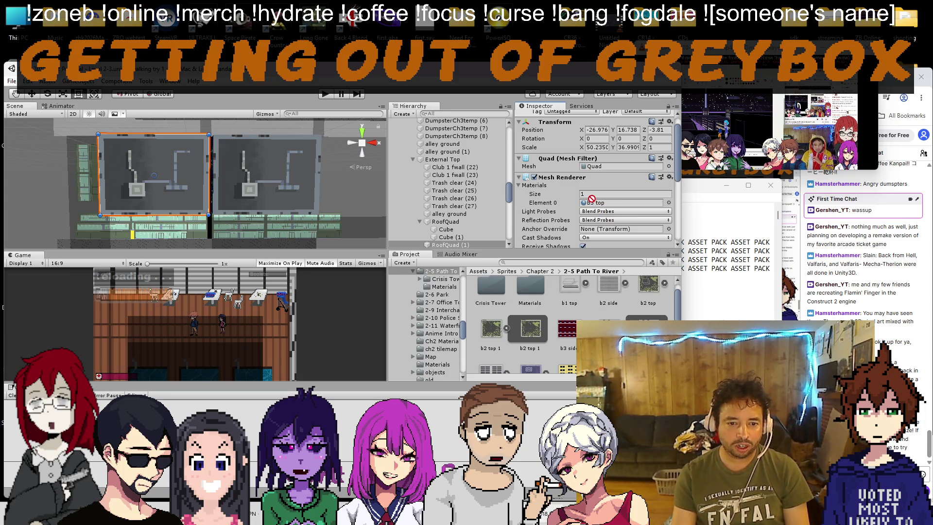
pyautogui.moveTo(183, 183); pyautogui.dragTo(182, 182)
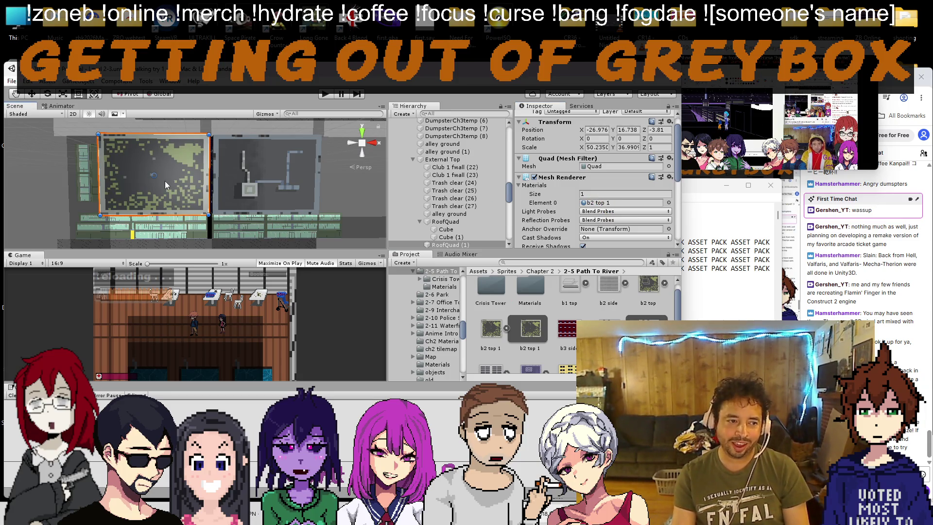
pyautogui.click(166, 182)
pyautogui.scroll(-6, 610, 229)
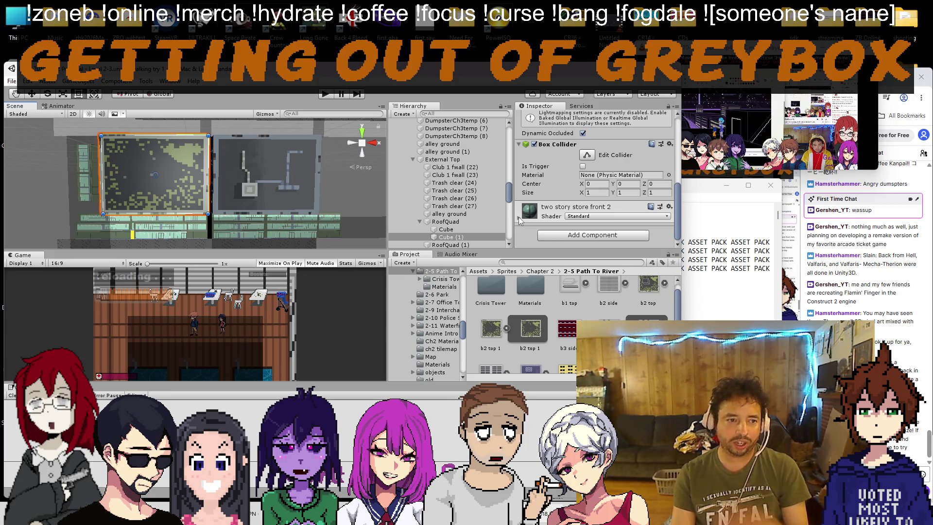
pyautogui.click(518, 217)
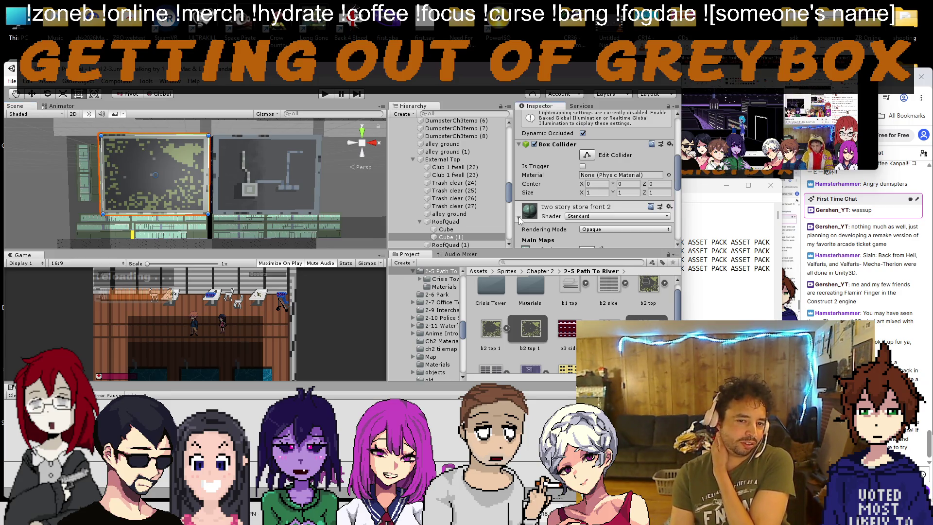
# Step: Tint the two story store front 2 material's albedo peach, F5BBA3
pyautogui.scroll(-3, 518, 216)
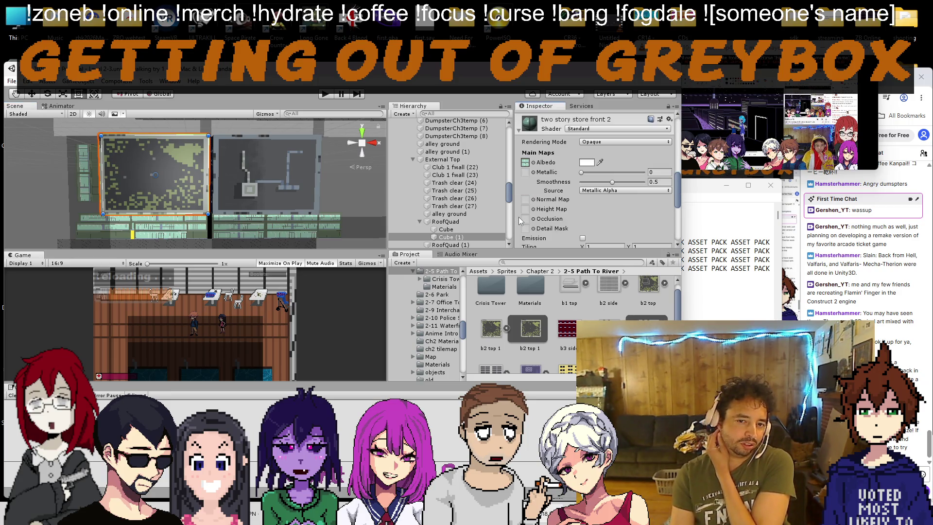
pyautogui.click(587, 162)
pyautogui.click(535, 434)
pyautogui.hotkey('ctrl', 'v')
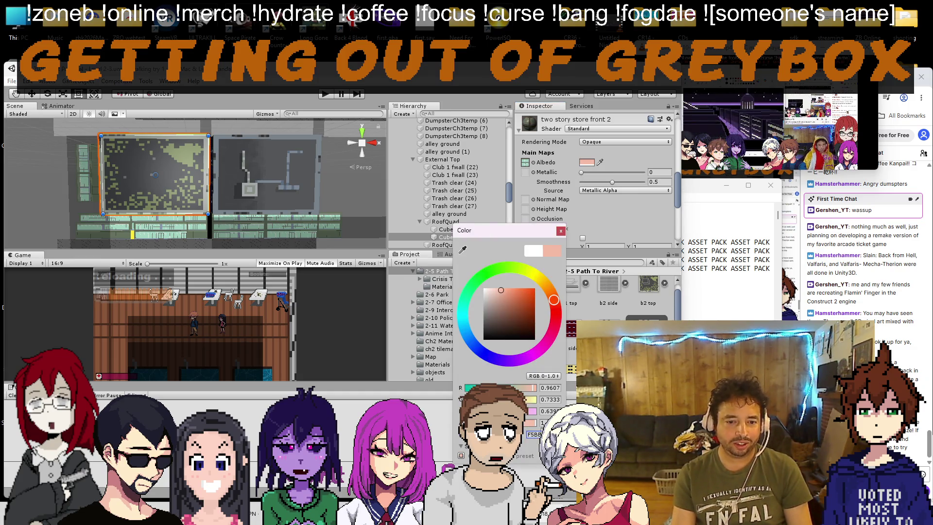
pyautogui.click(561, 231)
# Step: Try the Cutout rendering mode on the material, then set it back to Opaque
pyautogui.scroll(-3, 609, 231)
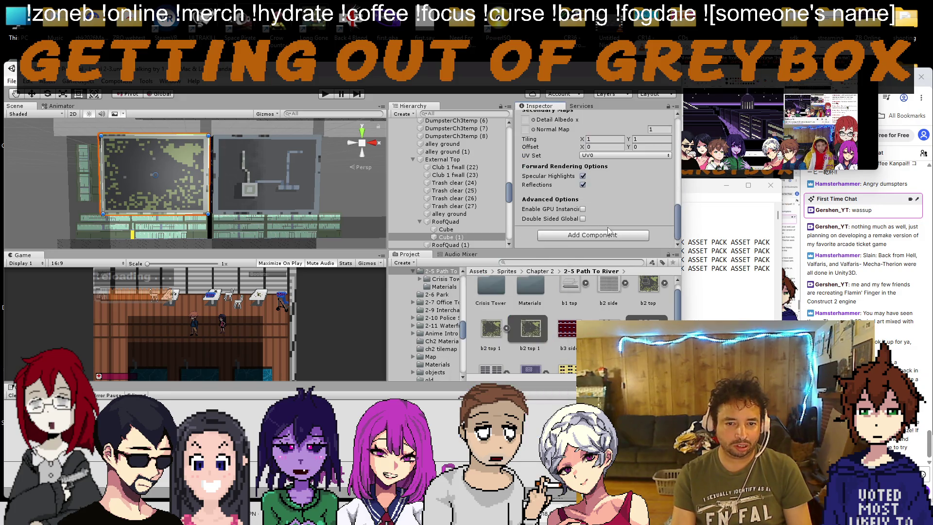
pyautogui.scroll(5, 623, 205)
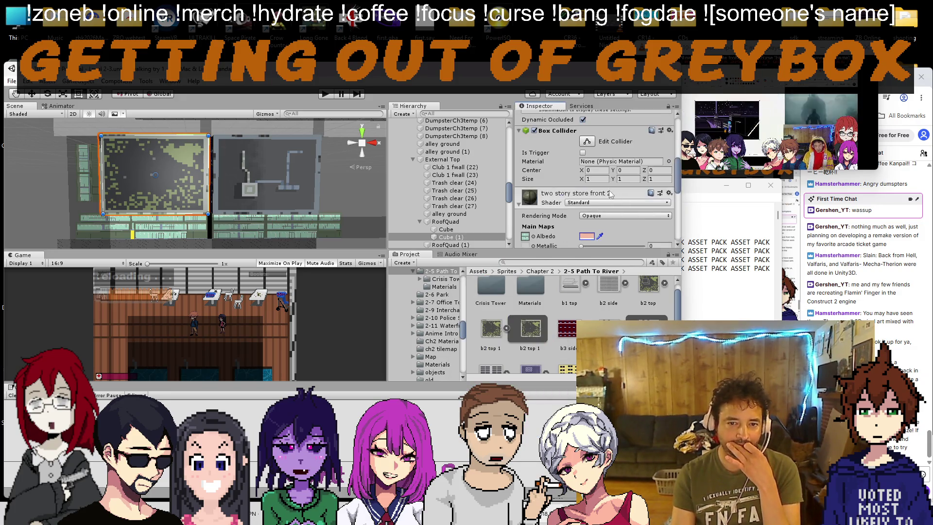
pyautogui.click(596, 217)
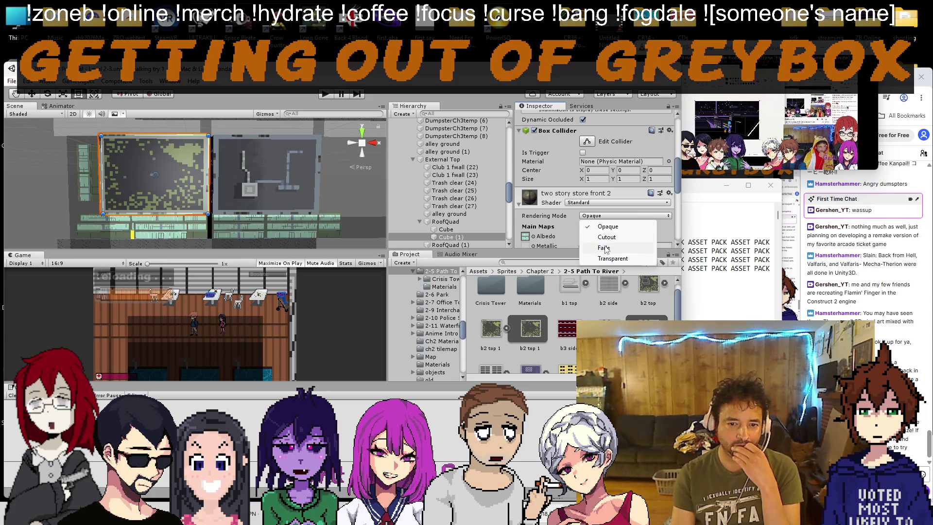
pyautogui.click(607, 237)
pyautogui.click(607, 215)
pyautogui.click(606, 226)
# Step: Try the Unlit/Transparent shader, undo it and the albedo tint, then select RoofQuad (1)
pyautogui.click(610, 203)
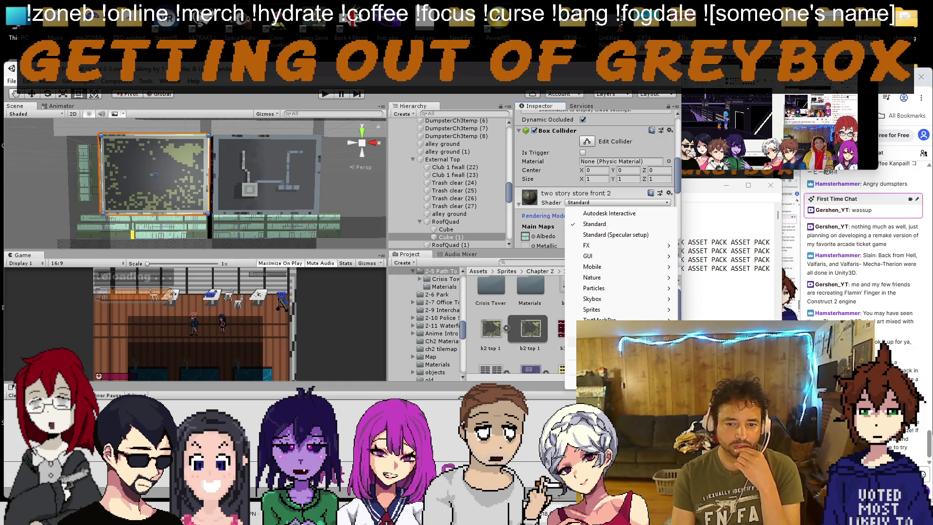
pyautogui.click(704, 362)
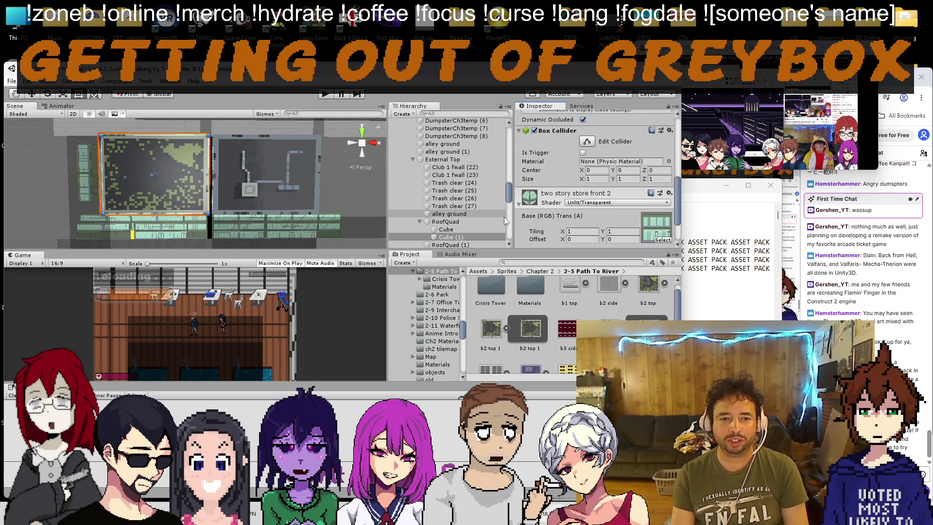
pyautogui.hotkey('ctrl', 'z')
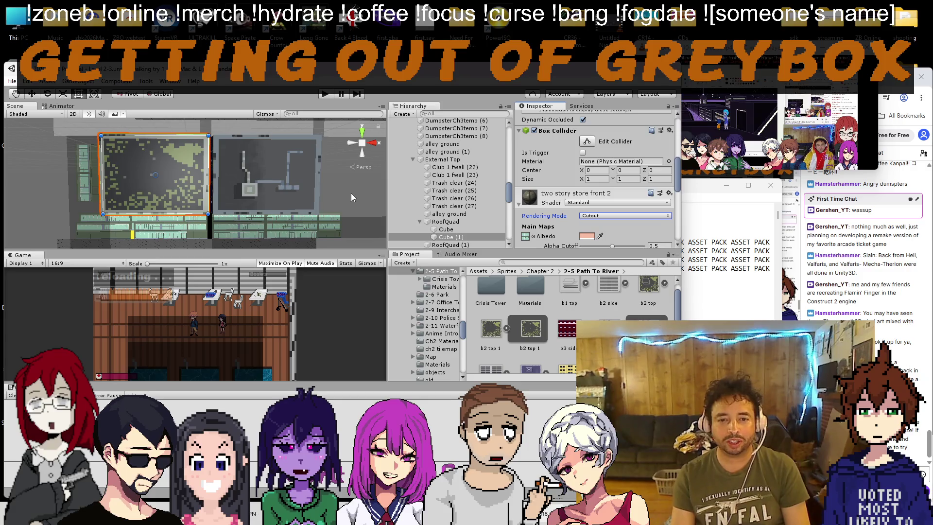
pyautogui.hotkey('ctrl', 'z')
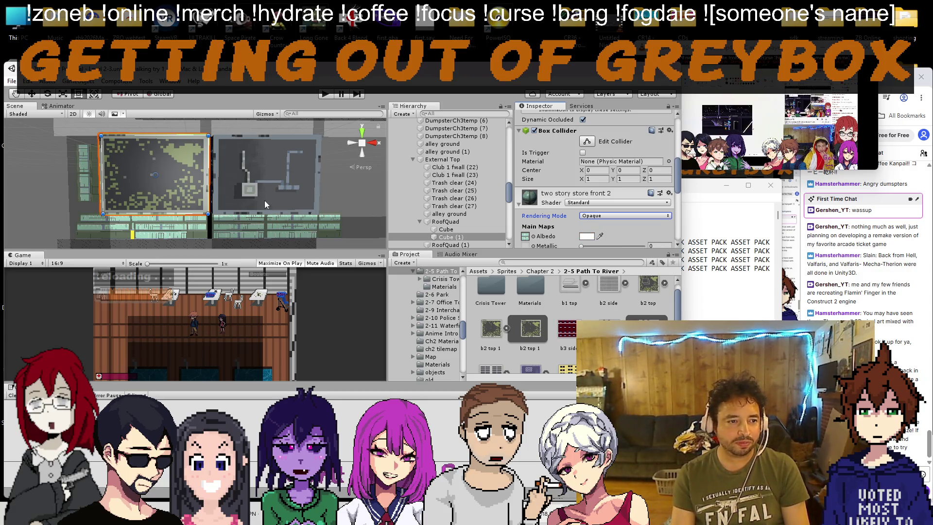
pyautogui.click(260, 173)
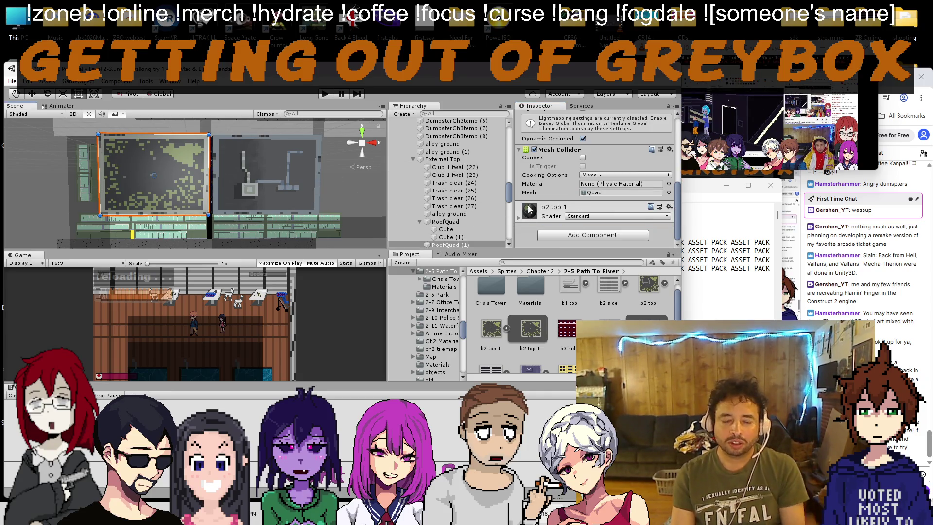
# Step: Set the b2 top 1 material's albedo tint to F5BBA3, then switch to the browser
pyautogui.click(520, 218)
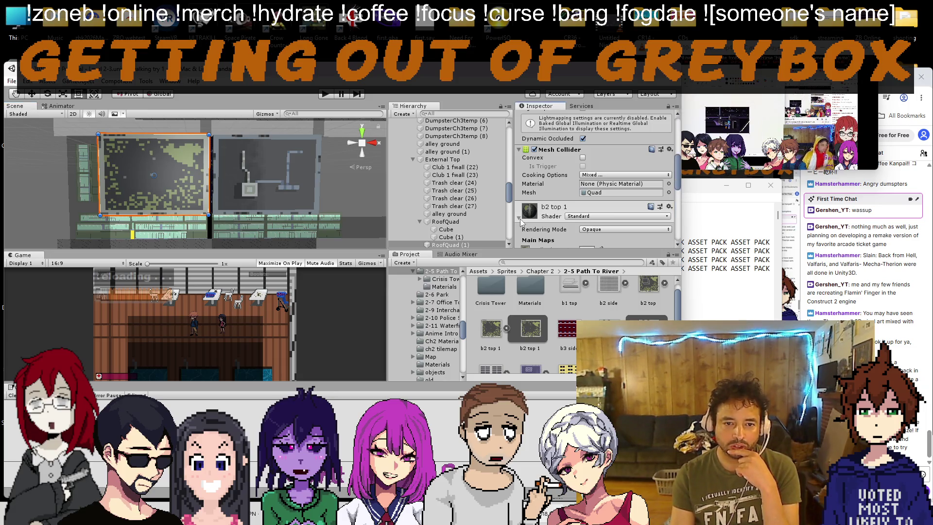
pyautogui.scroll(-2, 583, 194)
pyautogui.click(586, 191)
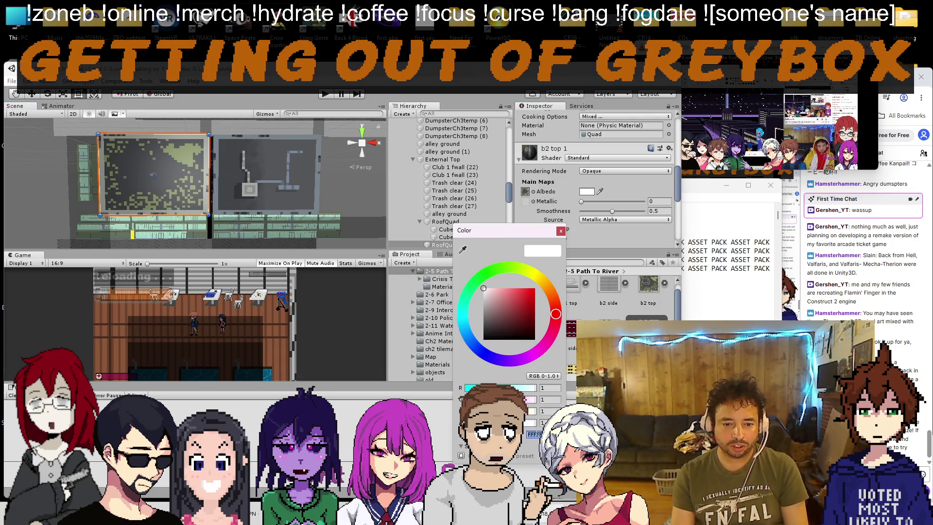
pyautogui.write('F5BBA3')
pyautogui.click(560, 231)
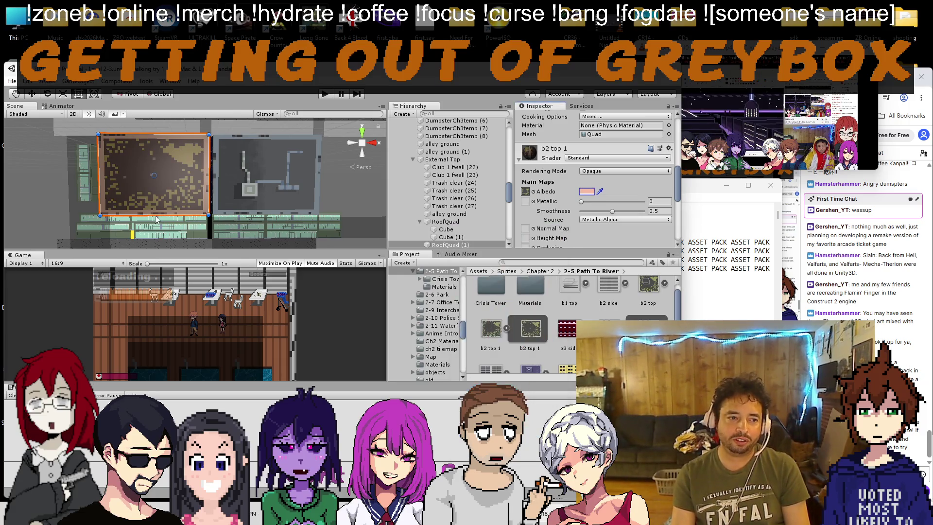
pyautogui.scroll(-2, 136, 206)
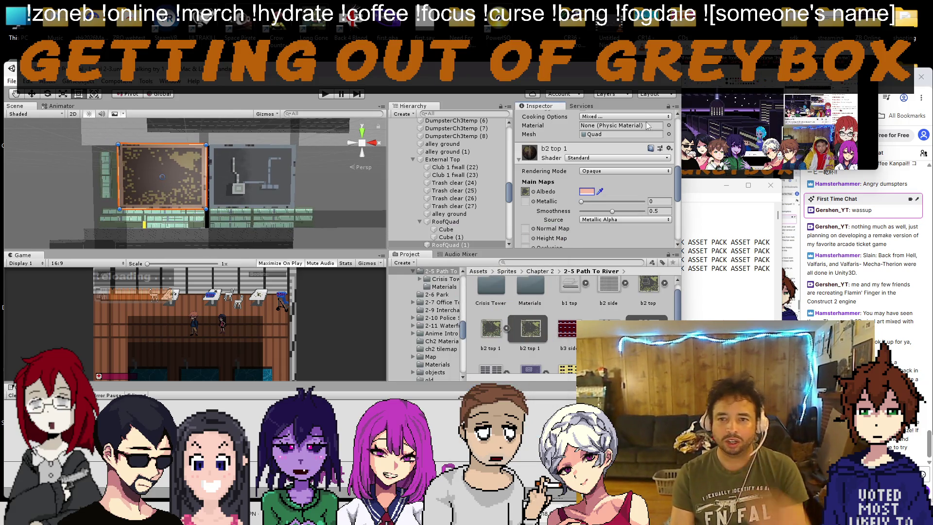
pyautogui.click(778, 121)
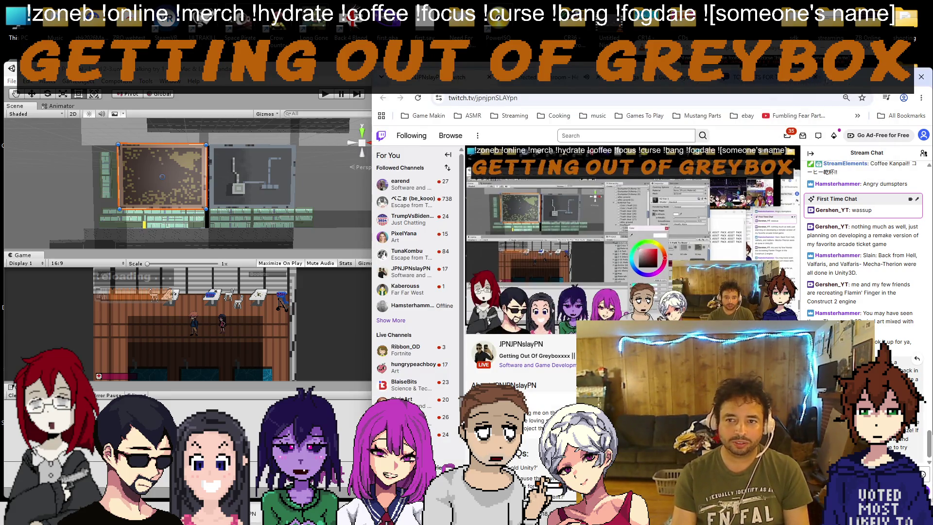
# Step: Search Google for 'construct 2', browse its download page, and return to the results
pyautogui.click(822, 81)
pyautogui.write('construct ')
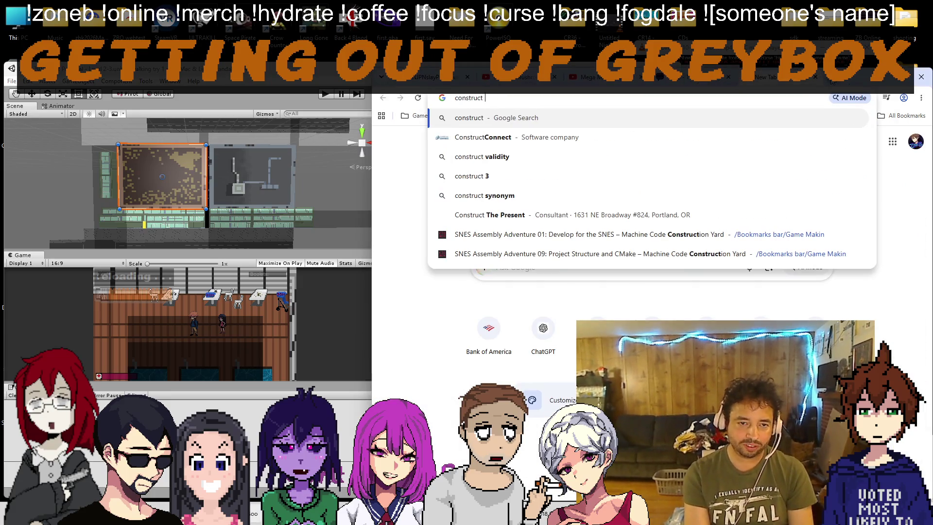
pyautogui.write('2')
pyautogui.press('Return')
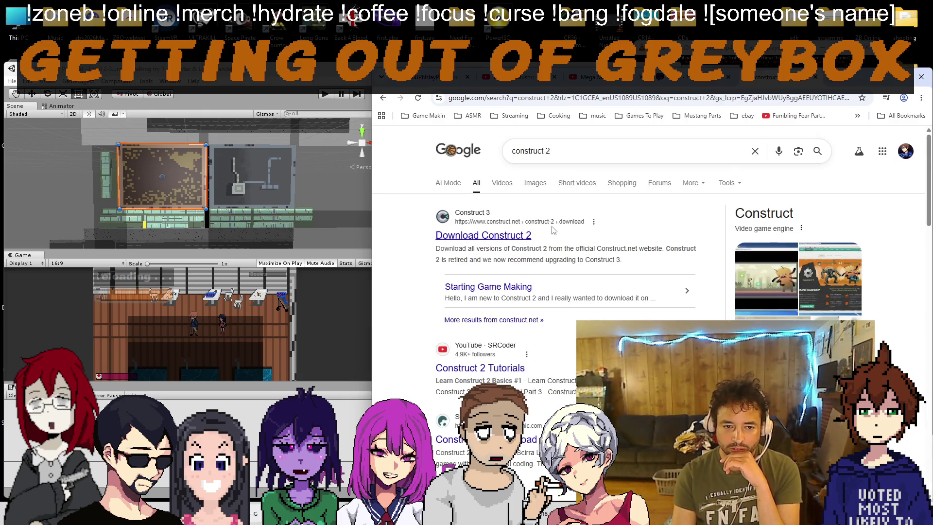
pyautogui.click(508, 238)
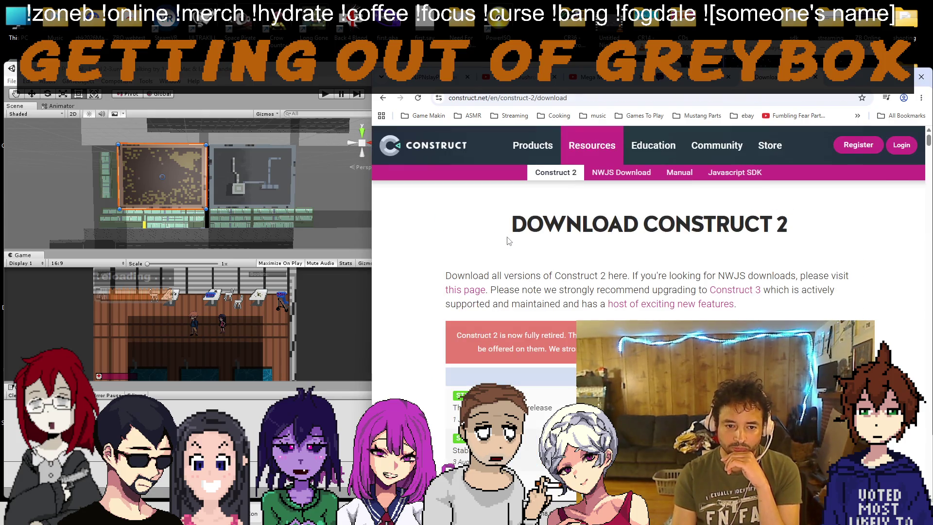
pyautogui.scroll(-5, 509, 241)
pyautogui.scroll(-8, 456, 241)
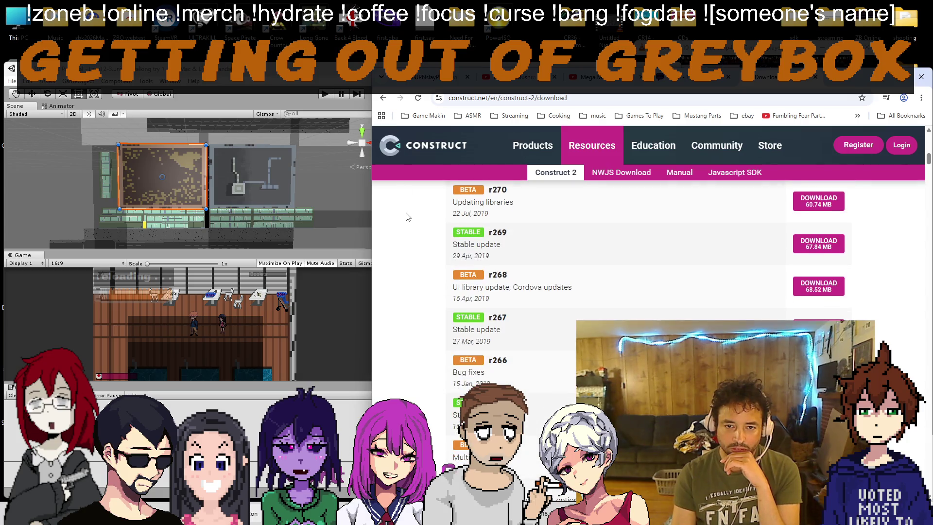
pyautogui.scroll(-2, 411, 210)
pyautogui.click(382, 98)
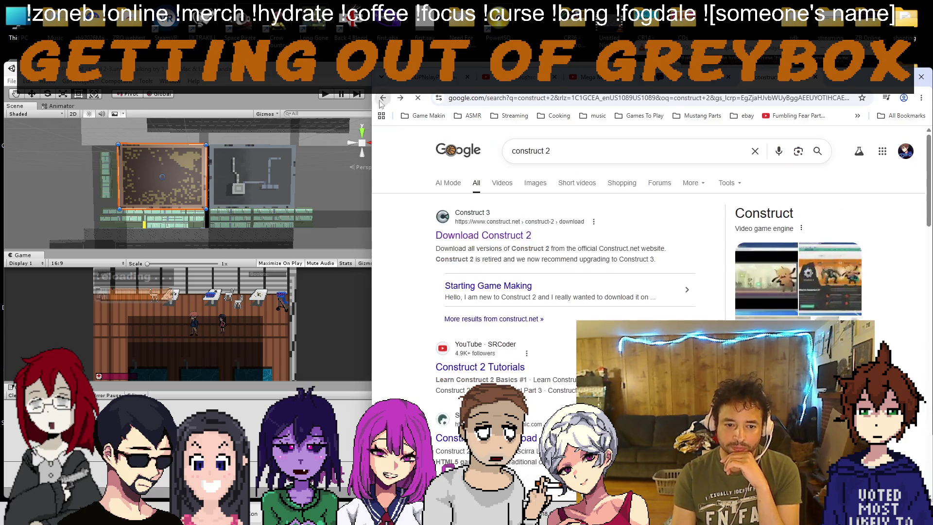
# Step: Search 'what is construct 2' and read the expanded AI overview
pyautogui.click(563, 152)
pyautogui.press('Home')
pyautogui.write('what is')
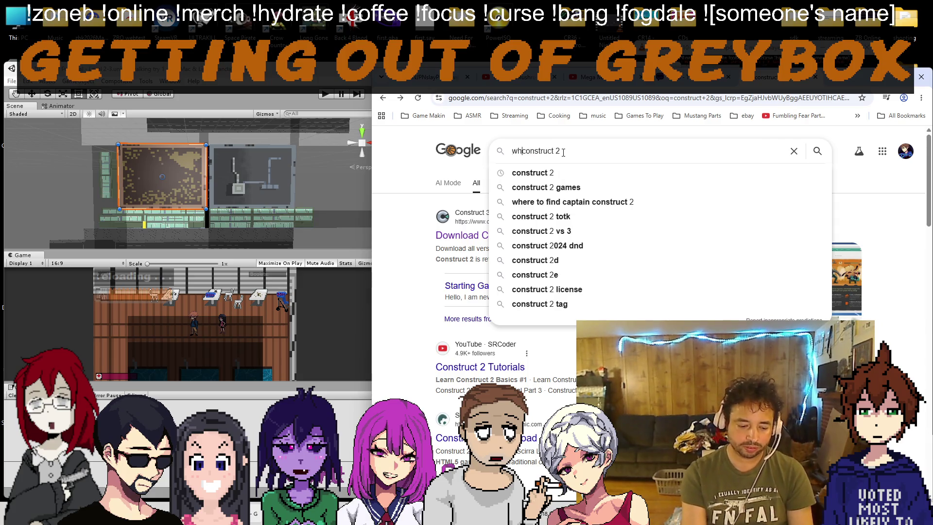
pyautogui.press('Return')
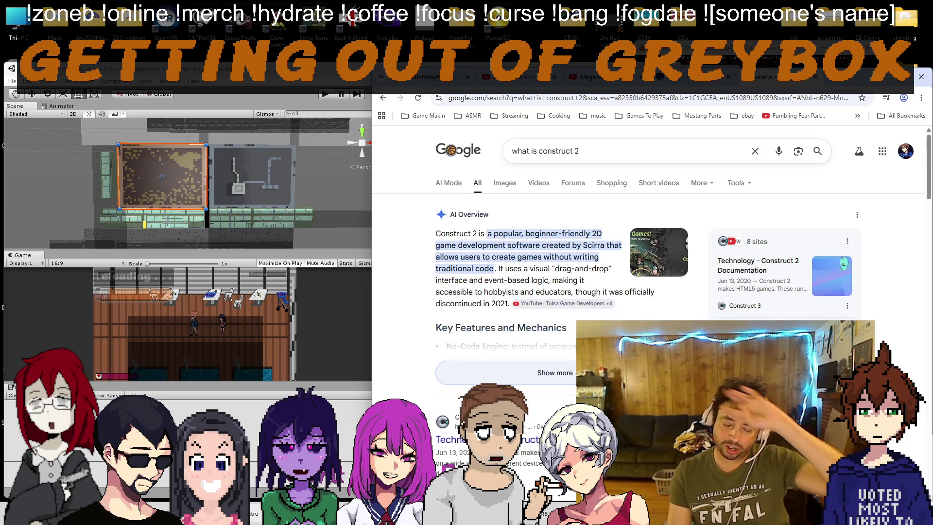
pyautogui.click(555, 373)
pyautogui.scroll(-2, 555, 373)
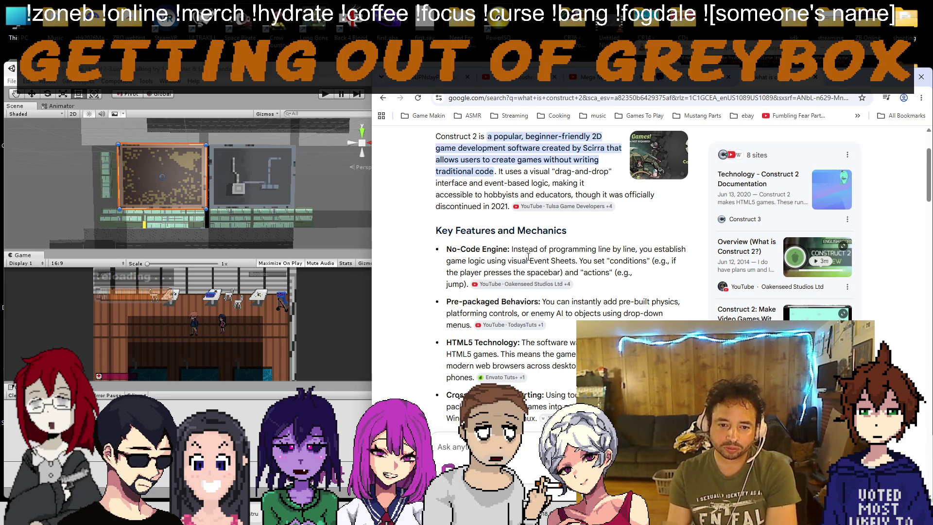
pyautogui.scroll(-3, 573, 297)
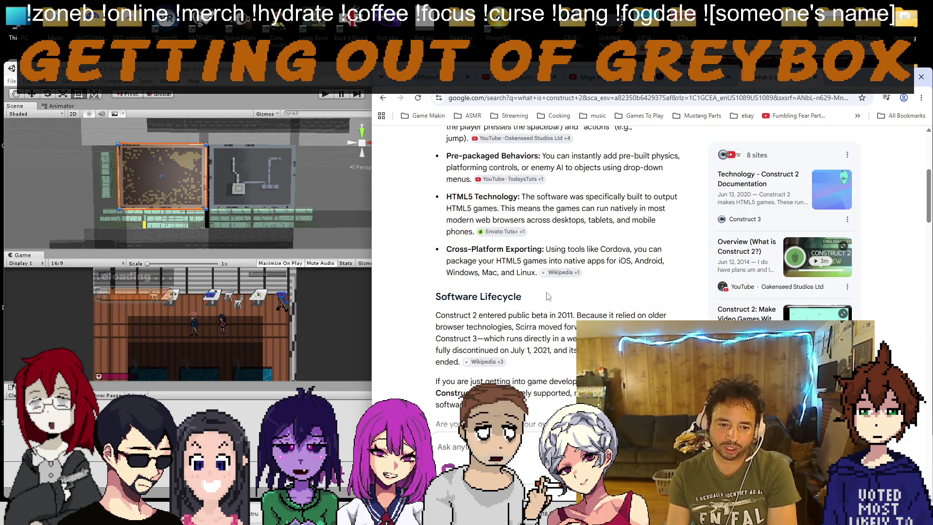
pyautogui.scroll(5, 547, 298)
pyautogui.scroll(-5, 521, 234)
pyautogui.scroll(5, 522, 234)
# Step: Search 'what games are made in construct 2', read the overview, and close the tab
pyautogui.click(533, 150)
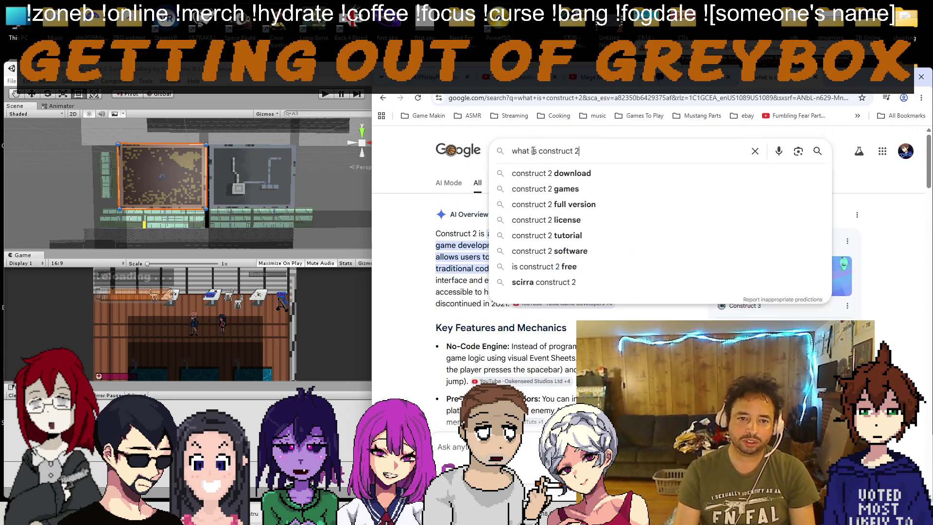
pyautogui.press('BackSpace')
pyautogui.press('BackSpace')
pyautogui.write('games are made in')
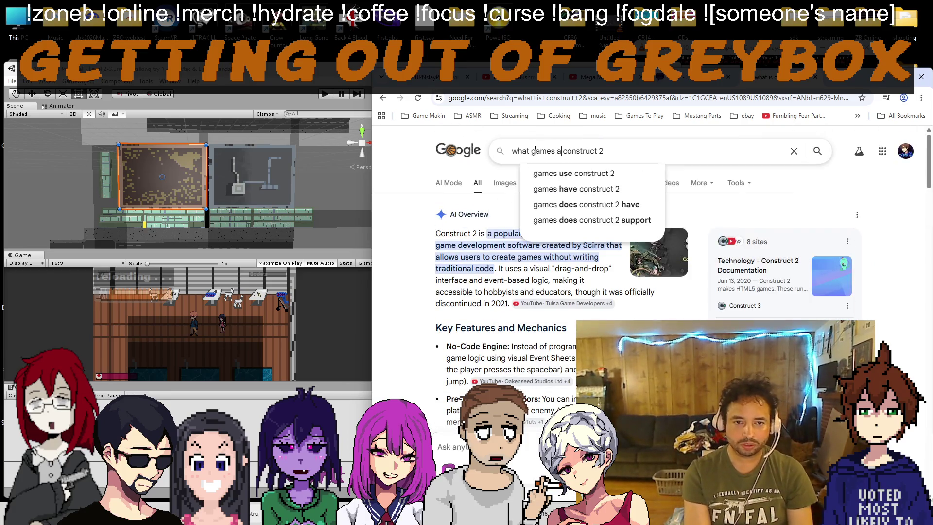
pyautogui.press('Return')
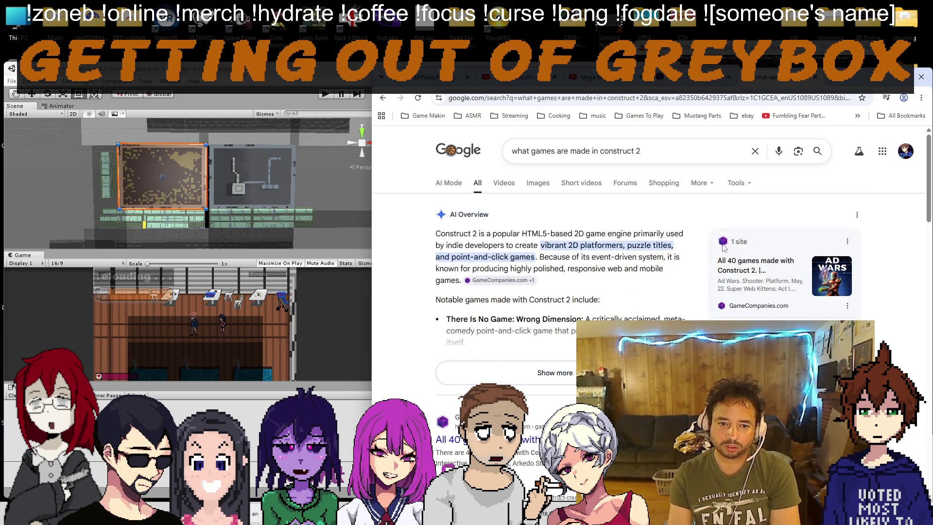
pyautogui.scroll(-1, 693, 236)
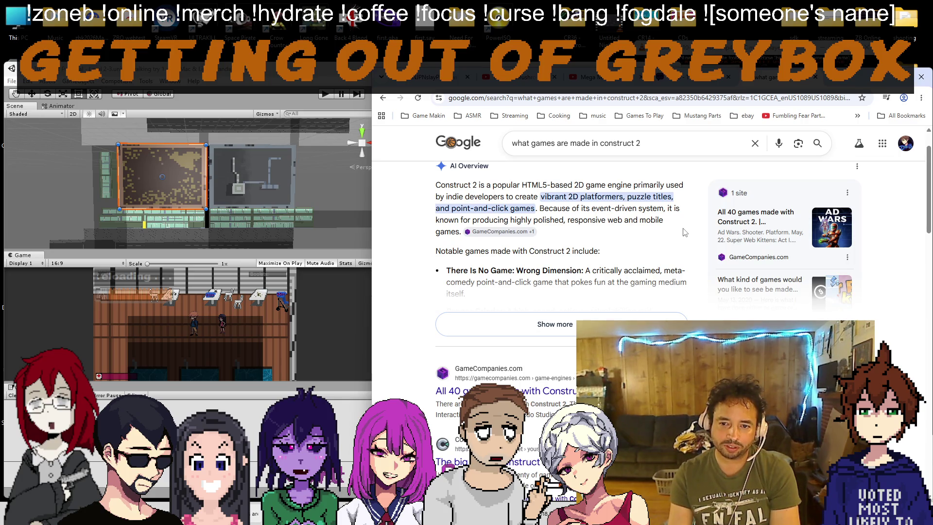
pyautogui.scroll(-1, 627, 289)
pyautogui.click(628, 284)
pyautogui.scroll(-2, 613, 273)
pyautogui.scroll(-2, 601, 265)
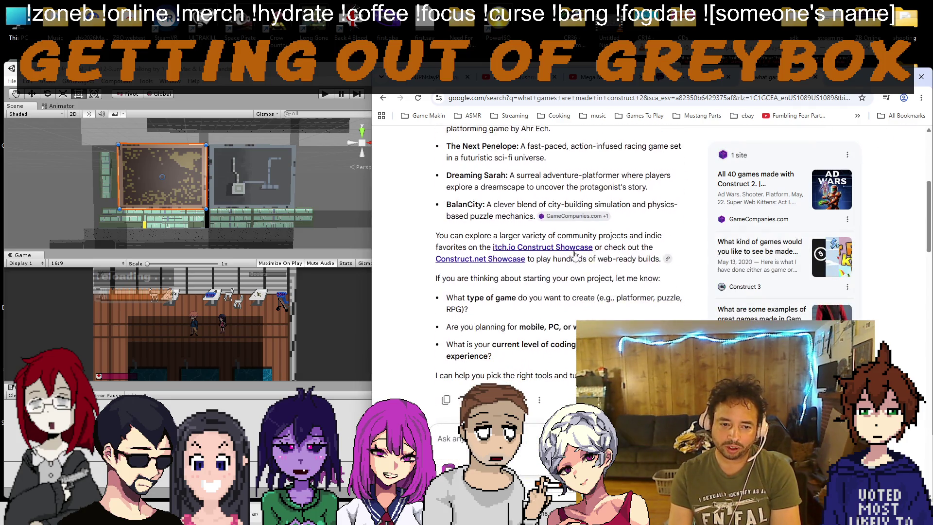
pyautogui.scroll(5, 589, 216)
pyautogui.scroll(-6, 632, 170)
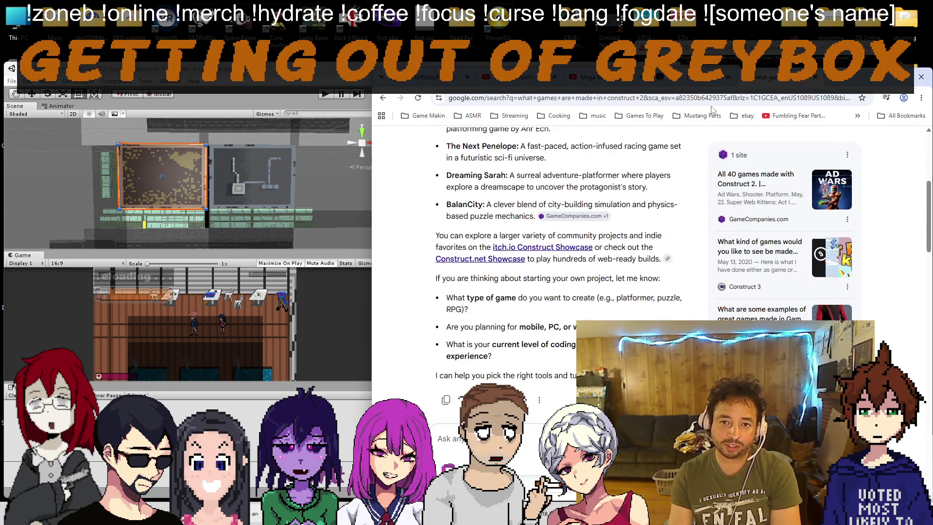
pyautogui.click(816, 78)
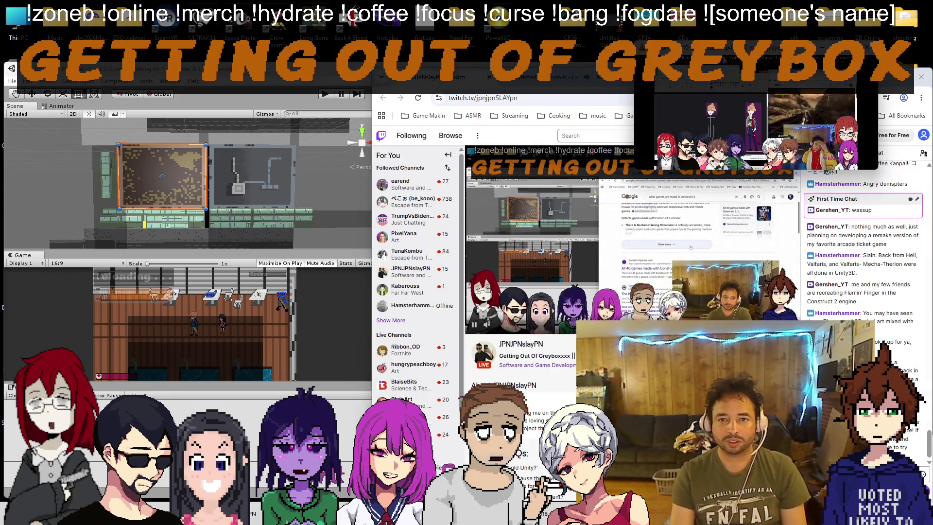
# Step: Return to Unity and tilt the scene to see the roof quad from the side
pyautogui.click(221, 193)
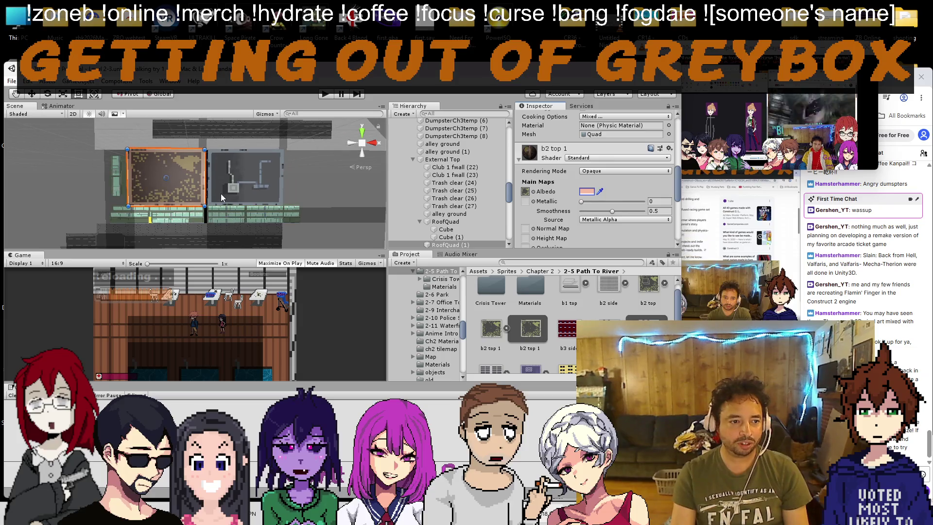
pyautogui.scroll(3, 217, 188)
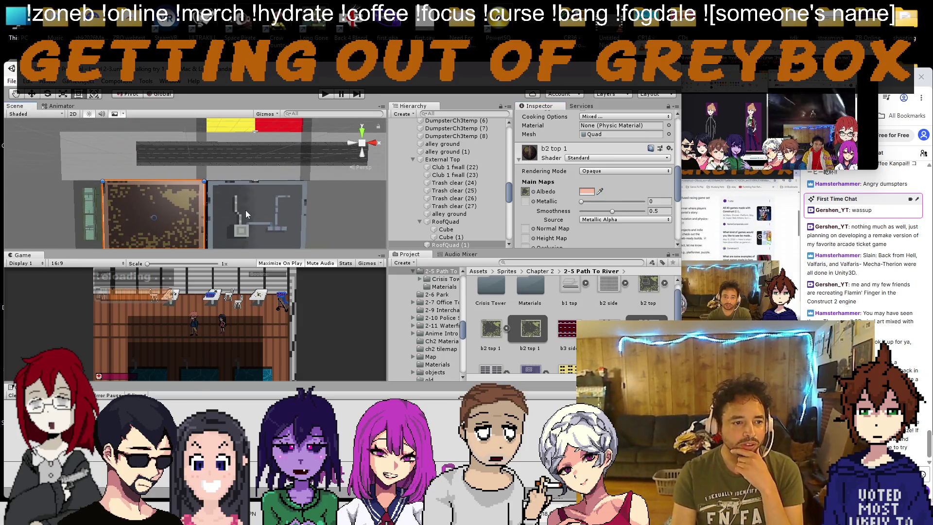
pyautogui.moveTo(246, 214); pyautogui.dragTo(219, 122)
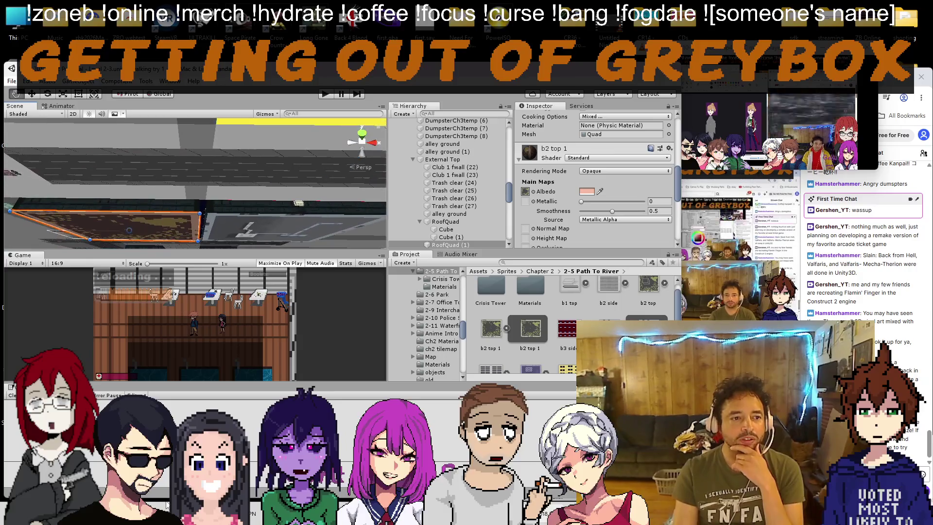
pyautogui.moveTo(185, 195)
pyautogui.mouseDown()
pyautogui.moveTo(185, 142)
pyautogui.moveTo(192, 195)
pyautogui.mouseUp()
pyautogui.scroll(2, 201, 144)
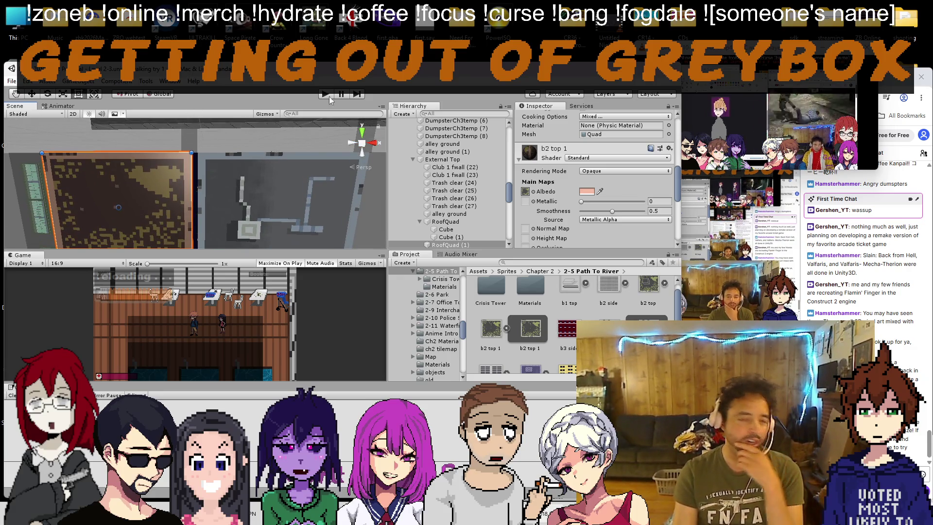
pyautogui.scroll(-4, 238, 170)
# Step: Switch the Scene view to 2D and pan so the quad sits above the road
pyautogui.click(74, 115)
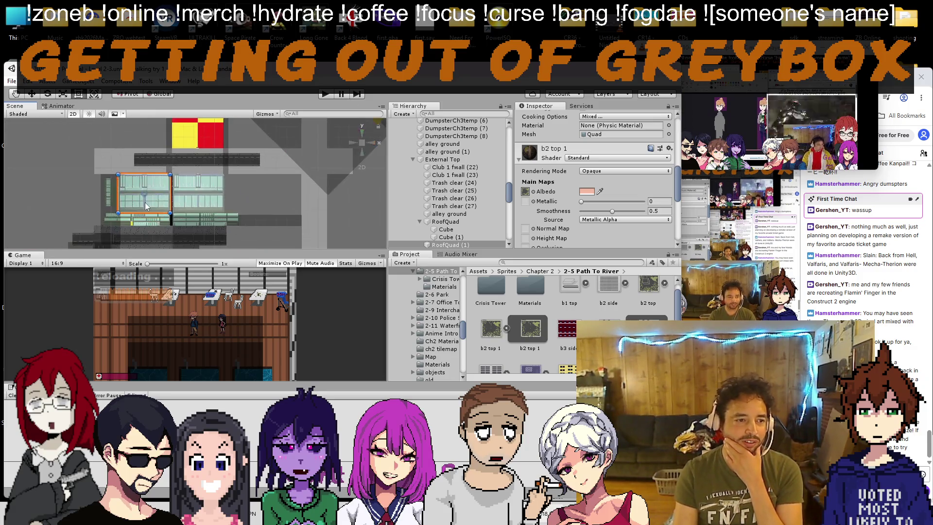
pyautogui.scroll(5, 149, 194)
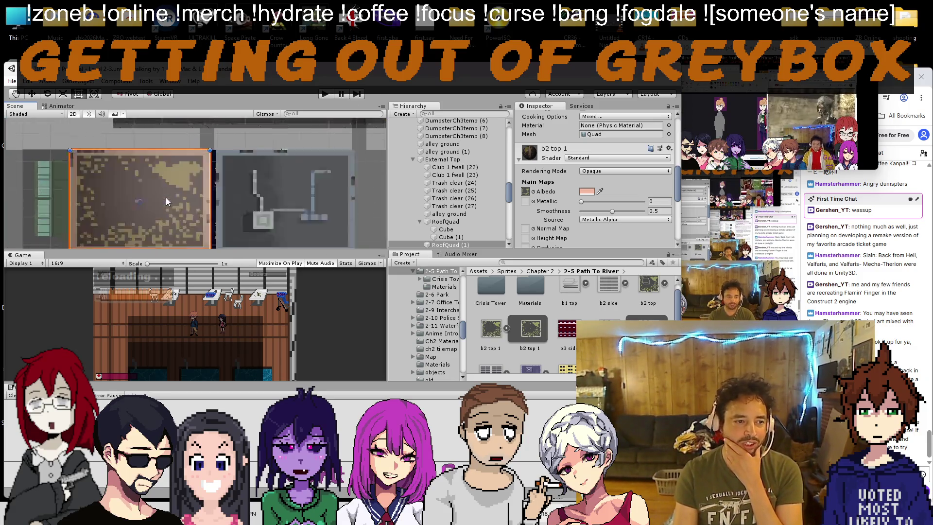
pyautogui.scroll(-2, 191, 191)
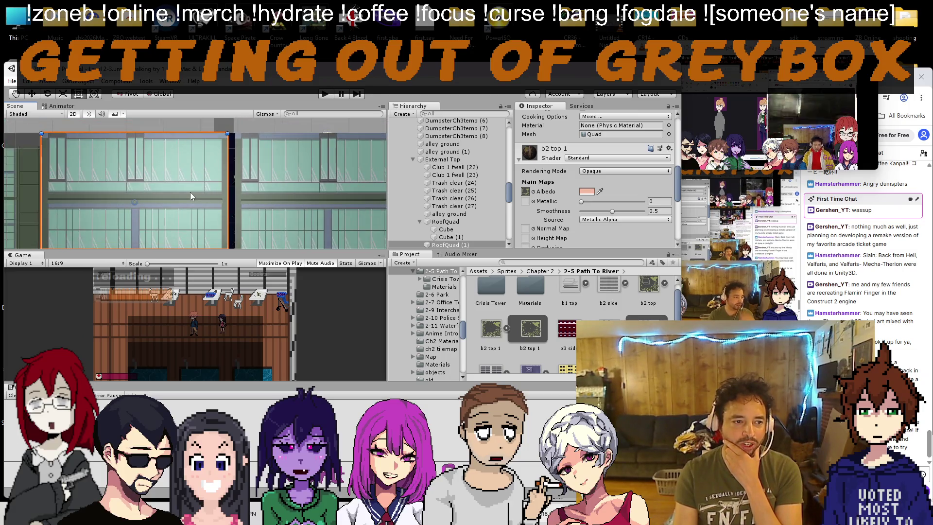
pyautogui.moveTo(190, 188); pyautogui.dragTo(192, 228)
pyautogui.scroll(5, 573, 169)
pyautogui.moveTo(337, 178); pyautogui.dragTo(353, 234)
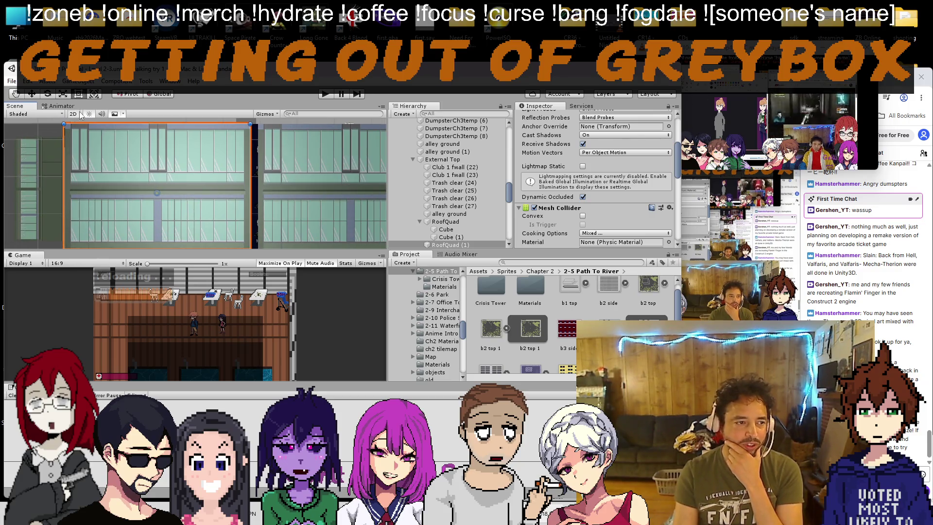
# Step: Return to 3D perspective, orbit toward the roof quads and select RoofQuad
pyautogui.click(73, 114)
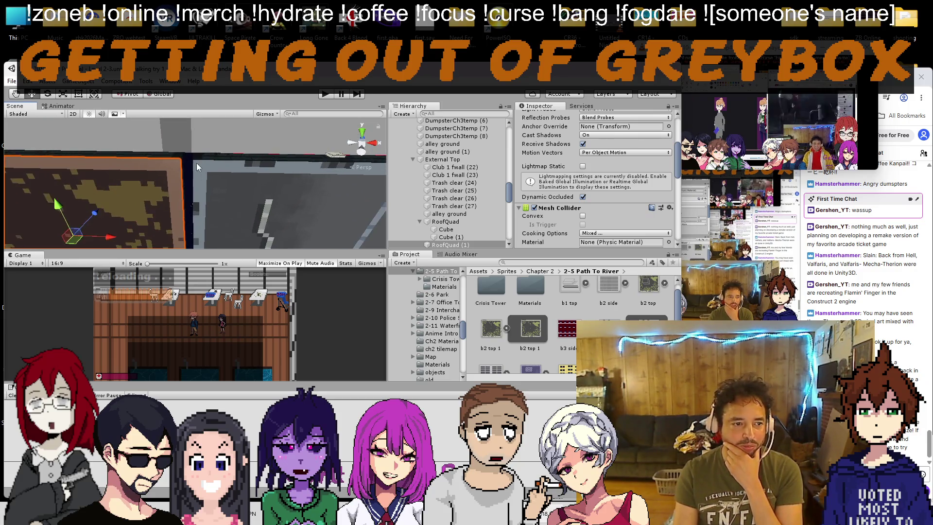
pyautogui.moveTo(198, 162); pyautogui.dragTo(227, 183)
pyautogui.click(230, 183)
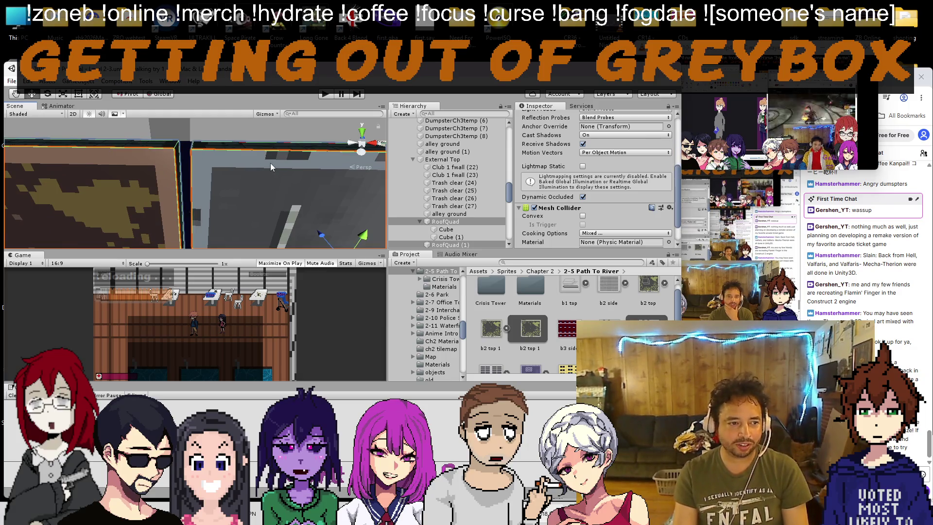
pyautogui.scroll(-3, 443, 210)
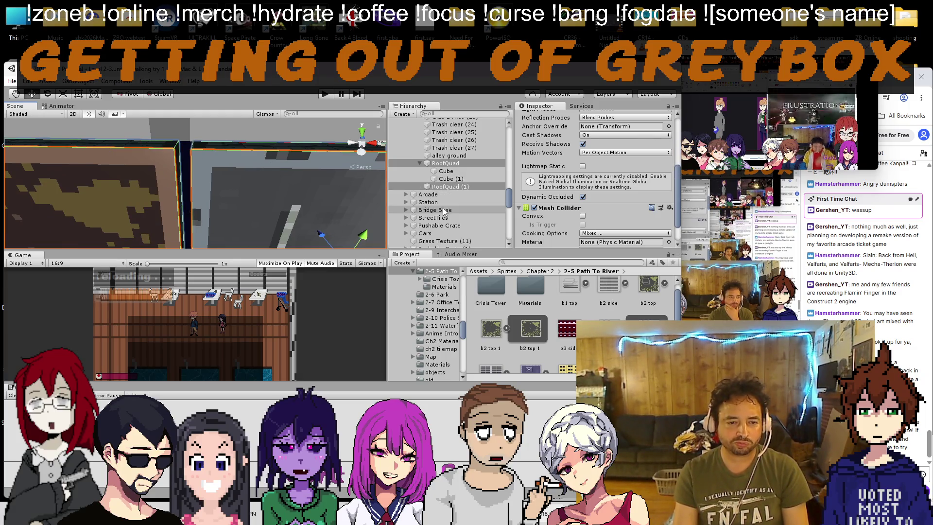
# Step: Move Cube and Cube (1) out from under RoofQuad and select both roof quads
pyautogui.click(457, 171)
pyautogui.keyDown('shift'); pyautogui.click(452, 178); pyautogui.keyUp('shift')
pyautogui.moveTo(453, 164); pyautogui.dragTo(453, 164)
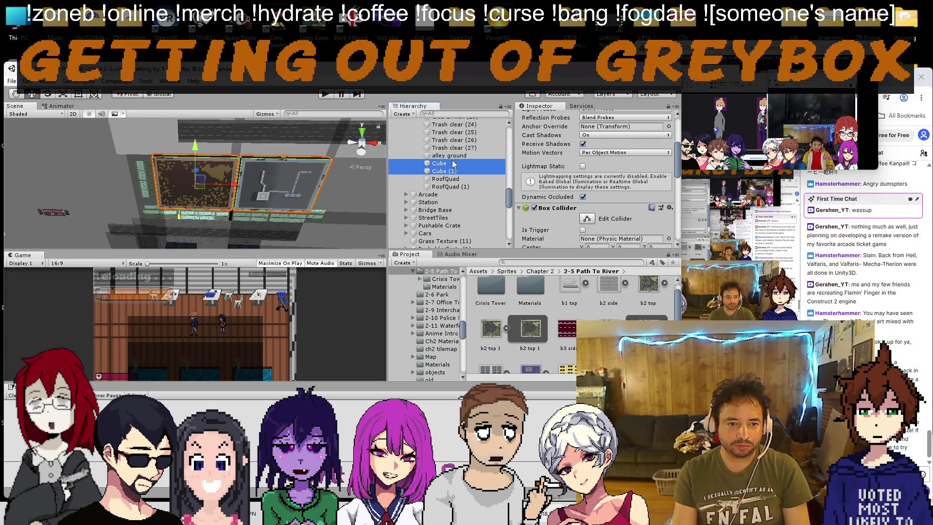
pyautogui.click(445, 179)
pyautogui.keyDown('shift'); pyautogui.click(436, 188); pyautogui.keyUp('shift')
pyautogui.scroll(5, 201, 202)
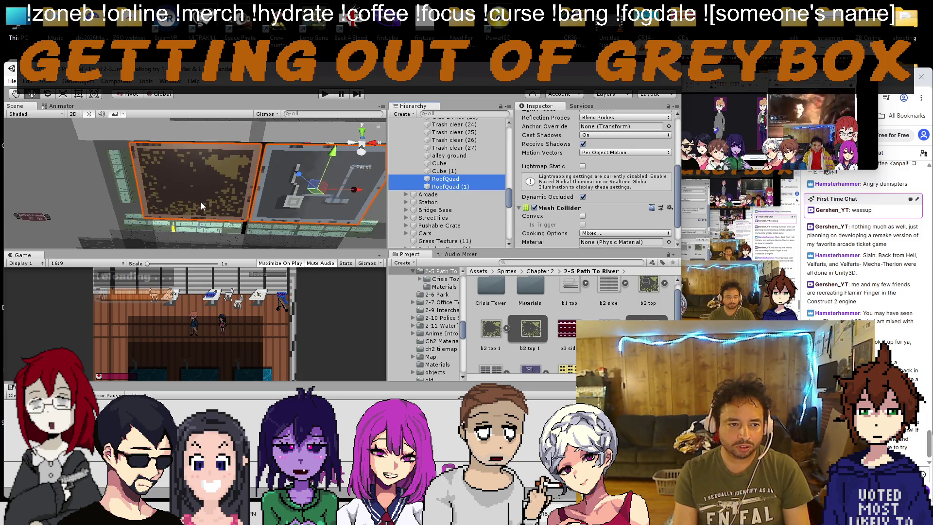
# Step: Select both roof quads in the Scene view and enter 16.8 in their position
pyautogui.click(305, 189)
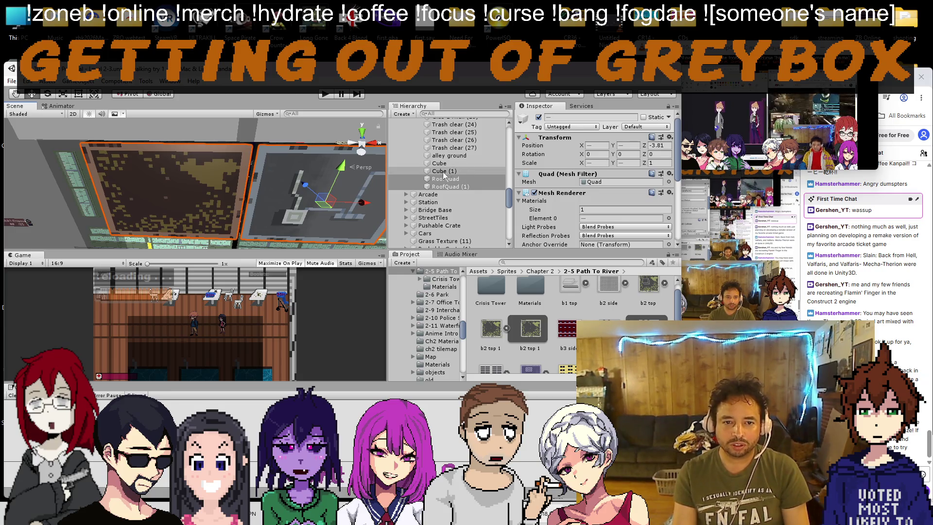
pyautogui.click(427, 178)
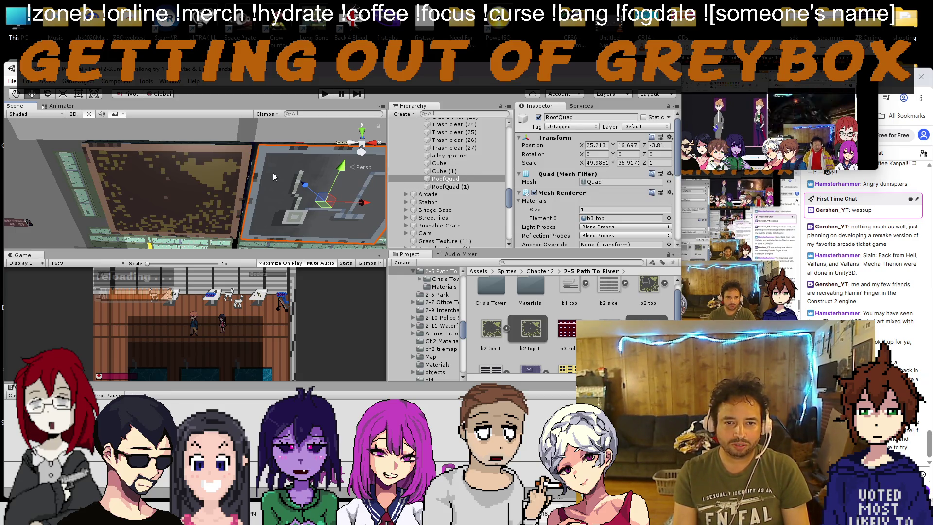
pyautogui.click(184, 178)
pyautogui.click(292, 189)
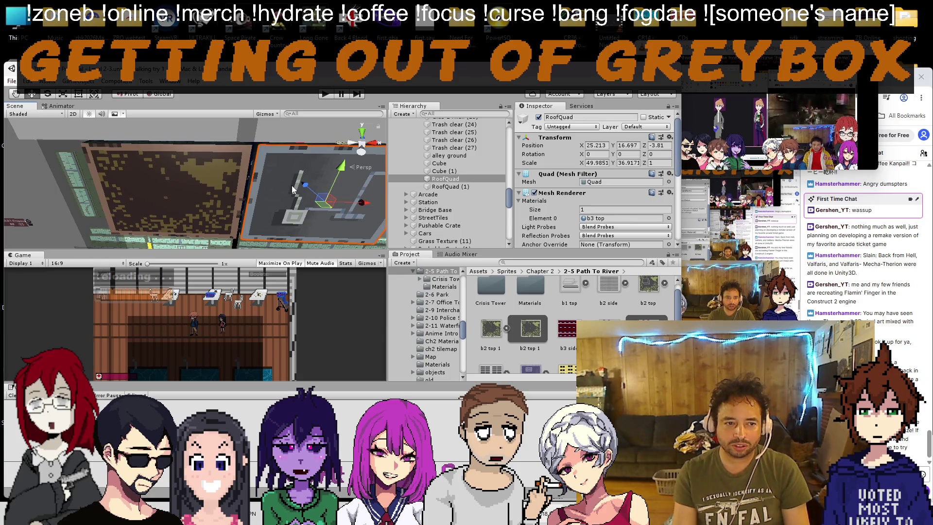
pyautogui.click(243, 179)
pyautogui.click(326, 180)
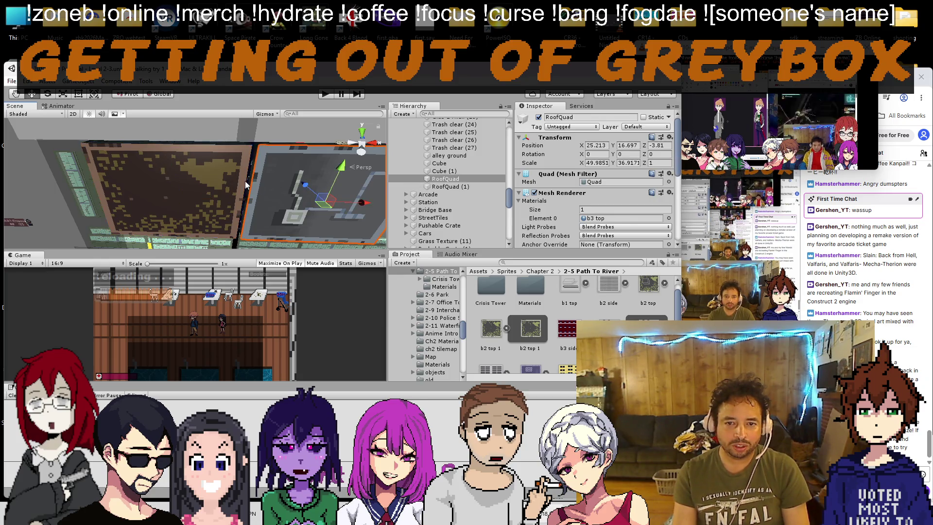
pyautogui.click(191, 176)
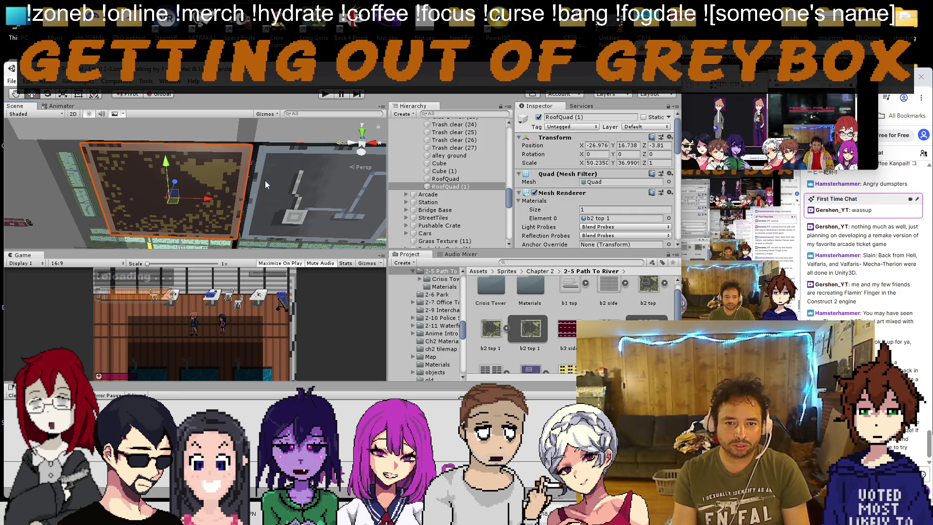
pyautogui.keyDown('shift'); pyautogui.click(293, 184); pyautogui.keyUp('shift')
pyautogui.write('16.8')
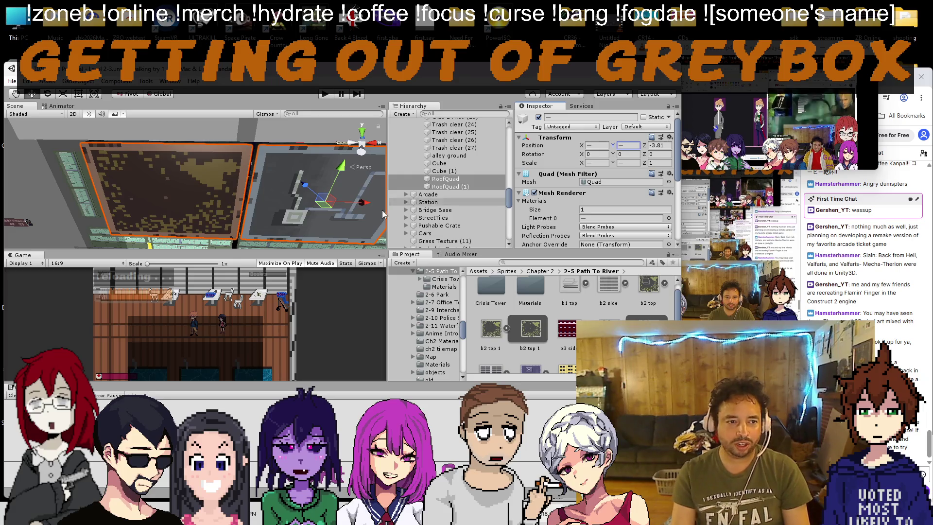
# Step: Compare the two quads' values, set both to Z -3.9, and return to the 2D view
pyautogui.click(306, 217)
pyautogui.click(296, 193)
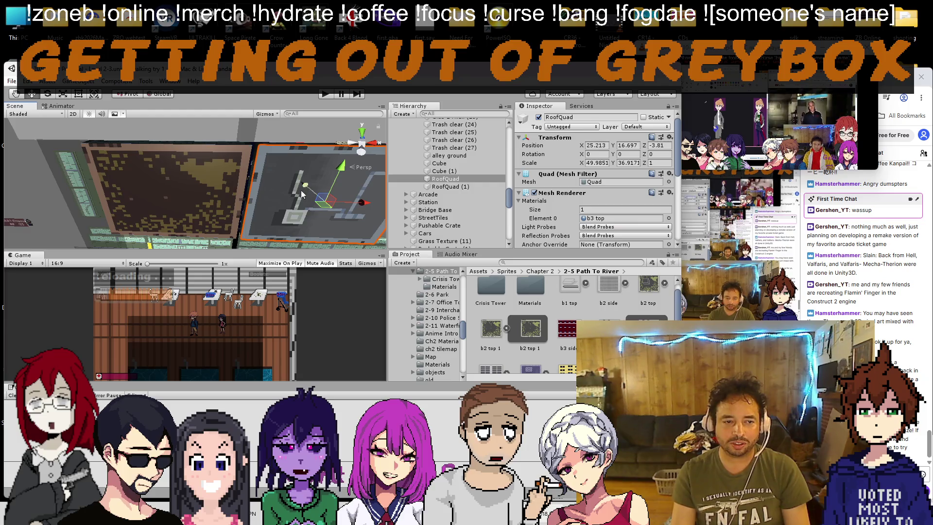
pyautogui.keyDown('shift'); pyautogui.click(188, 191); pyautogui.keyUp('shift')
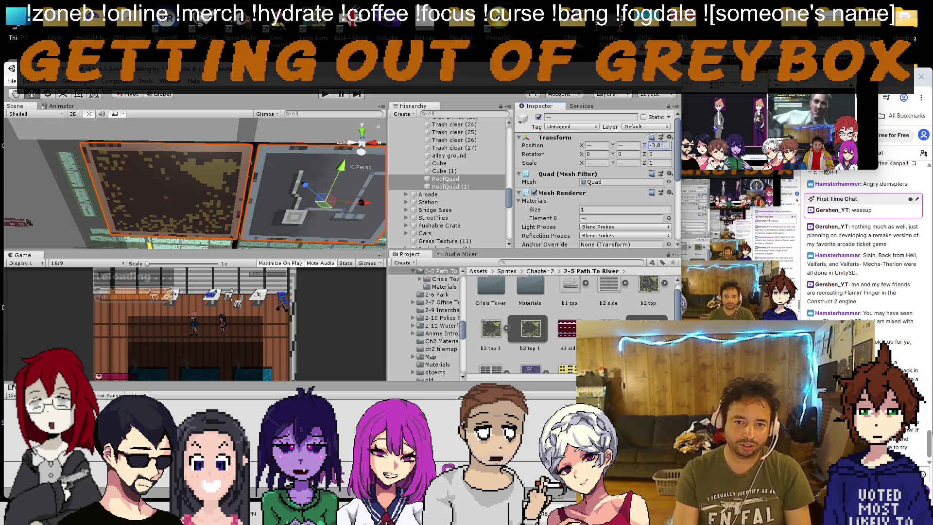
pyautogui.press('BackSpace')
pyautogui.press('BackSpace')
pyautogui.write('9')
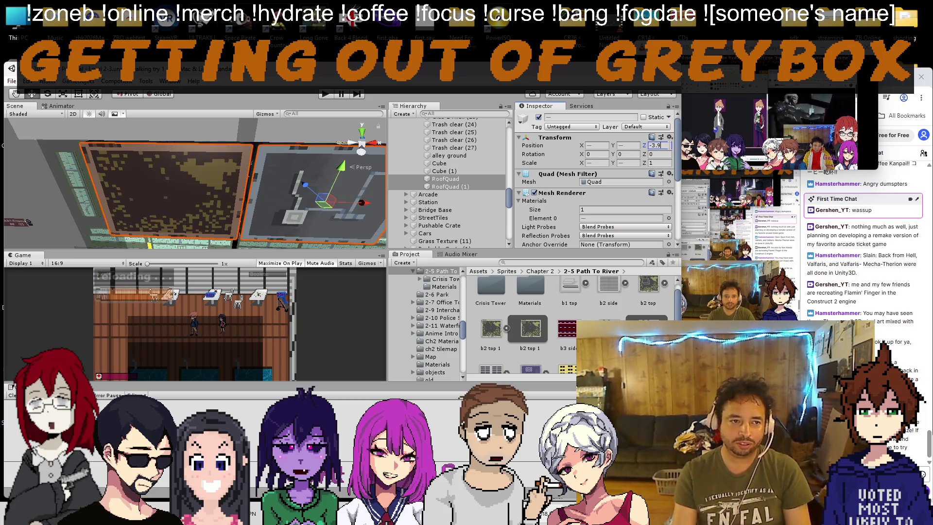
pyautogui.click(73, 114)
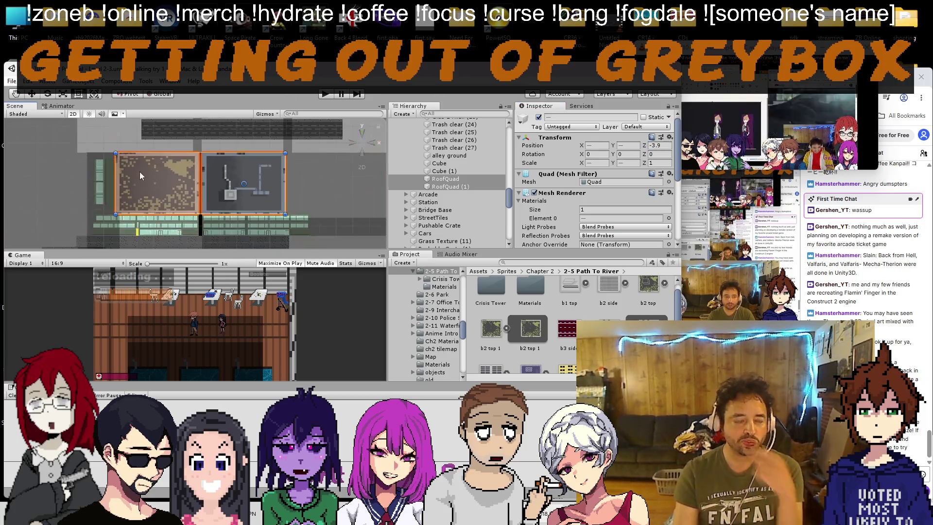
# Step: Frame the Player, enter Play mode, and drag the Player to about X 1664, Y -647
pyautogui.scroll(-3, 139, 176)
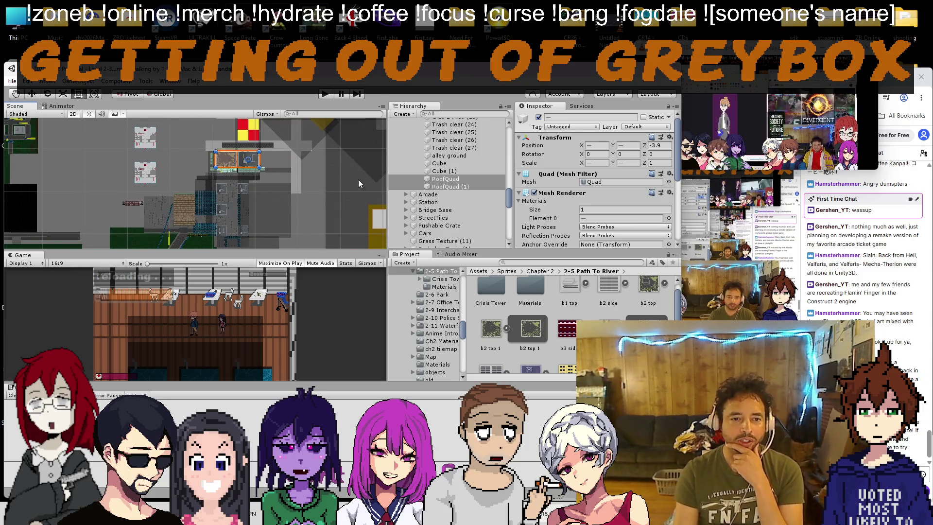
pyautogui.scroll(10, 416, 185)
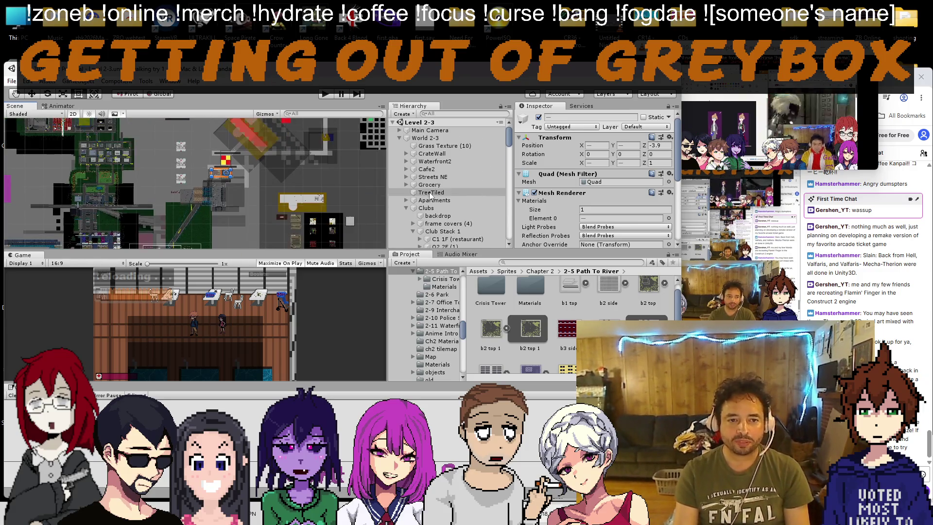
pyautogui.click(400, 138)
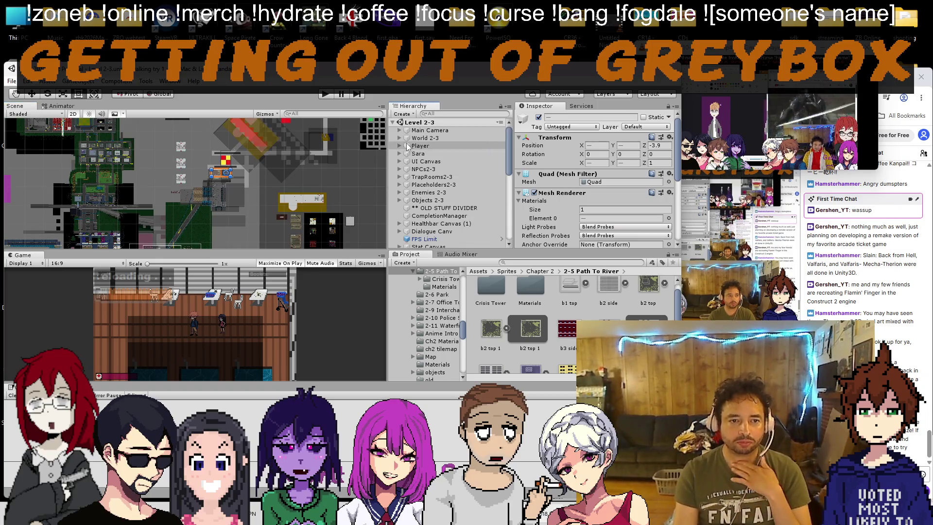
pyautogui.doubleClick(408, 145)
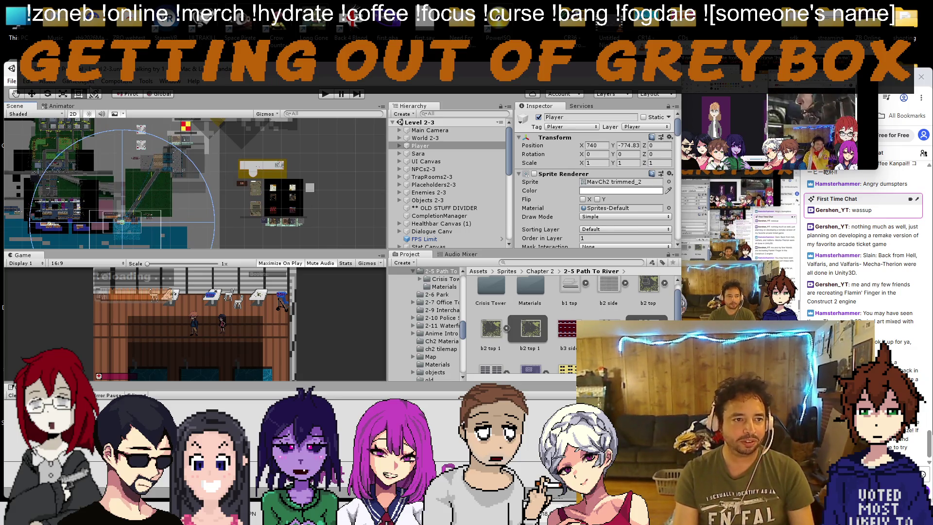
pyautogui.click(331, 94)
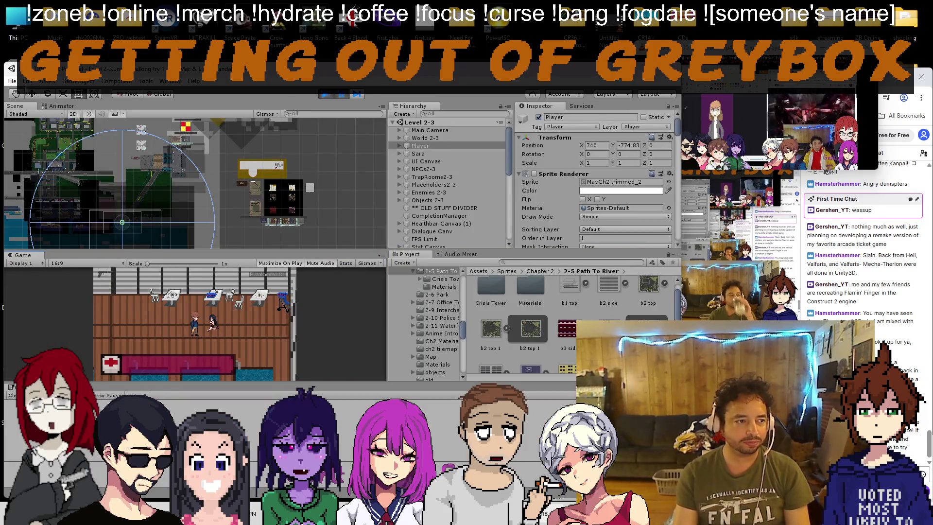
pyautogui.moveTo(127, 221)
pyautogui.mouseDown()
pyautogui.moveTo(297, 196)
pyautogui.moveTo(281, 191)
pyautogui.moveTo(294, 178)
pyautogui.mouseUp()
pyautogui.scroll(5, 297, 196)
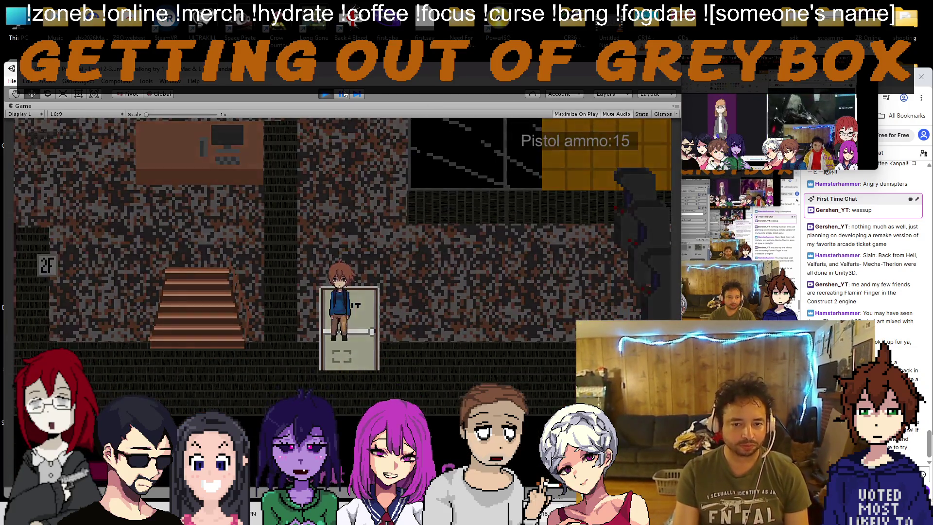
# Step: Run the player up, down, left and right around the alley with W, A, S, D, then stop playing
pyautogui.press('w')
pyautogui.press('w')
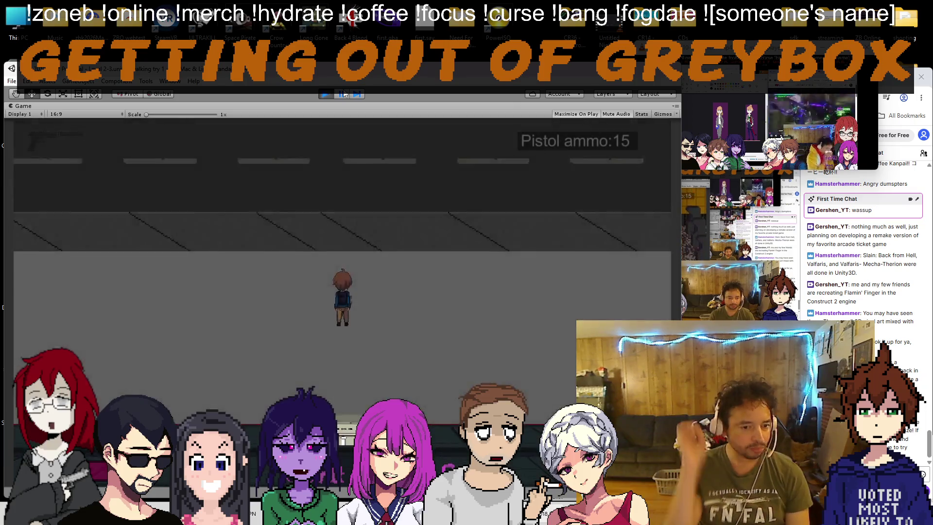
pyautogui.press('a')
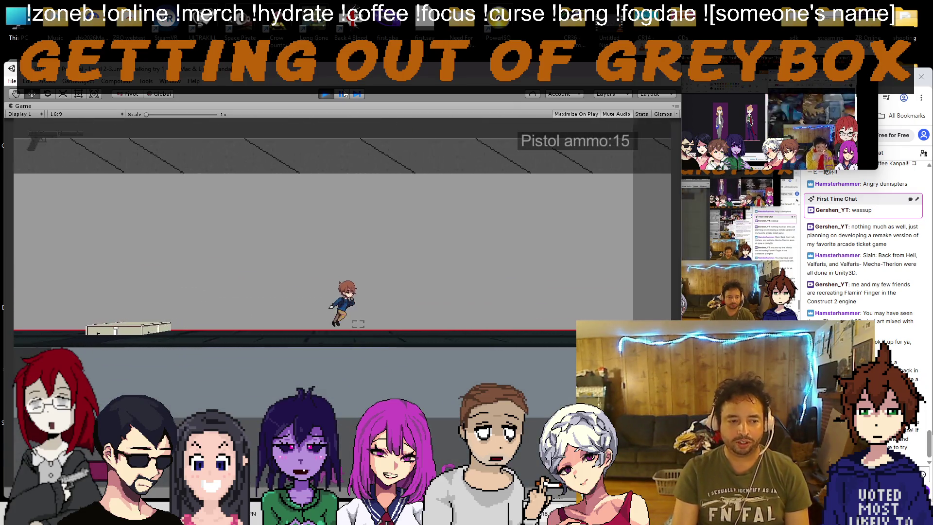
pyautogui.press('d')
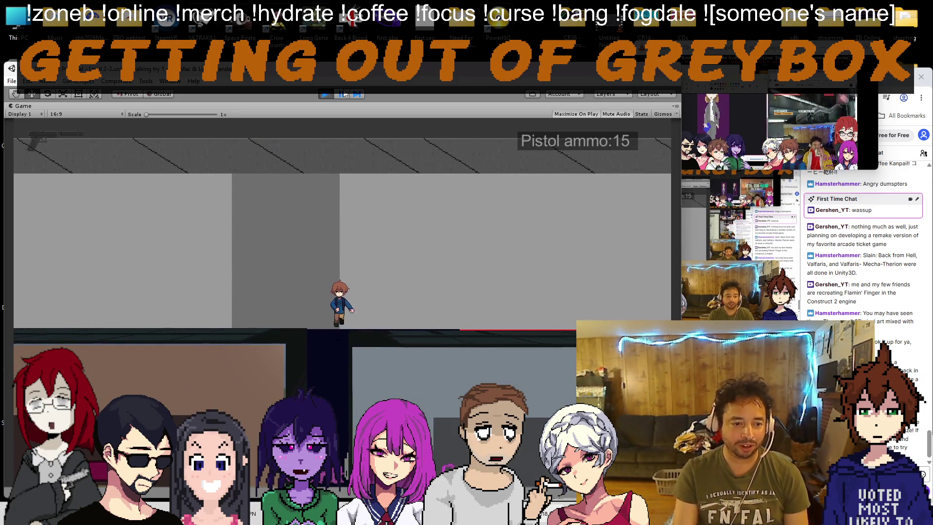
pyautogui.press('a')
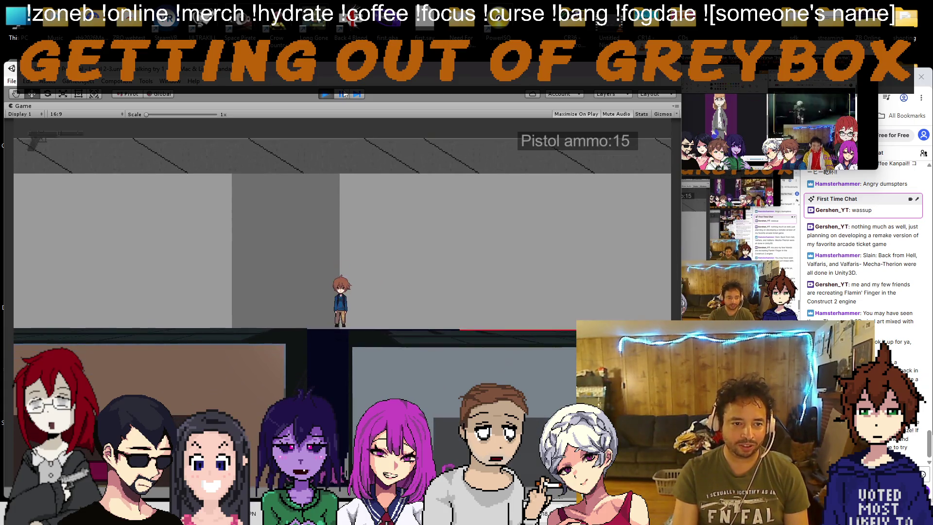
pyautogui.press('w')
pyautogui.press('d')
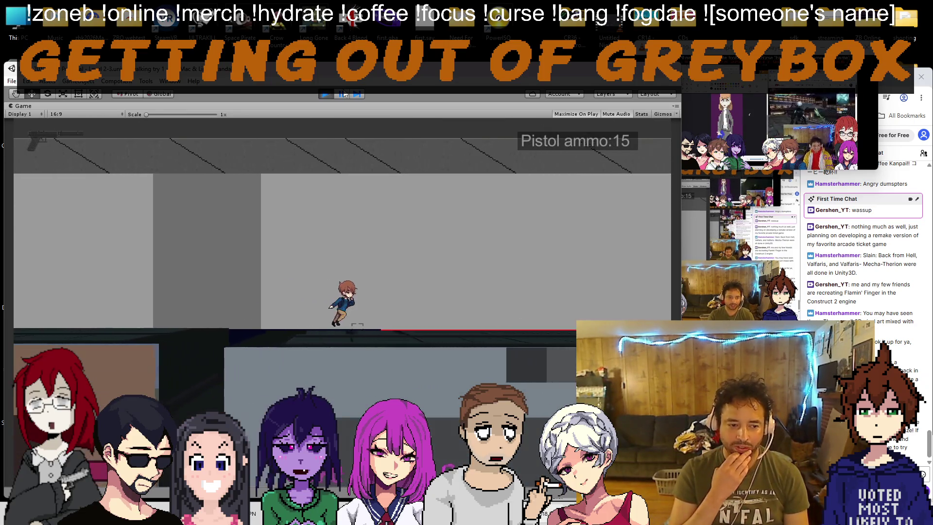
pyautogui.press('a')
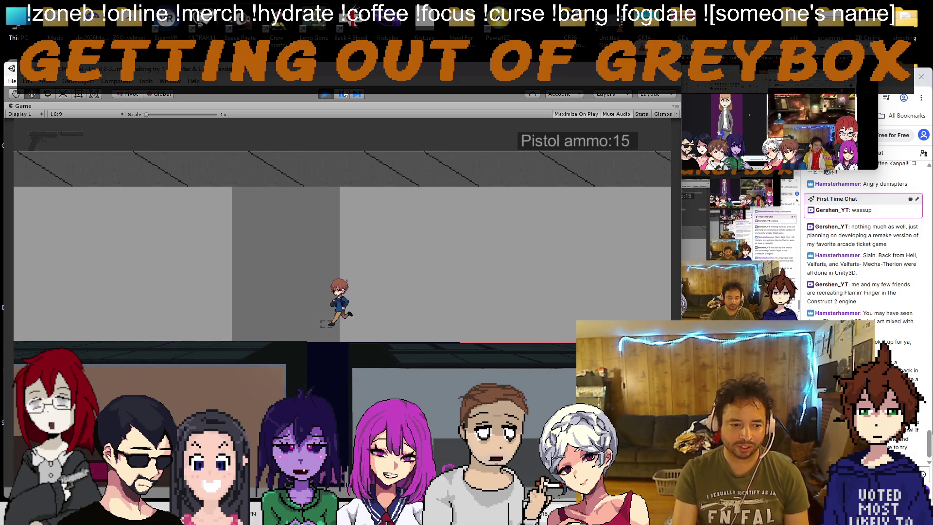
pyautogui.press('w')
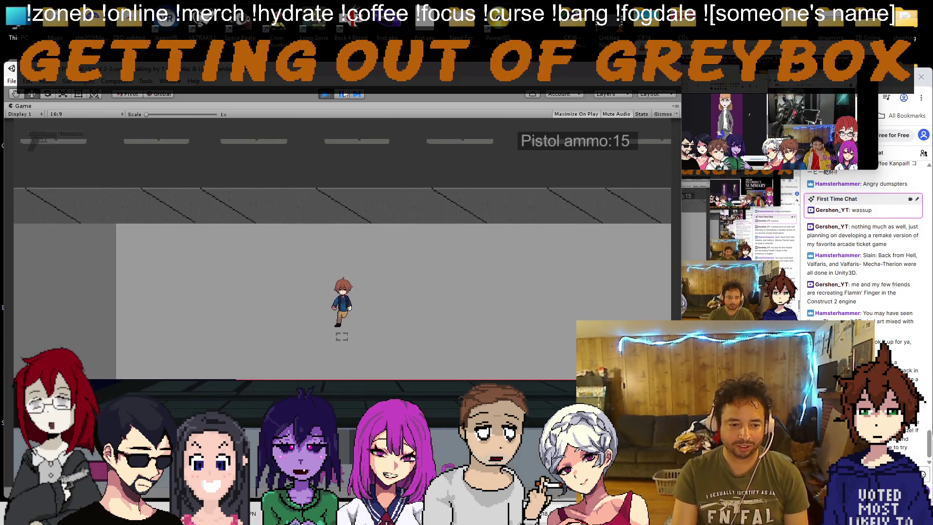
pyautogui.press('a')
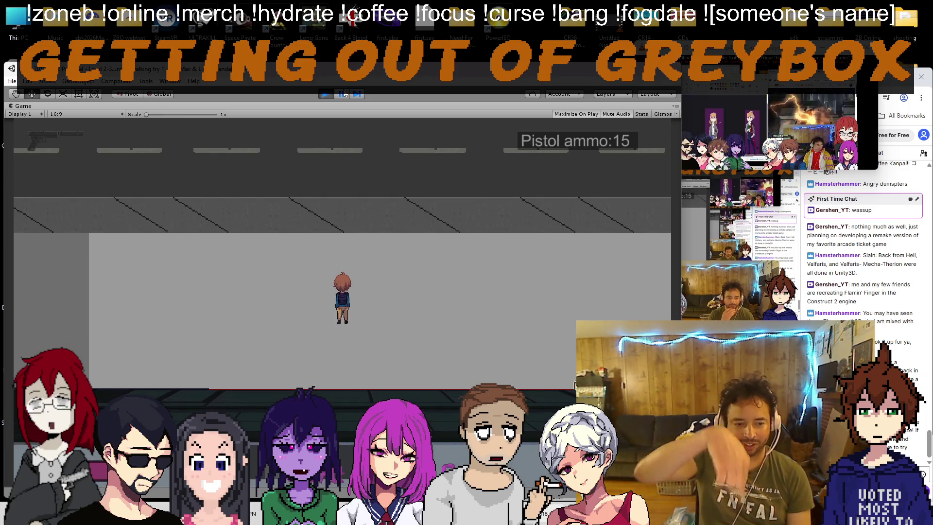
pyautogui.press('s')
pyautogui.press('d')
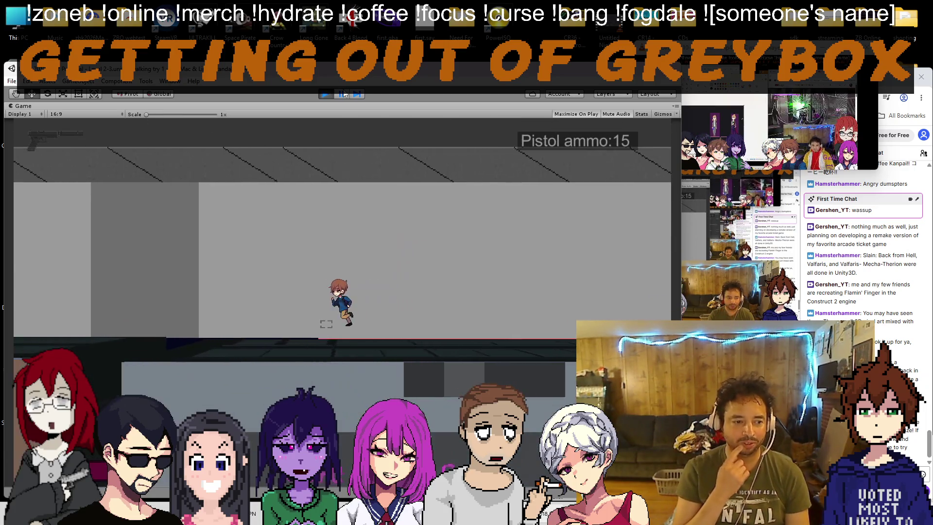
pyautogui.press('a')
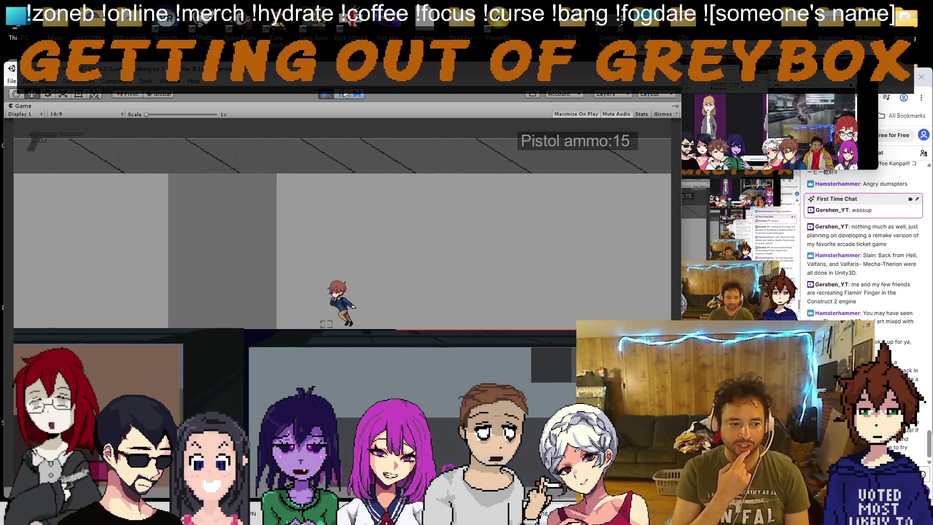
pyautogui.press('d')
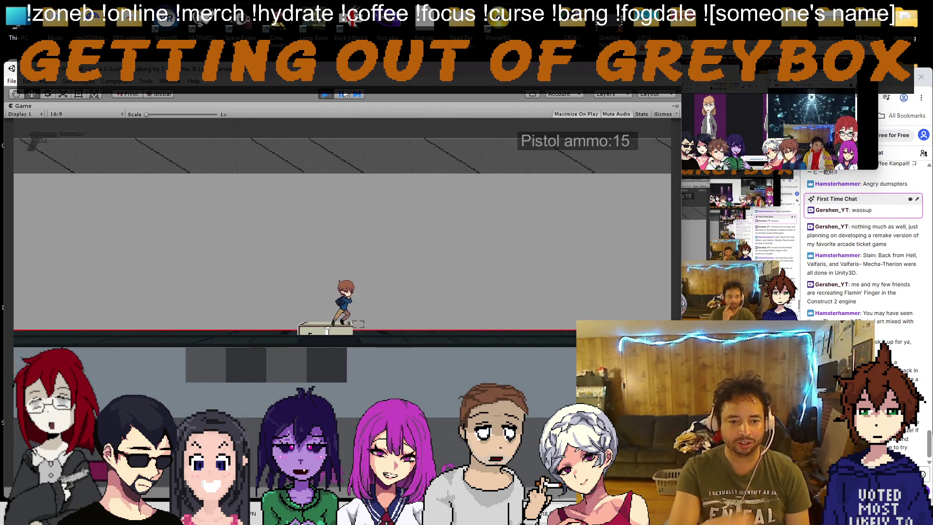
pyautogui.press('w')
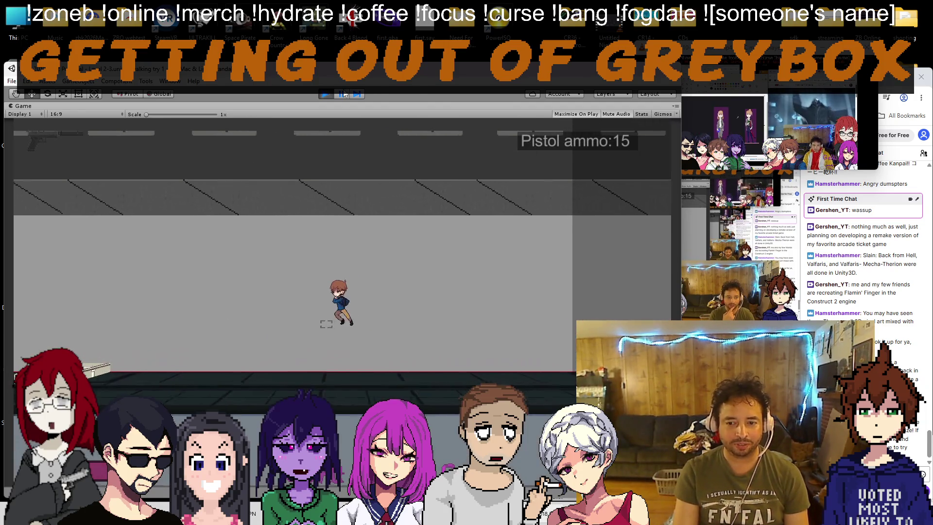
pyautogui.press('a')
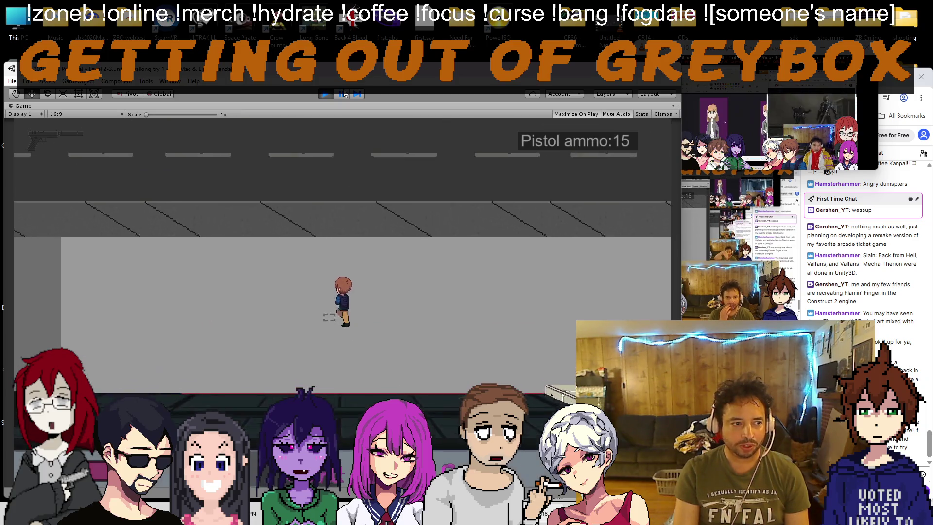
pyautogui.press('s')
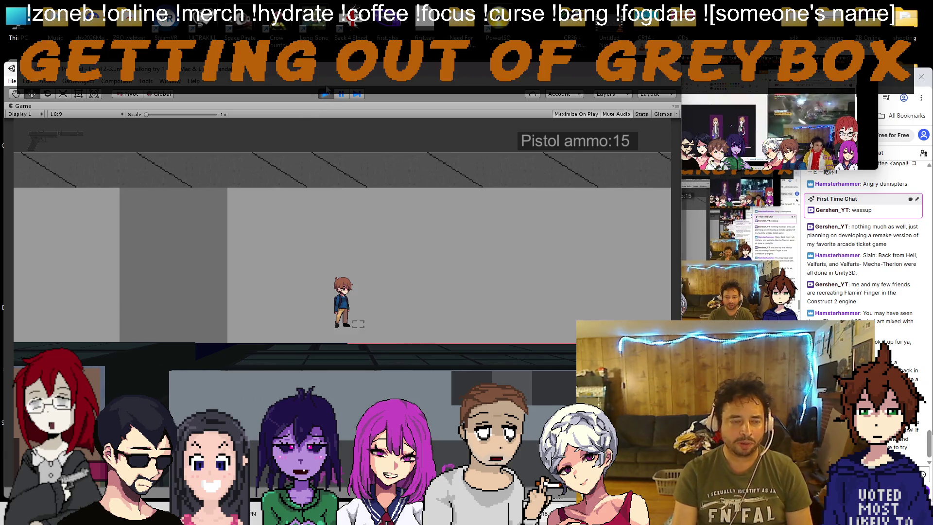
pyautogui.click(322, 95)
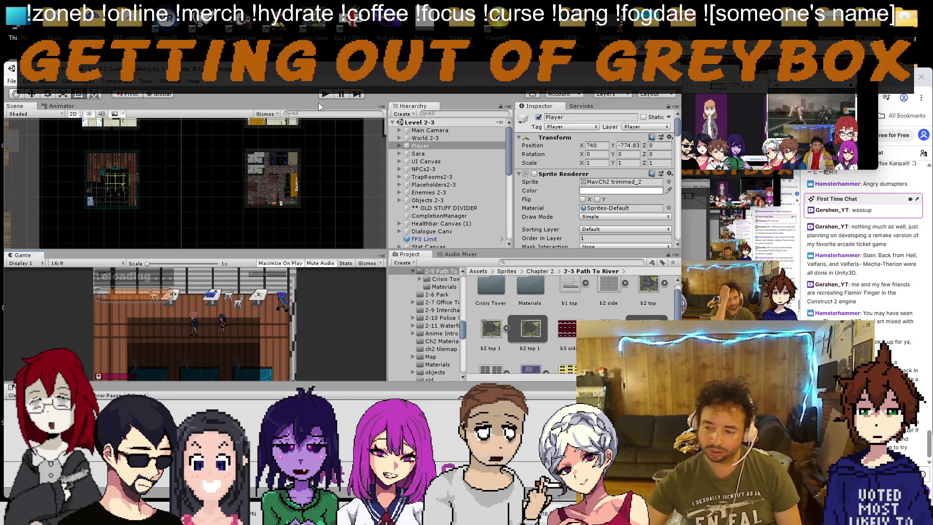
# Step: Zoom the scene, switch to 3D perspective, orbit around the buildings and select both RoofQuads
pyautogui.scroll(10, 326, 166)
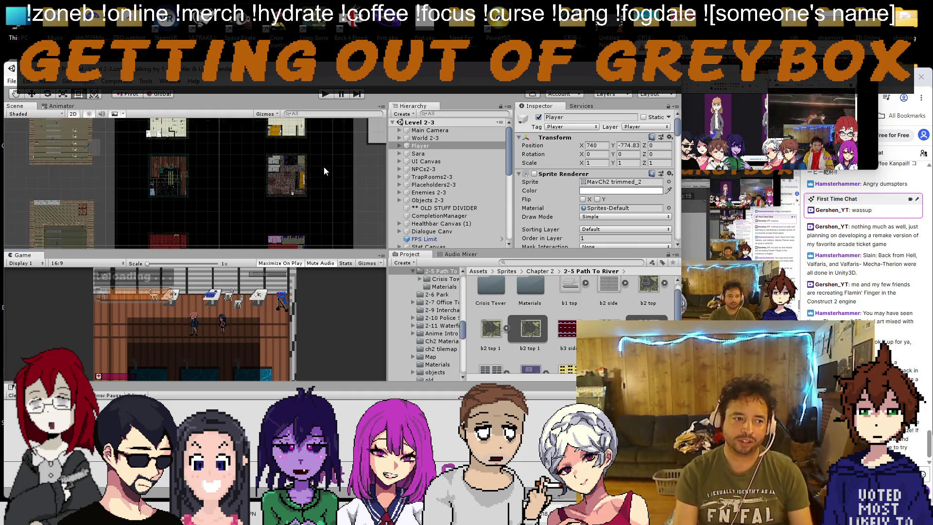
pyautogui.scroll(-3, 234, 191)
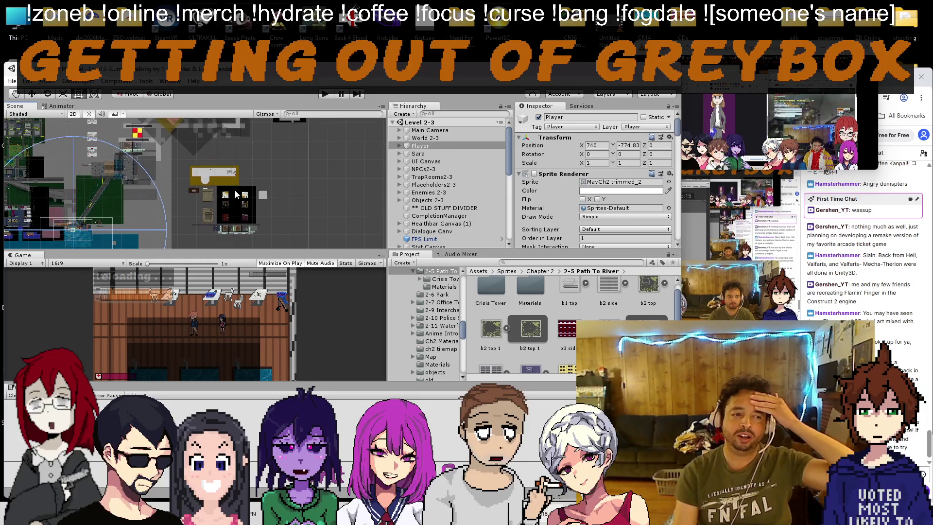
pyautogui.scroll(-3, 192, 191)
pyautogui.scroll(10, 191, 192)
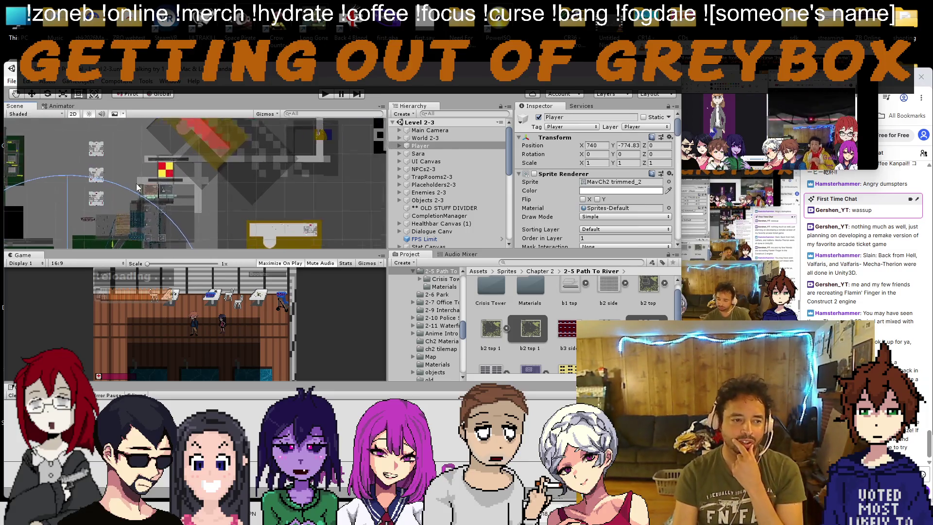
pyautogui.click(68, 113)
pyautogui.moveTo(146, 185)
pyautogui.mouseDown()
pyautogui.moveTo(275, 188)
pyautogui.moveTo(262, 202)
pyautogui.moveTo(299, 186)
pyautogui.moveTo(273, 195)
pyautogui.mouseUp()
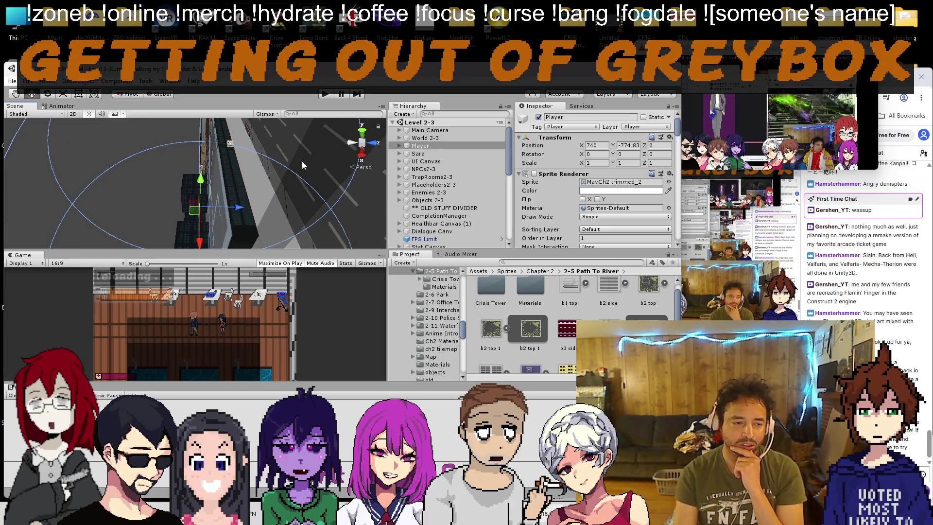
pyautogui.moveTo(337, 189); pyautogui.dragTo(215, 162)
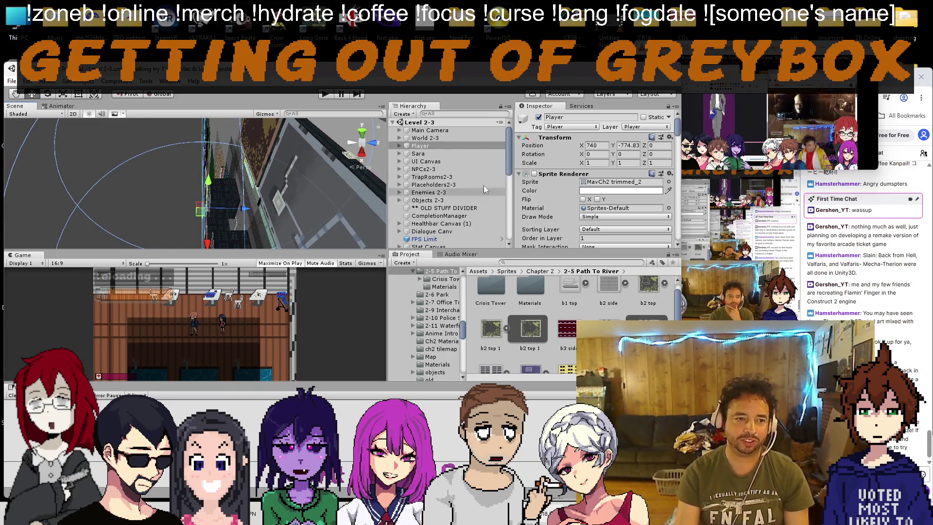
pyautogui.click(275, 209)
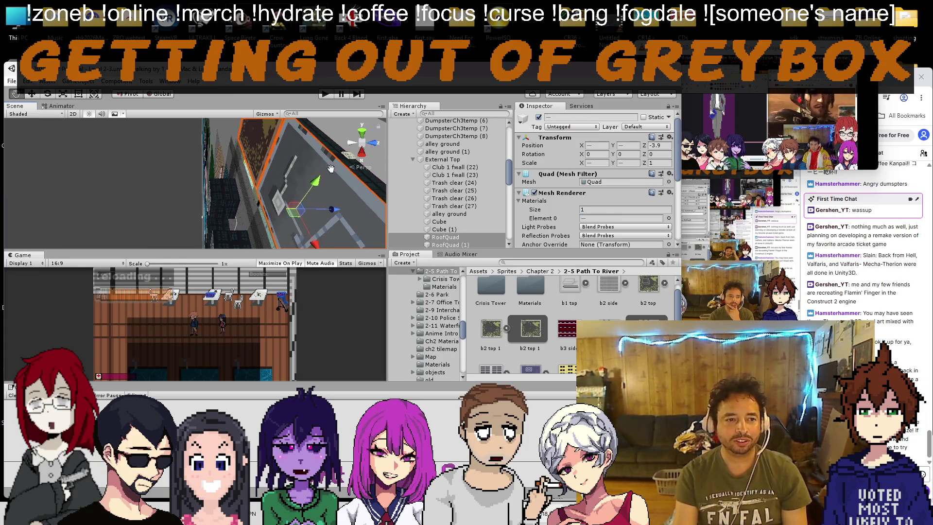
# Step: Push the roof quads deeper, then duplicate Cube and Cube (1) and slide the copies along Z
pyautogui.moveTo(314, 214)
pyautogui.mouseDown()
pyautogui.moveTo(135, 166)
pyautogui.moveTo(741, 110)
pyautogui.mouseUp()
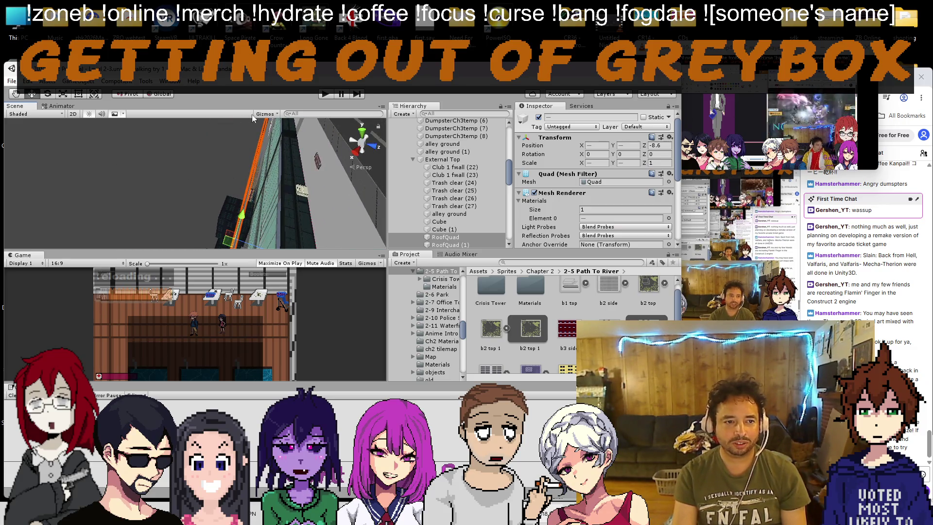
pyautogui.click(285, 152)
pyautogui.keyDown('shift'); pyautogui.click(277, 224); pyautogui.keyUp('shift')
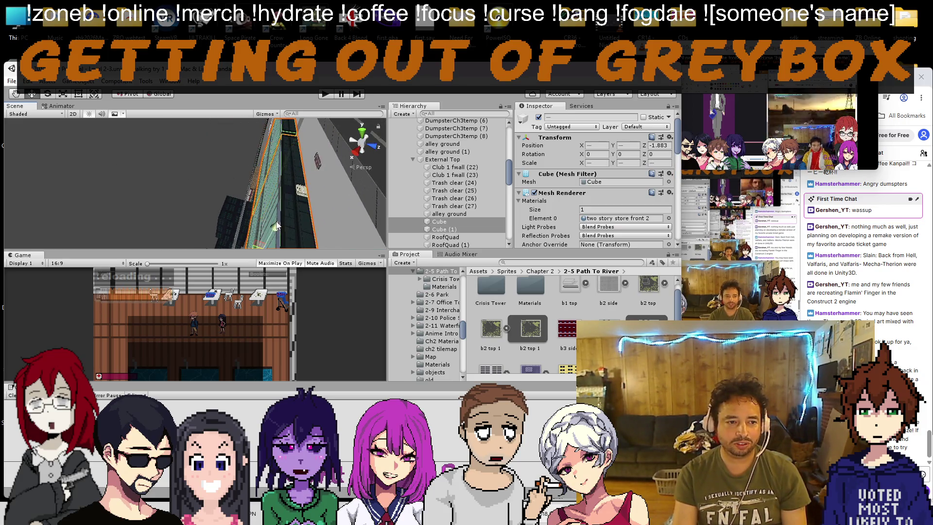
pyautogui.hotkey('ctrl', 'd')
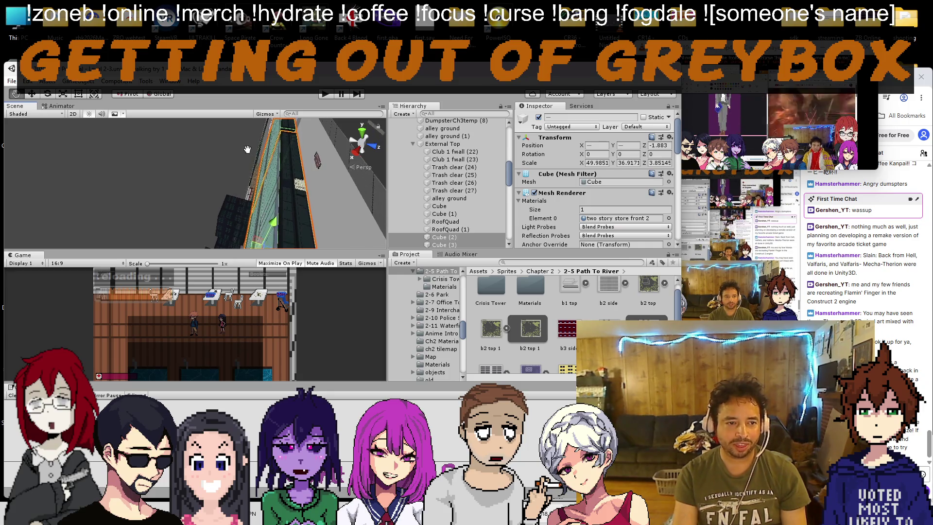
pyautogui.moveTo(302, 243)
pyautogui.mouseDown()
pyautogui.moveTo(320, 234)
pyautogui.moveTo(290, 238)
pyautogui.mouseUp()
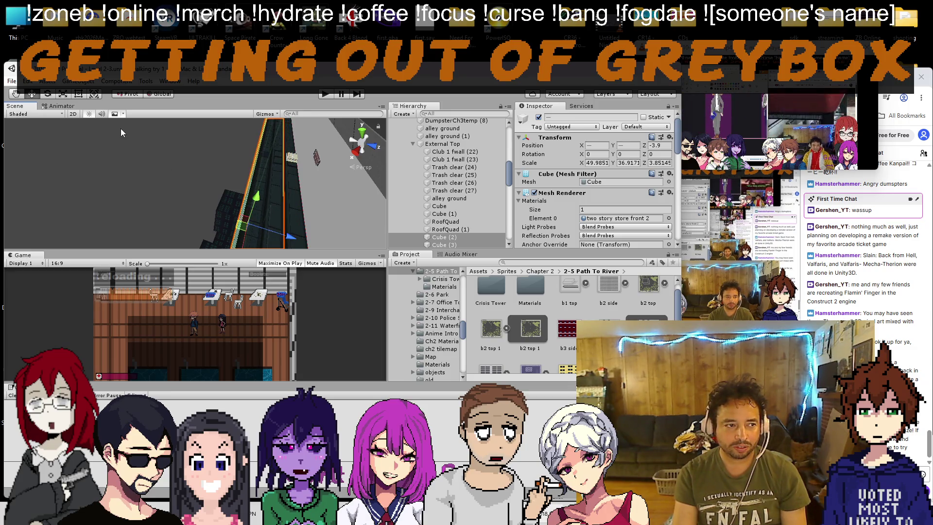
# Step: Inspect the copied wall panels from several angles, confirming their move to Z -3.9
pyautogui.moveTo(122, 155)
pyautogui.mouseDown()
pyautogui.moveTo(198, 120)
pyautogui.moveTo(129, 143)
pyautogui.mouseUp()
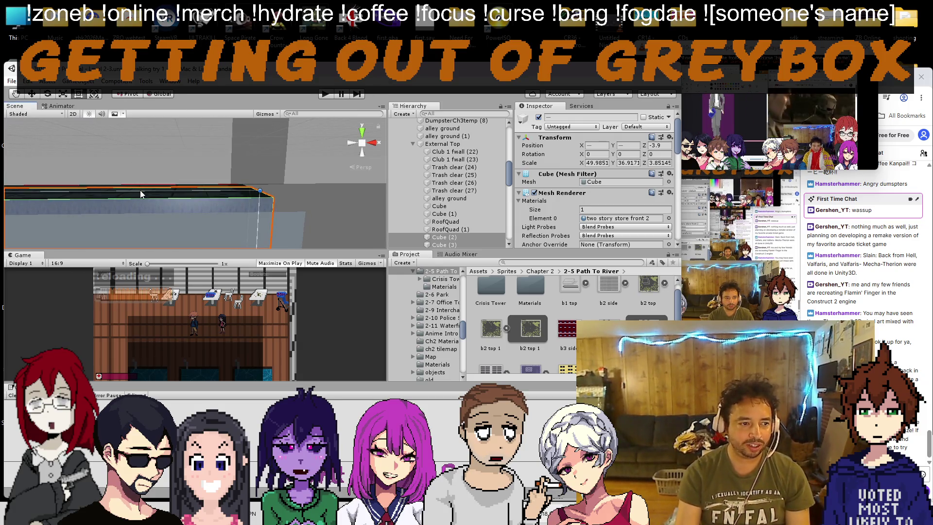
pyautogui.moveTo(140, 189)
pyautogui.mouseDown()
pyautogui.moveTo(142, 202)
pyautogui.moveTo(225, 193)
pyautogui.moveTo(144, 164)
pyautogui.moveTo(189, 178)
pyautogui.mouseUp()
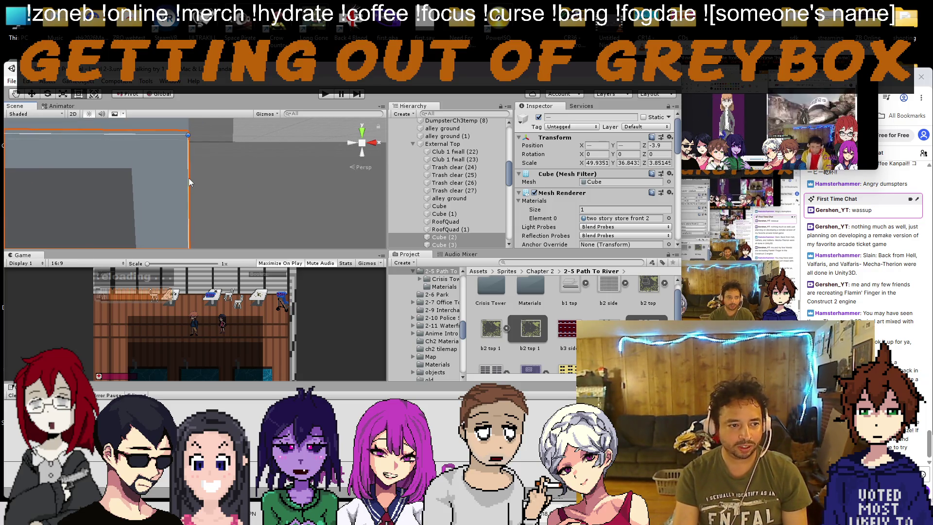
pyautogui.scroll(5, 189, 178)
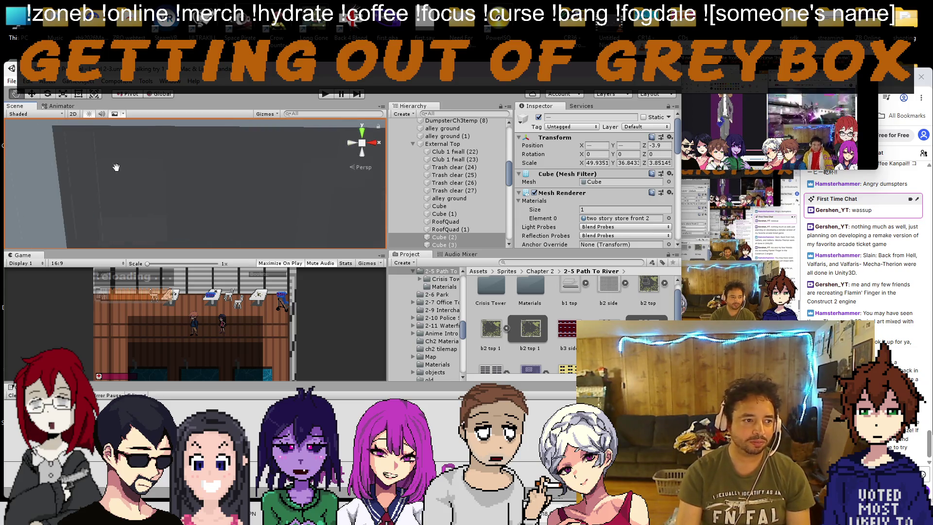
pyautogui.scroll(-5, 102, 169)
pyautogui.scroll(-3, 299, 179)
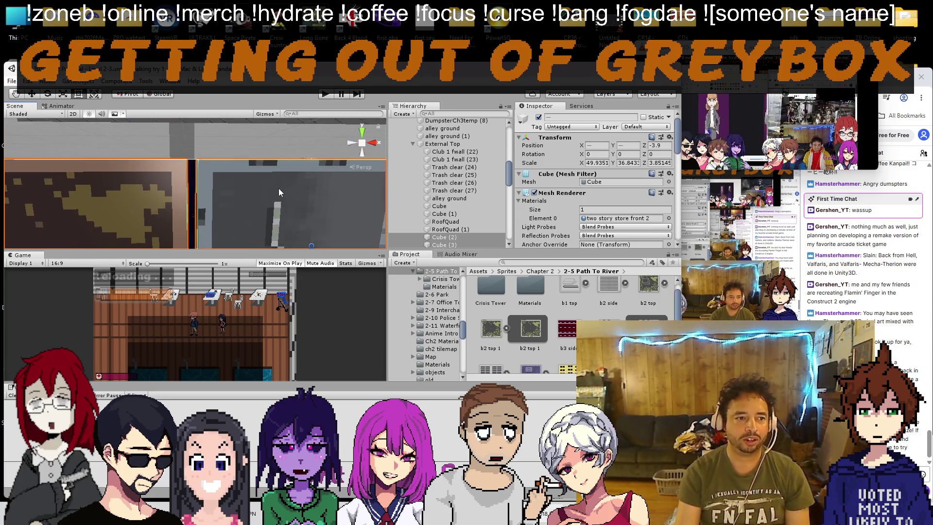
pyautogui.scroll(-5, 275, 190)
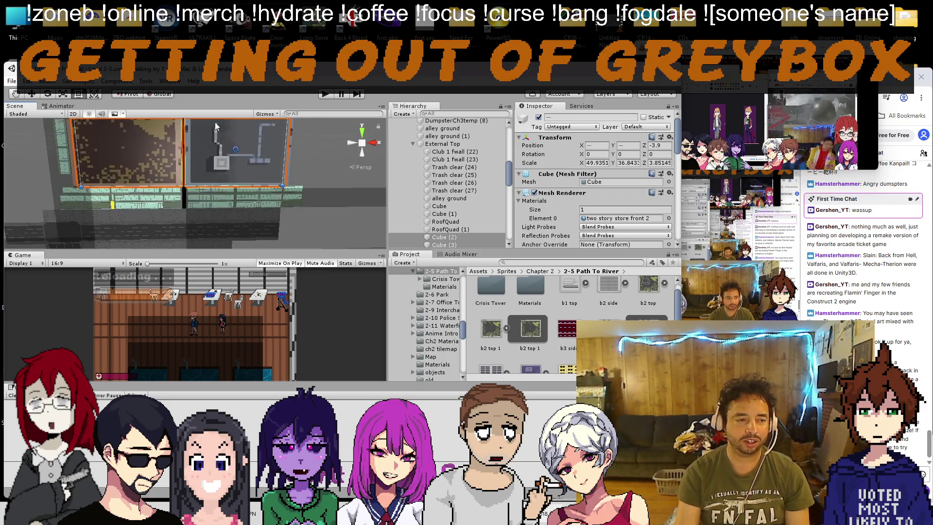
pyautogui.scroll(5, 202, 200)
pyautogui.moveTo(202, 200)
pyautogui.mouseDown()
pyautogui.moveTo(153, 176)
pyautogui.moveTo(284, 226)
pyautogui.moveTo(353, 225)
pyautogui.mouseUp()
pyautogui.scroll(-8, 351, 220)
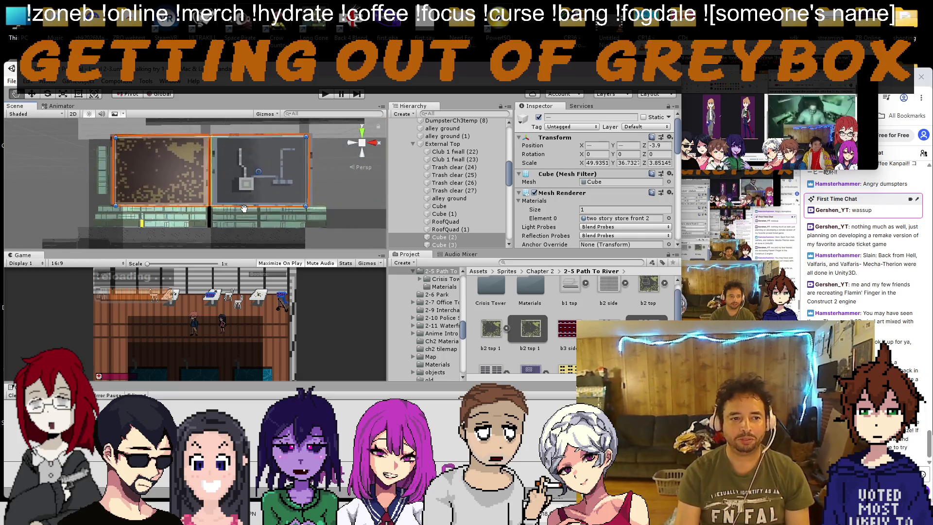
pyautogui.hotkey('ctrl', 'z')
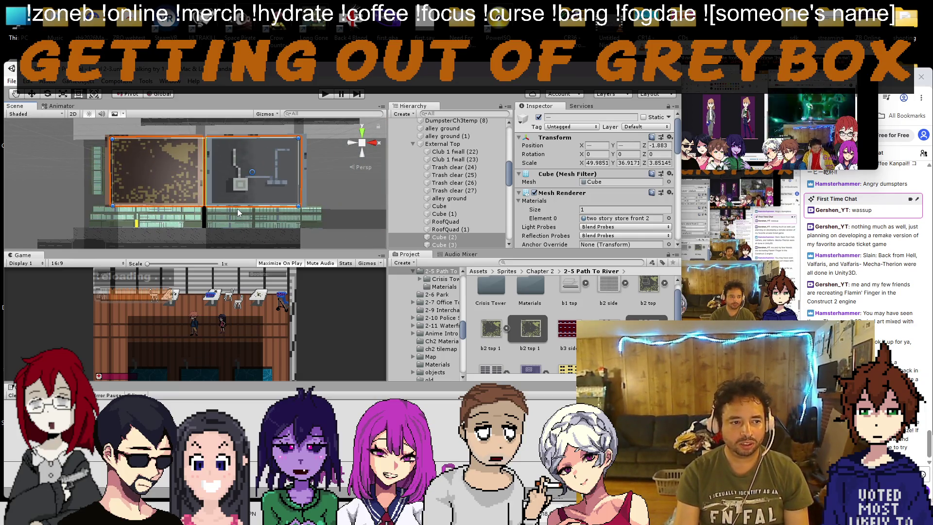
pyautogui.hotkey('ctrl', 'y')
pyautogui.moveTo(237, 212)
pyautogui.mouseDown()
pyautogui.moveTo(222, 154)
pyautogui.moveTo(139, 183)
pyautogui.moveTo(348, 250)
pyautogui.moveTo(141, 183)
pyautogui.moveTo(142, 159)
pyautogui.moveTo(177, 170)
pyautogui.moveTo(74, 103)
pyautogui.moveTo(198, 138)
pyautogui.moveTo(208, 157)
pyautogui.moveTo(263, 160)
pyautogui.mouseUp()
# Step: Select Cube (2), enlarge the Scene view and straighten it onto the wall texture
pyautogui.click(188, 168)
pyautogui.click(139, 183)
pyautogui.moveTo(246, 241)
pyautogui.mouseDown()
pyautogui.moveTo(195, 210)
pyautogui.moveTo(183, 422)
pyautogui.mouseUp()
pyautogui.moveTo(228, 204)
pyautogui.mouseDown()
pyautogui.moveTo(209, 177)
pyautogui.moveTo(144, 241)
pyautogui.moveTo(278, 218)
pyautogui.moveTo(160, 215)
pyautogui.moveTo(162, 222)
pyautogui.mouseUp()
pyautogui.scroll(5, 162, 222)
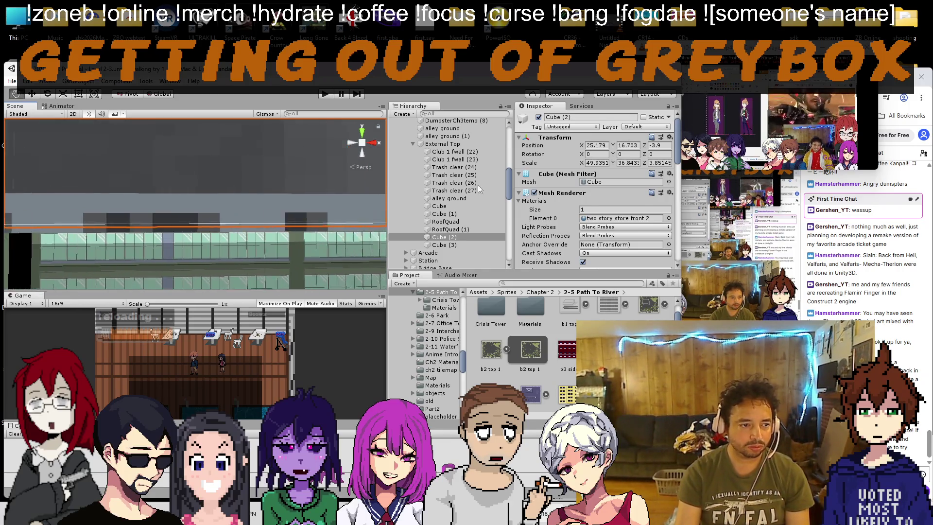
pyautogui.scroll(3, 232, 258)
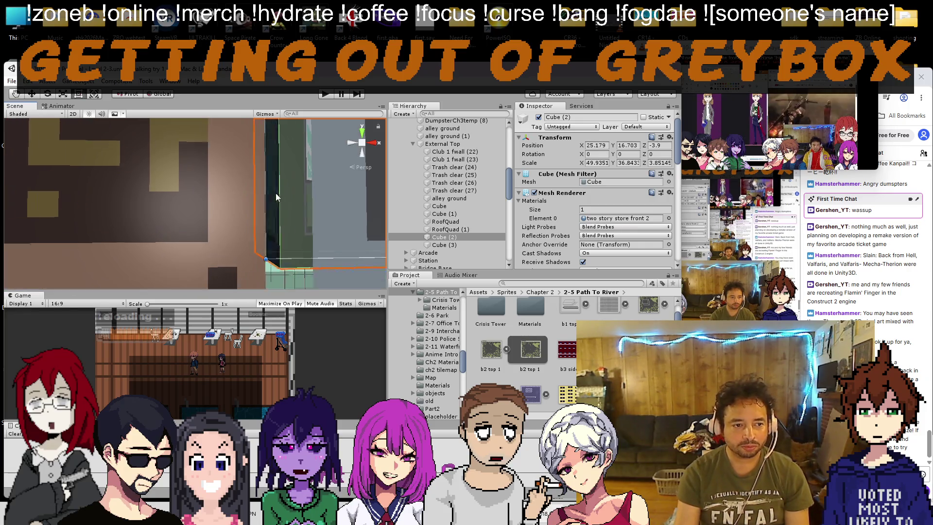
pyautogui.moveTo(274, 192)
pyautogui.mouseDown()
pyautogui.moveTo(257, 204)
pyautogui.moveTo(200, 183)
pyautogui.moveTo(148, 183)
pyautogui.mouseUp()
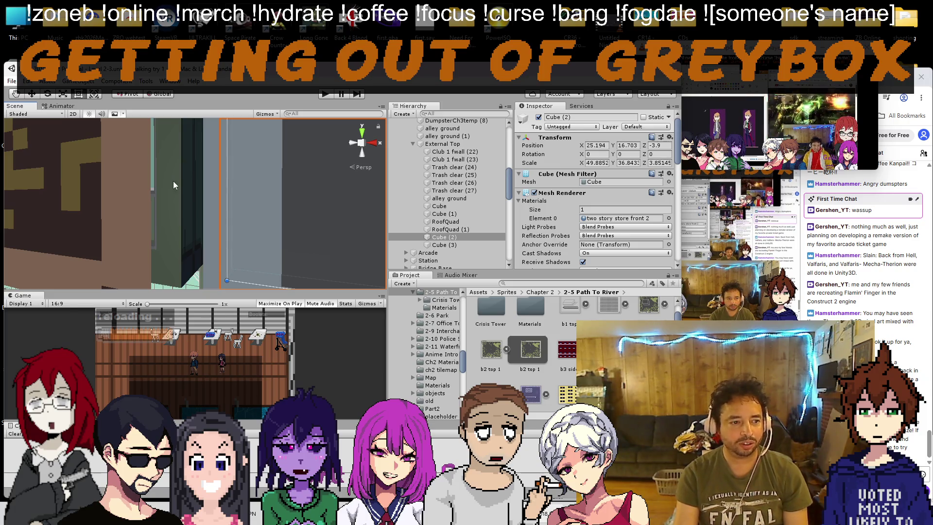
# Step: Trim Cube (3)'s edges to about 49.885 × 36.770 scale, then frame the roof quads
pyautogui.click(142, 191)
pyautogui.moveTo(142, 191); pyautogui.dragTo(239, 177)
pyautogui.press('f')
pyautogui.moveTo(311, 223); pyautogui.dragTo(125, 193)
pyautogui.press('f')
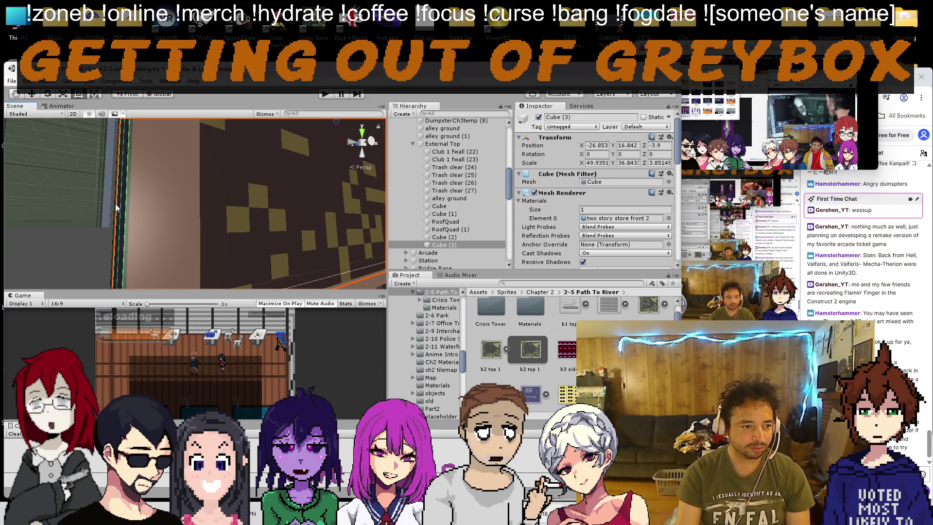
pyautogui.moveTo(165, 171); pyautogui.dragTo(195, 85)
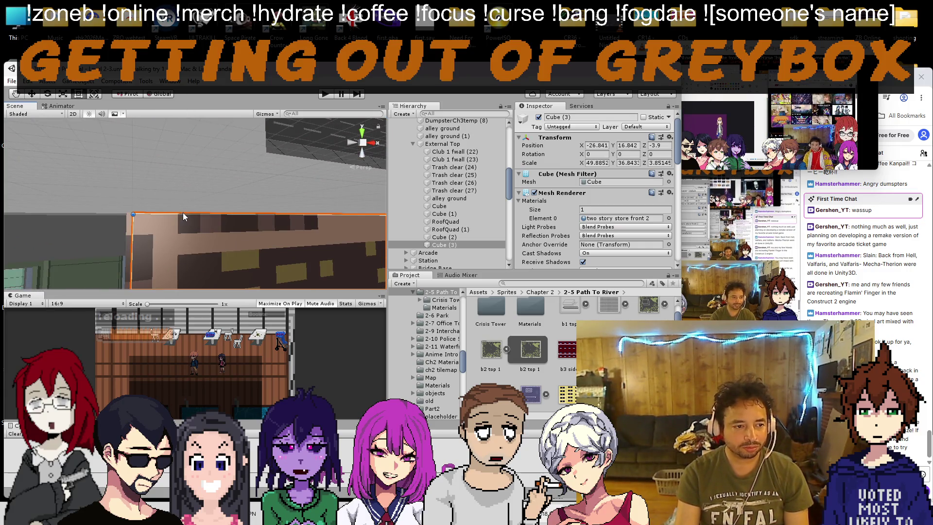
pyautogui.moveTo(184, 214); pyautogui.dragTo(183, 215)
pyautogui.press('f')
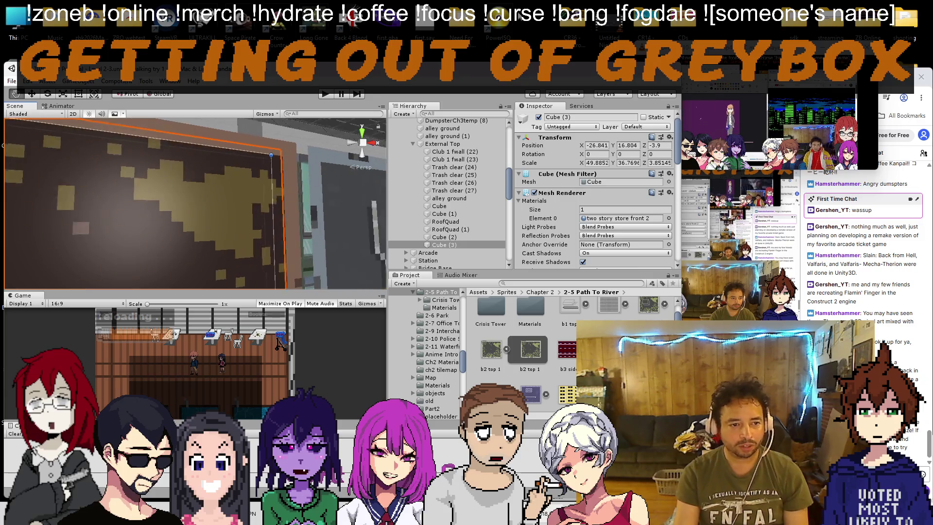
pyautogui.click(197, 232)
pyautogui.press('f')
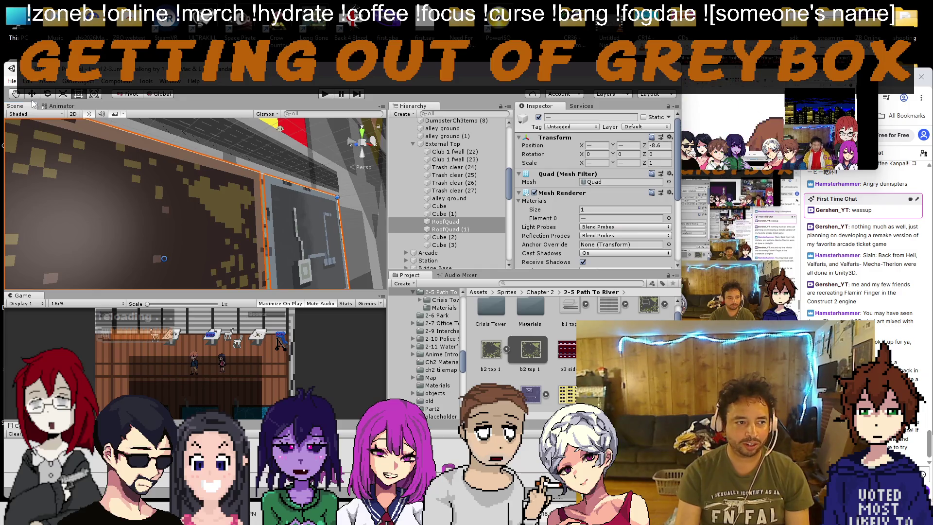
# Step: Push the two roof quads forward to about Z -6 and switch the Scene to 2D
pyautogui.moveTo(219, 204); pyautogui.dragTo(338, 171)
pyautogui.moveTo(268, 237)
pyautogui.mouseDown()
pyautogui.moveTo(238, 251)
pyautogui.moveTo(283, 202)
pyautogui.mouseUp()
pyautogui.click(73, 115)
pyautogui.click(73, 115)
pyautogui.click(73, 113)
pyautogui.press('f')
pyautogui.scroll(-3, 214, 203)
pyautogui.scroll(5, 216, 200)
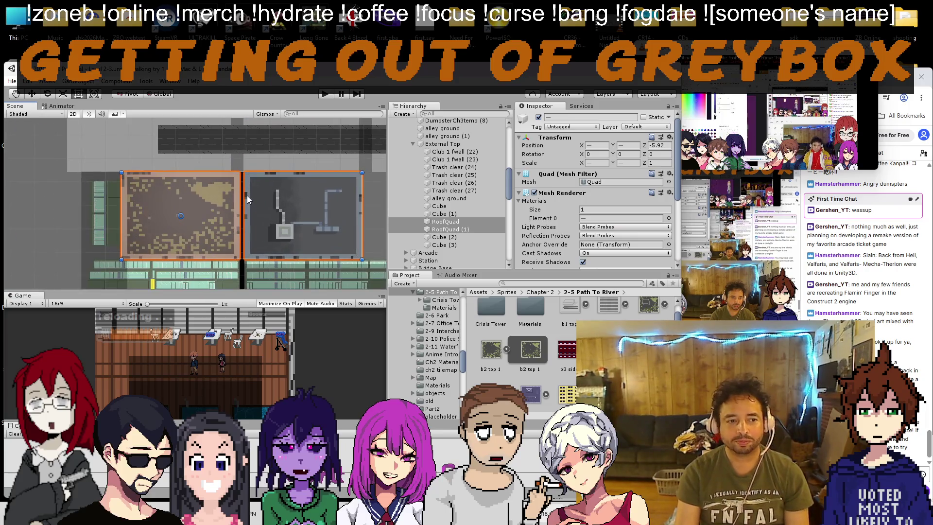
pyautogui.scroll(2, 248, 195)
pyautogui.scroll(3, 245, 170)
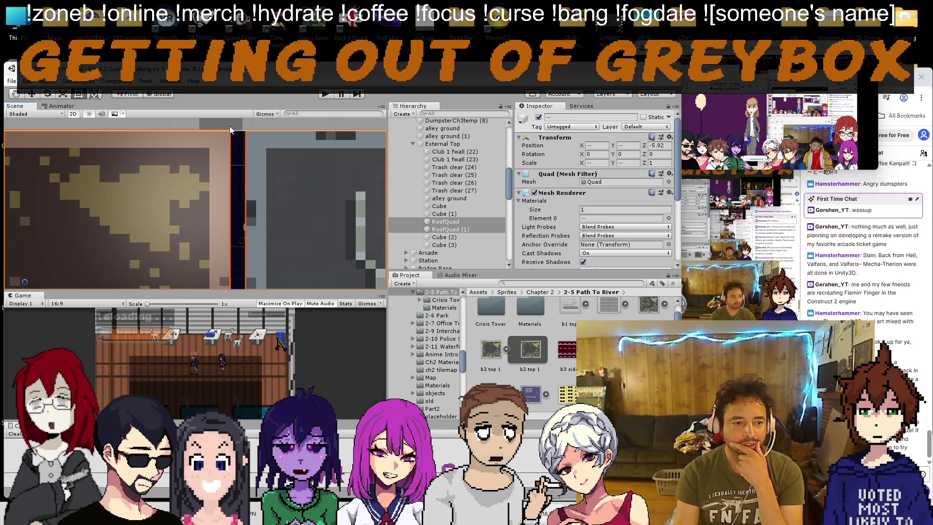
# Step: Move Trash clear (27) up onto the roof edge at -0.7, 34.41
pyautogui.click(246, 244)
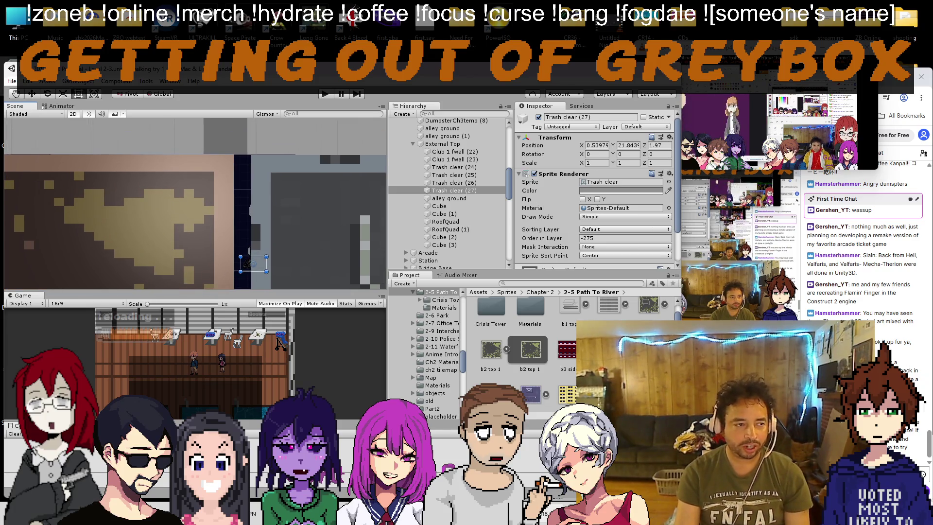
pyautogui.press('w')
pyautogui.moveTo(254, 248); pyautogui.dragTo(262, 202)
pyautogui.scroll(3, 263, 202)
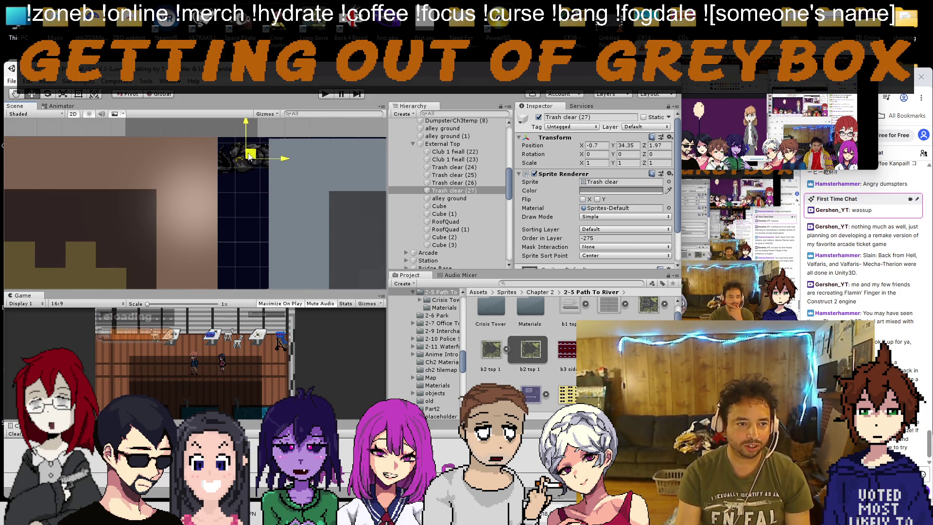
pyautogui.scroll(-2, 248, 155)
pyautogui.moveTo(248, 155); pyautogui.dragTo(161, 244)
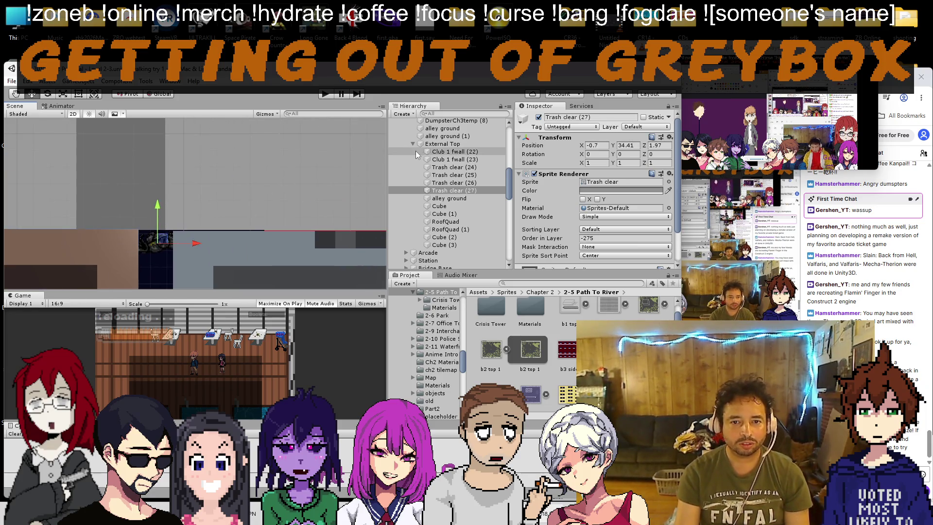
pyautogui.click(70, 106)
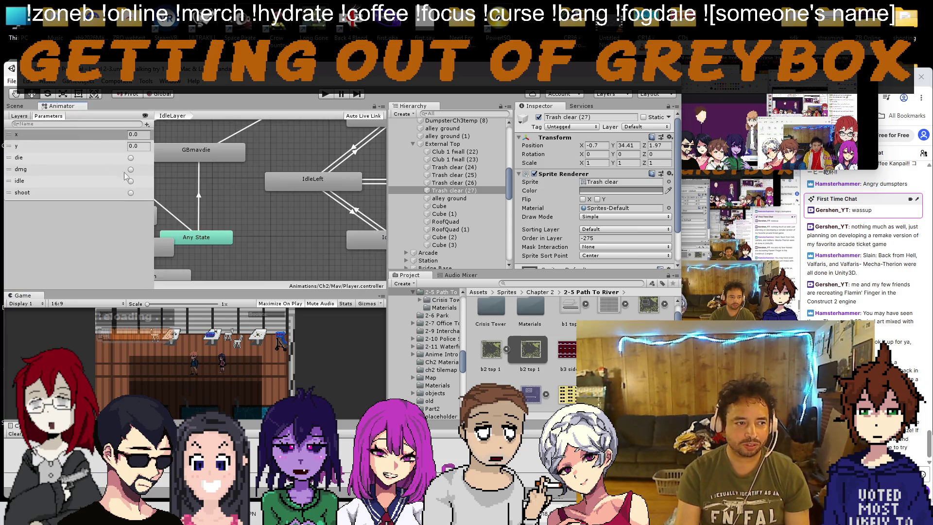
pyautogui.moveTo(15, 106); pyautogui.dragTo(28, 116)
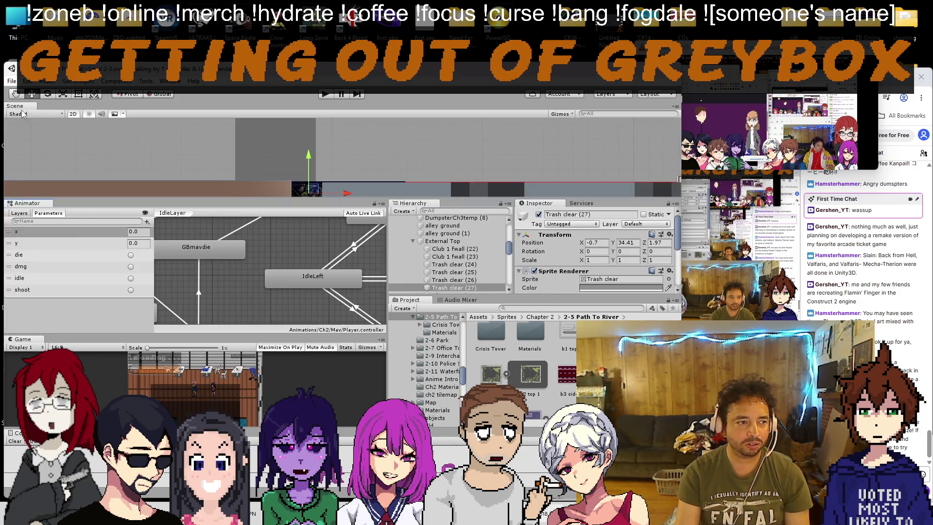
pyautogui.moveTo(30, 206); pyautogui.dragTo(30, 117)
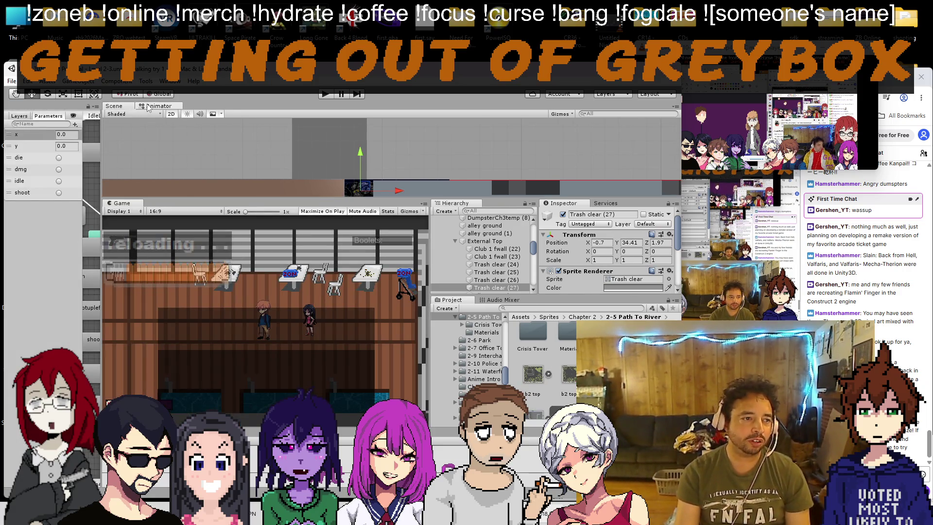
pyautogui.moveTo(149, 108); pyautogui.dragTo(104, 119)
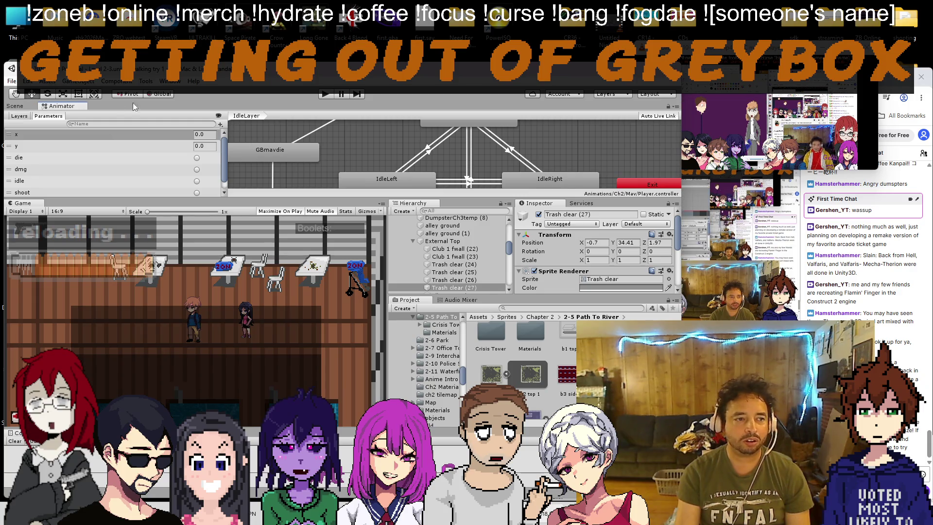
pyautogui.moveTo(50, 108); pyautogui.dragTo(19, 155)
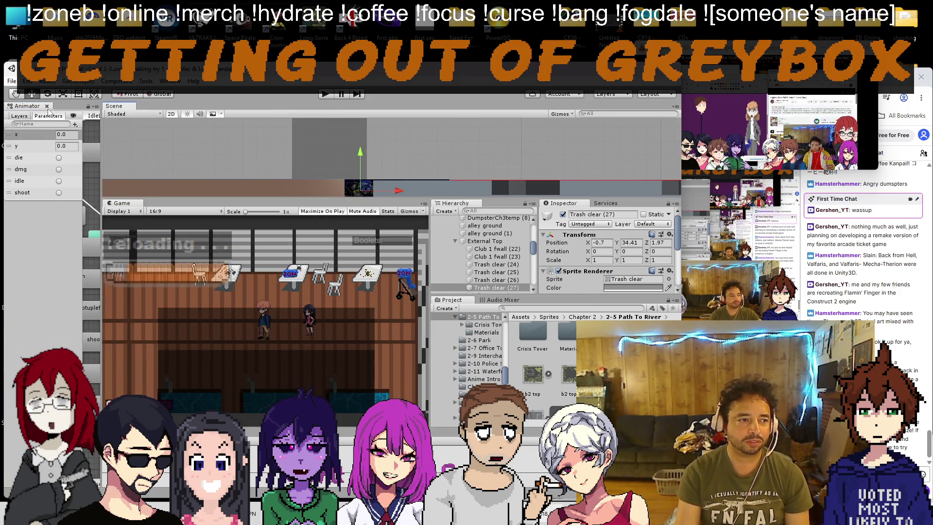
pyautogui.moveTo(107, 109); pyautogui.dragTo(54, 112)
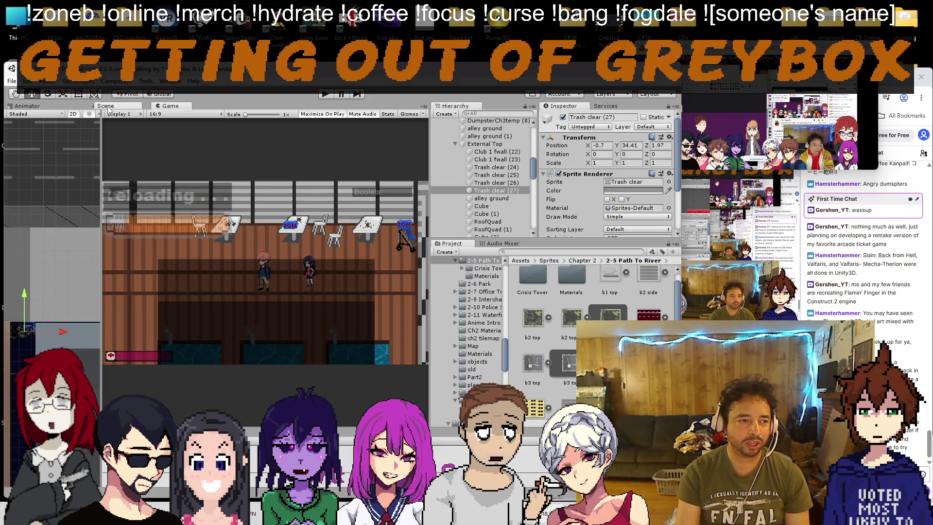
pyautogui.moveTo(143, 109); pyautogui.dragTo(146, 187)
pyautogui.moveTo(170, 286); pyautogui.dragTo(240, 364)
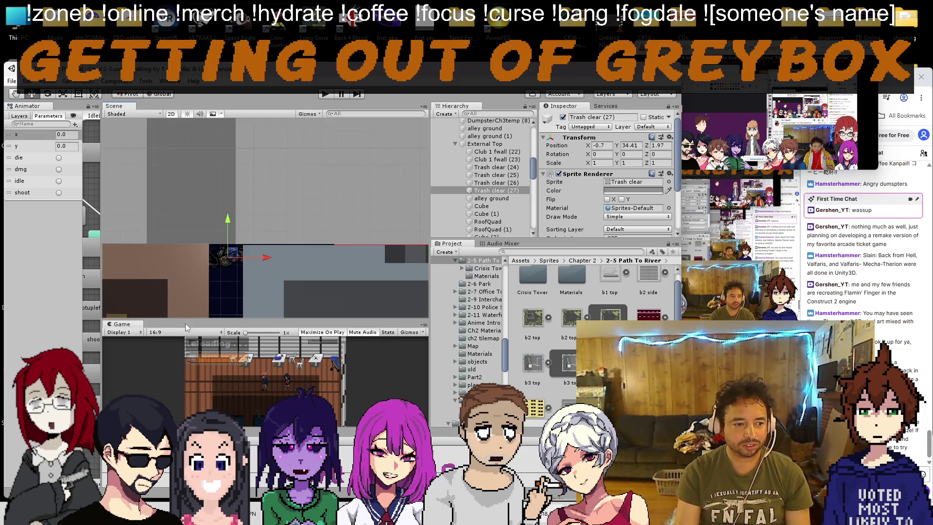
pyautogui.click(47, 106)
pyautogui.click(76, 81)
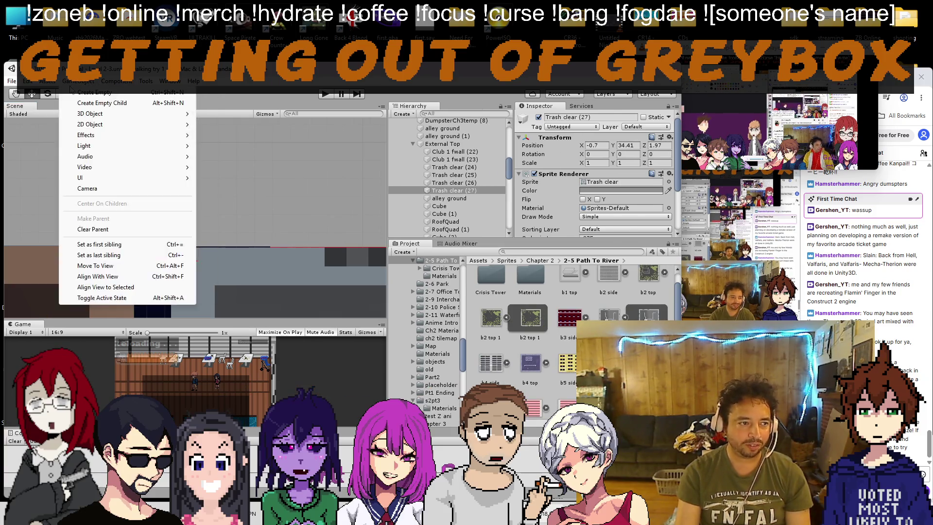
pyautogui.moveTo(171, 81)
pyautogui.moveTo(202, 211)
pyautogui.click(319, 221)
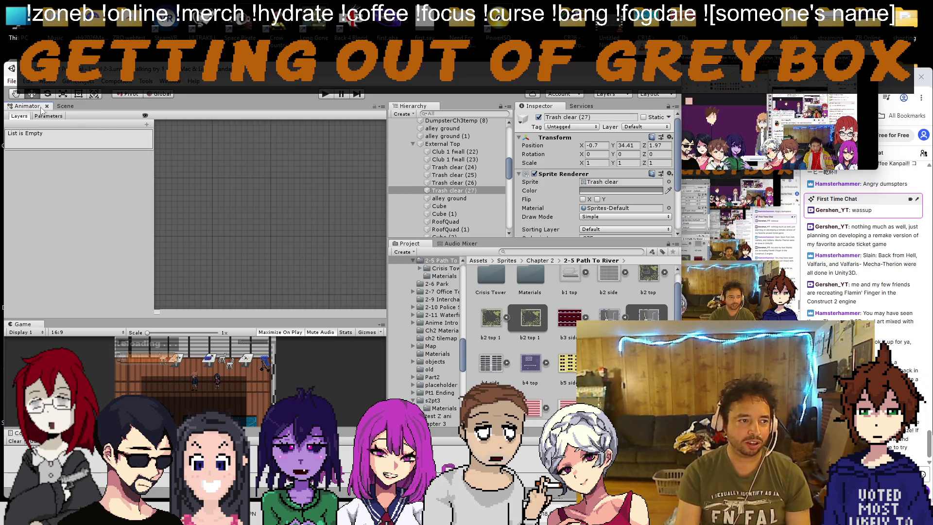
pyautogui.click(65, 106)
pyautogui.scroll(5, 140, 221)
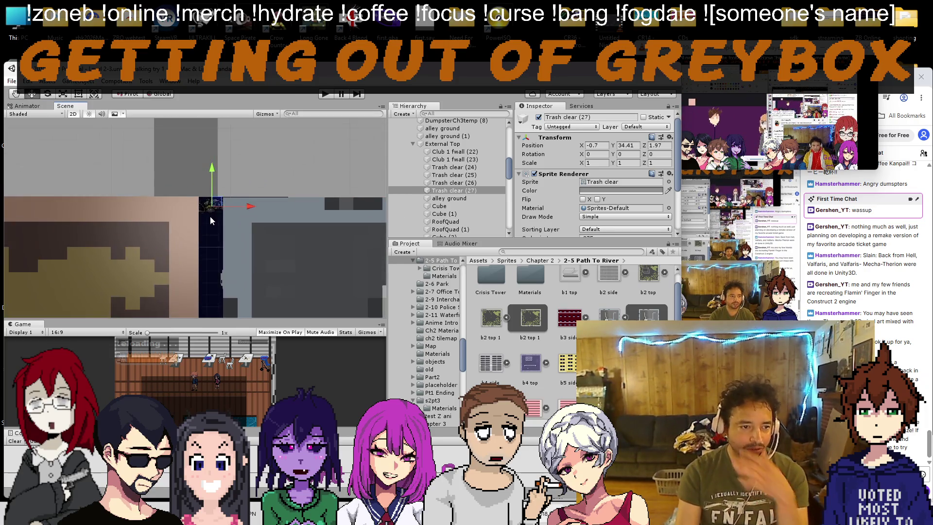
pyautogui.scroll(2, 210, 217)
pyautogui.click(73, 114)
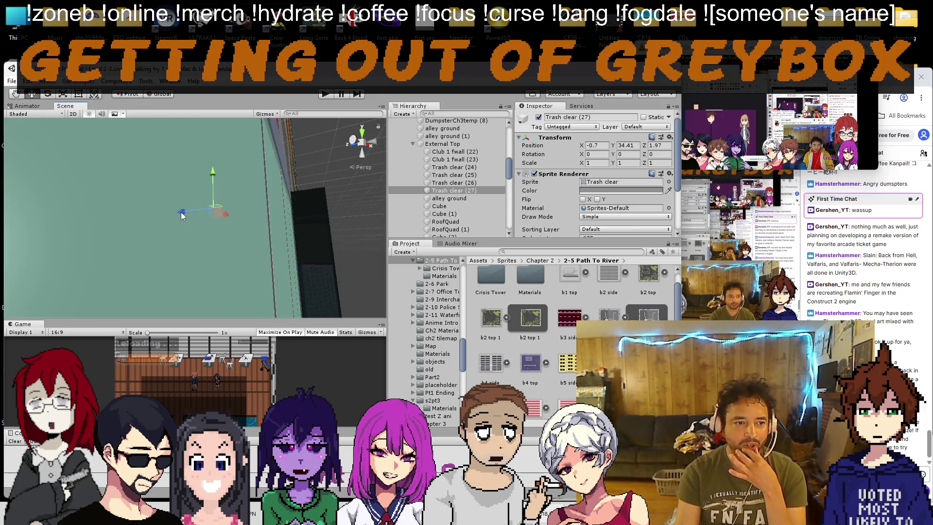
pyautogui.moveTo(200, 197); pyautogui.dragTo(91, 176)
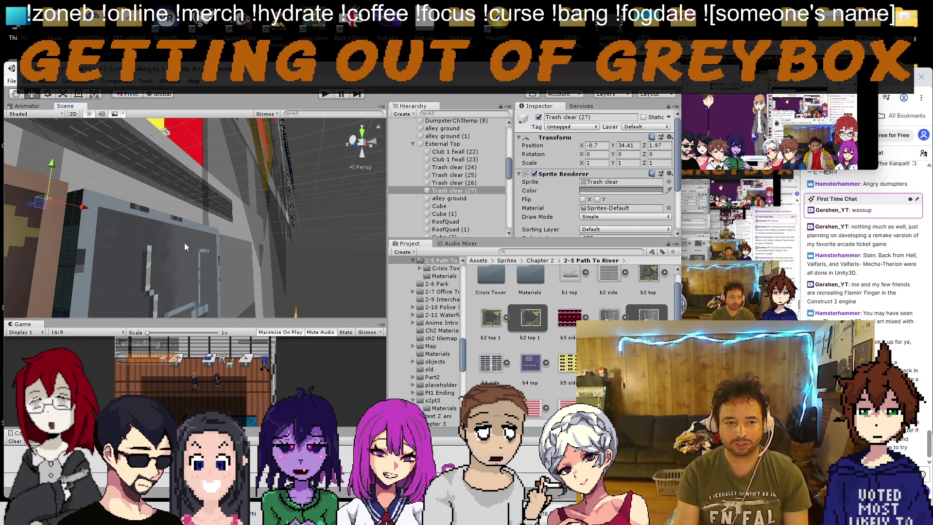
# Step: Set Position Z to 0 for Trash clear (24) through (27)
pyautogui.keyDown('shift'); pyautogui.click(455, 168); pyautogui.keyUp('shift')
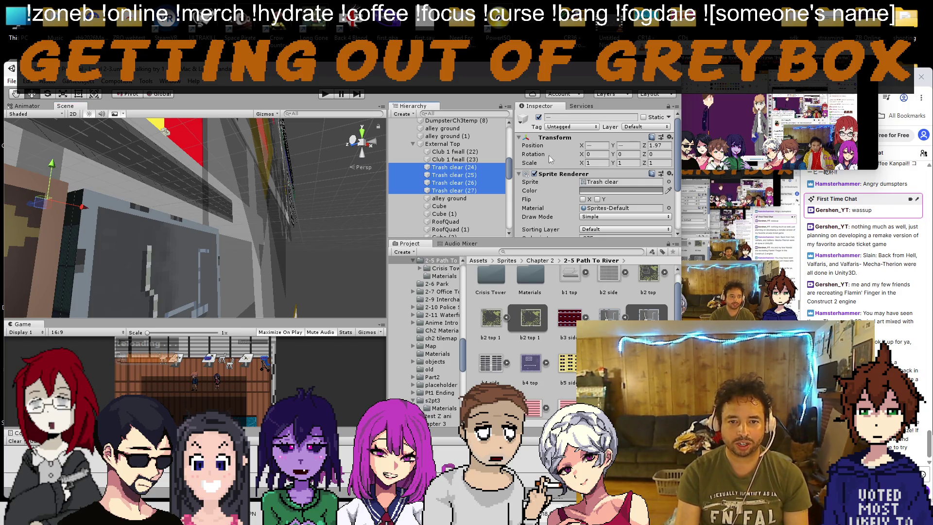
pyautogui.click(647, 146)
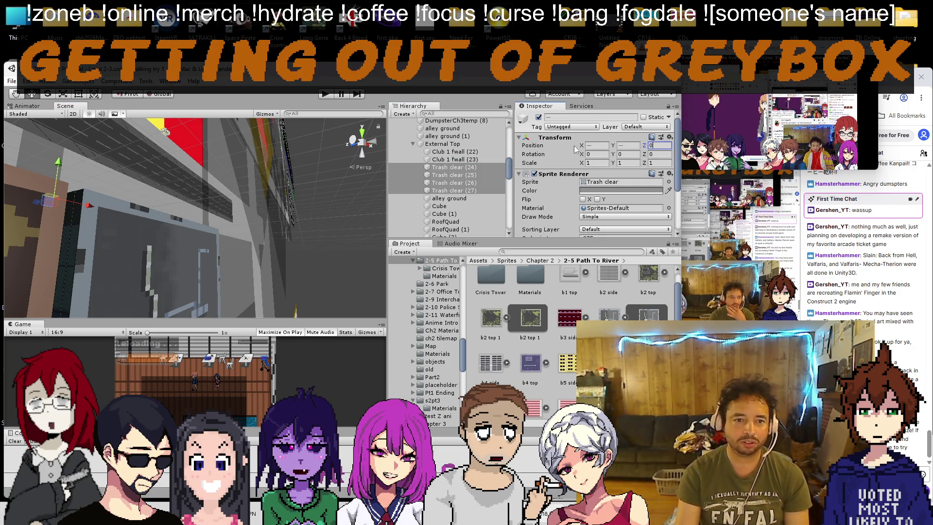
pyautogui.scroll(-4, 481, 194)
# Step: Nudge Trash clear (27) slightly higher to -0.7, 34.48 in the 2D view
pyautogui.moveTo(146, 221); pyautogui.dragTo(54, 154)
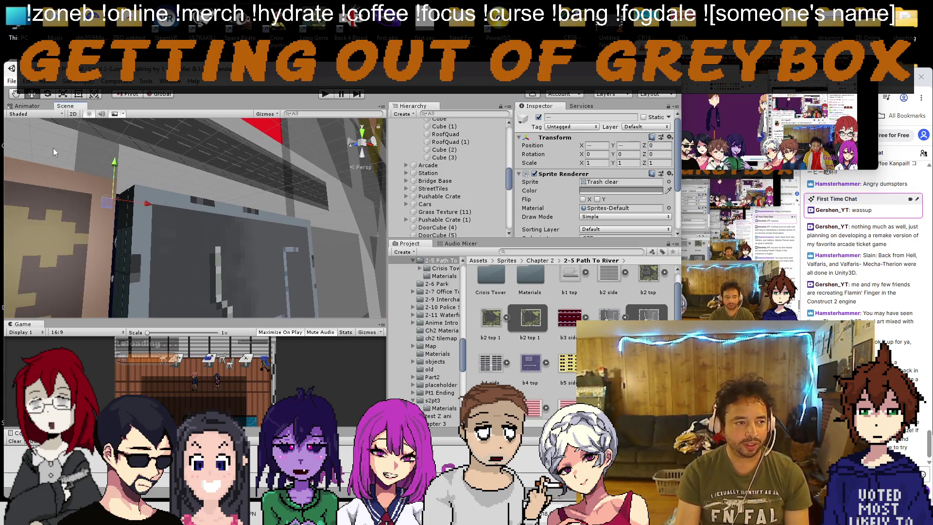
pyautogui.click(73, 114)
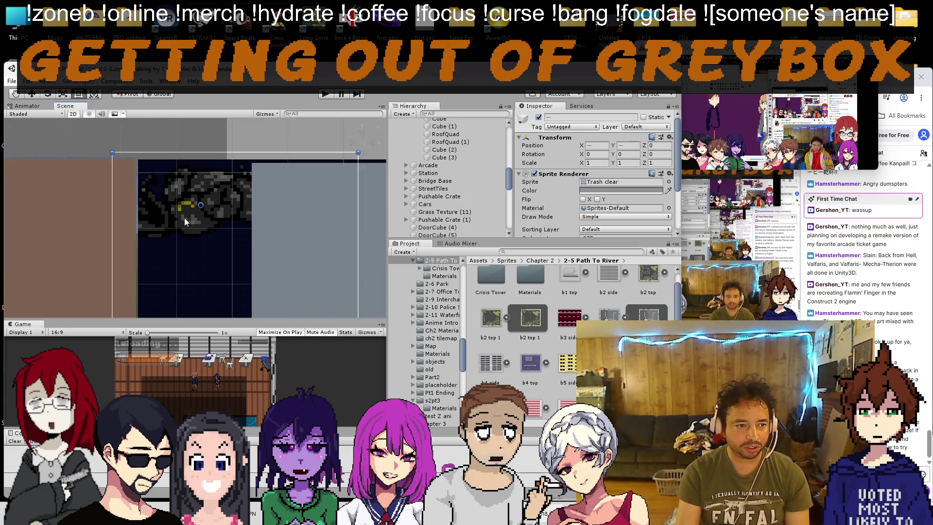
pyautogui.click(191, 181)
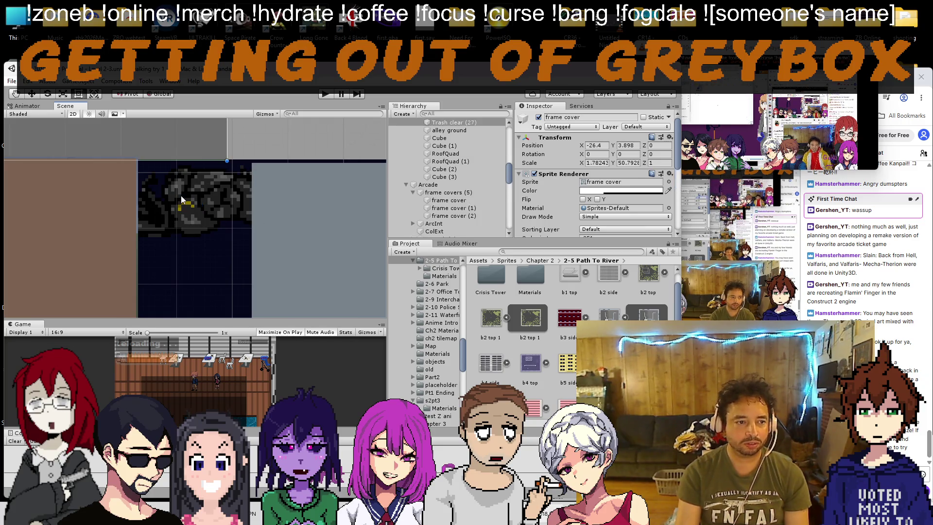
pyautogui.scroll(-3, 157, 163)
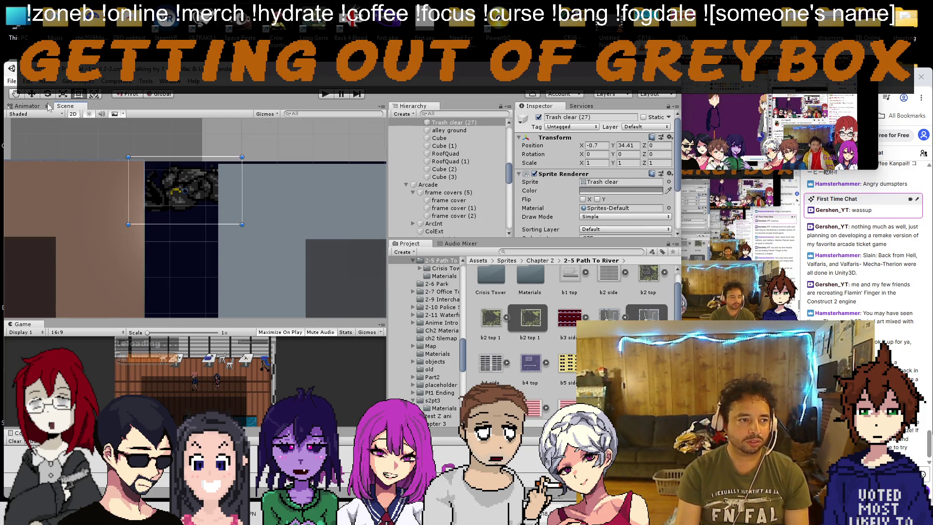
pyautogui.moveTo(185, 157); pyautogui.dragTo(183, 156)
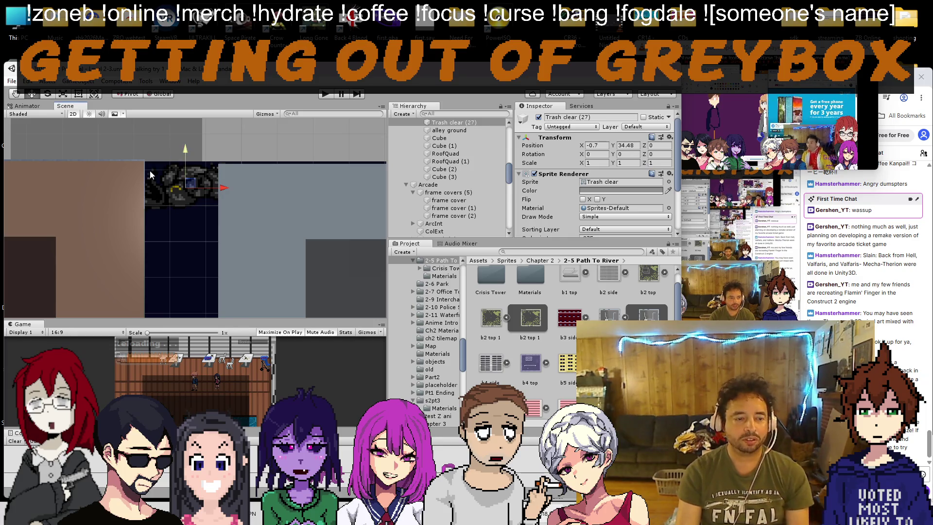
pyautogui.scroll(-5, 149, 191)
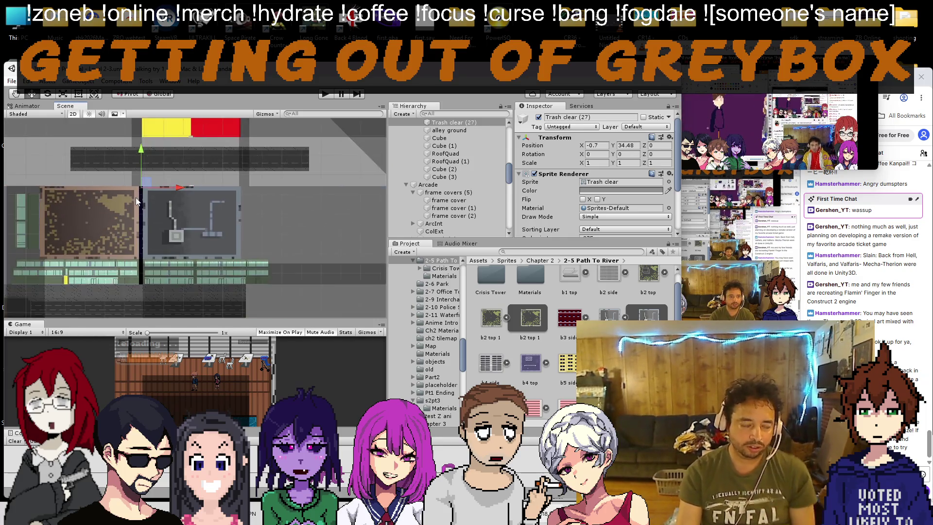
pyautogui.scroll(-5, 137, 201)
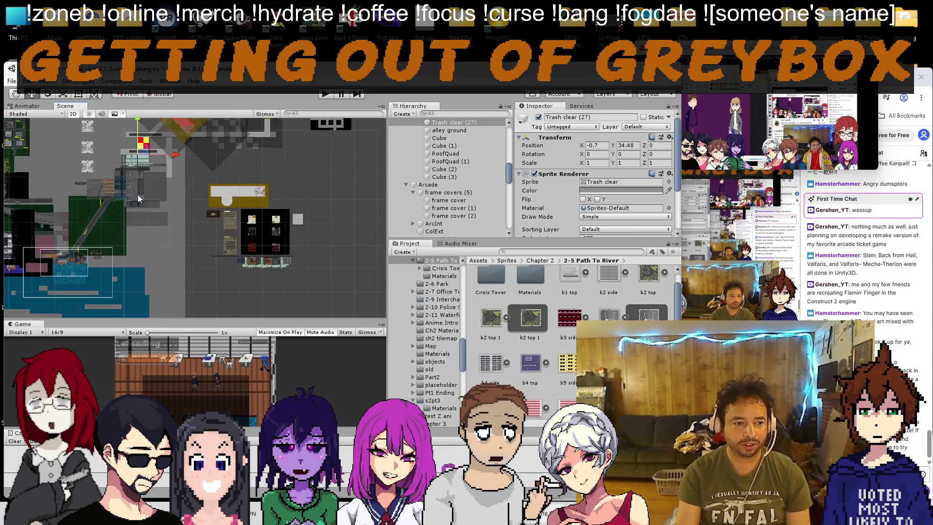
pyautogui.scroll(2, 139, 202)
pyautogui.scroll(5, 398, 185)
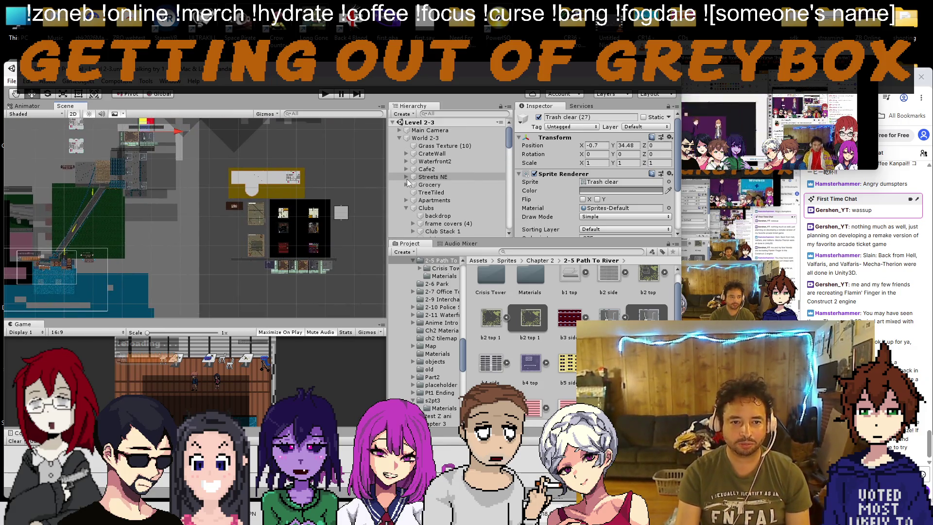
# Step: Collapse World 2-3, select the Player, and run Level 2-3 in Play mode maximized
pyautogui.keyDown('alt'); pyautogui.click(393, 122); pyautogui.keyUp('alt')
pyautogui.click(393, 122)
pyautogui.click(421, 146)
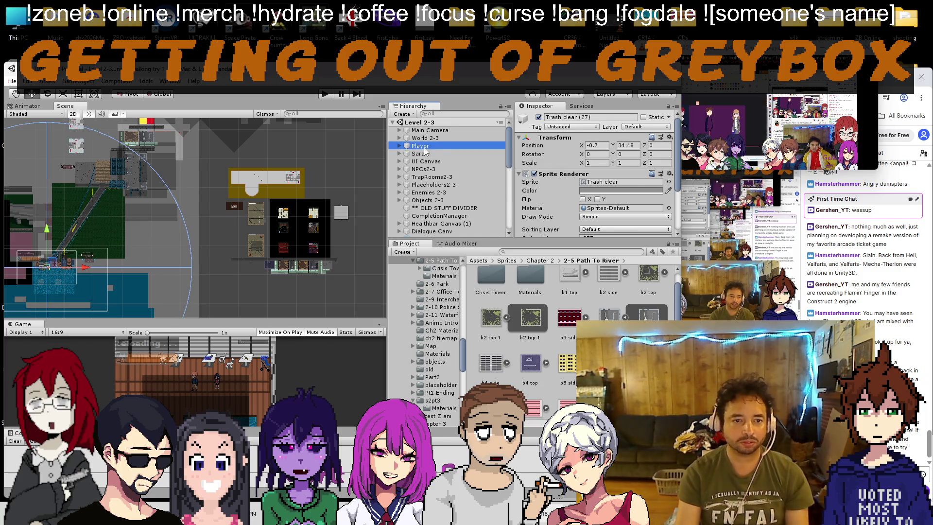
pyautogui.click(327, 95)
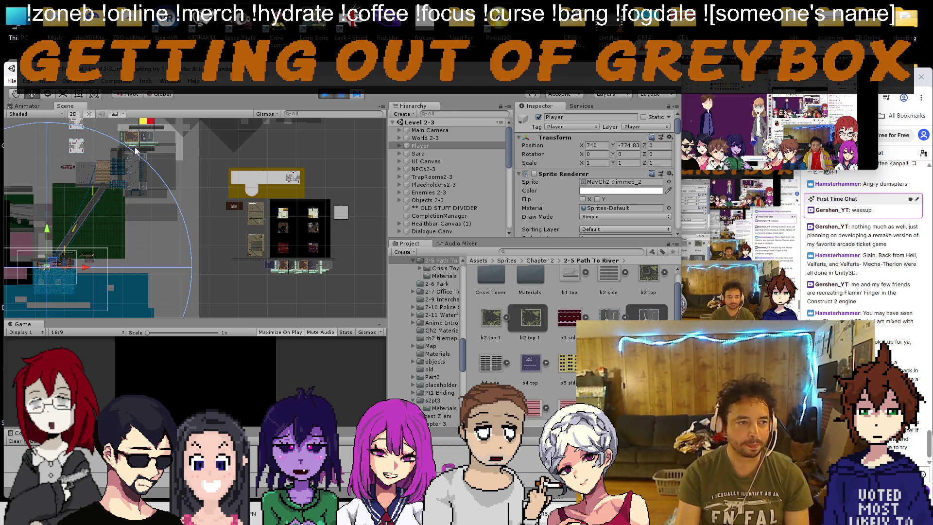
pyautogui.moveTo(53, 263)
pyautogui.mouseDown()
pyautogui.moveTo(102, 235)
pyautogui.moveTo(323, 232)
pyautogui.moveTo(301, 175)
pyautogui.mouseUp()
pyautogui.scroll(5, 323, 232)
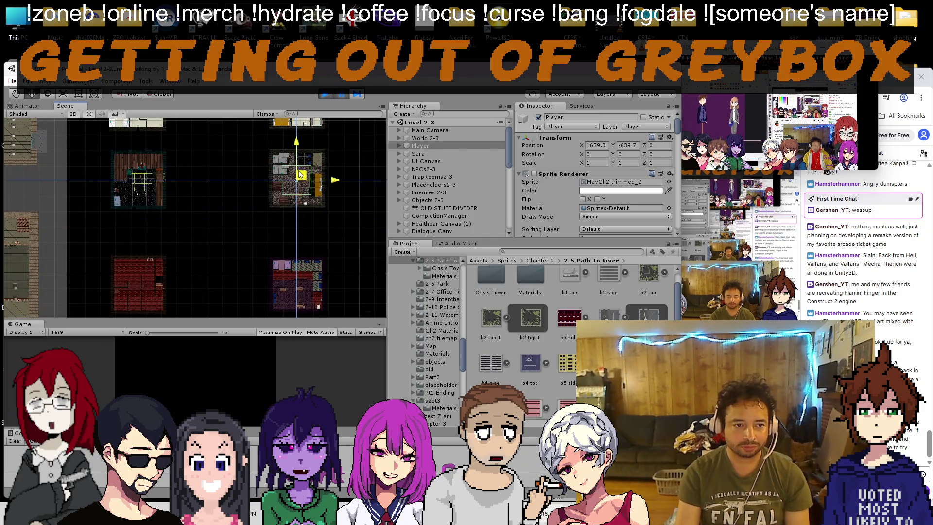
pyautogui.click(343, 95)
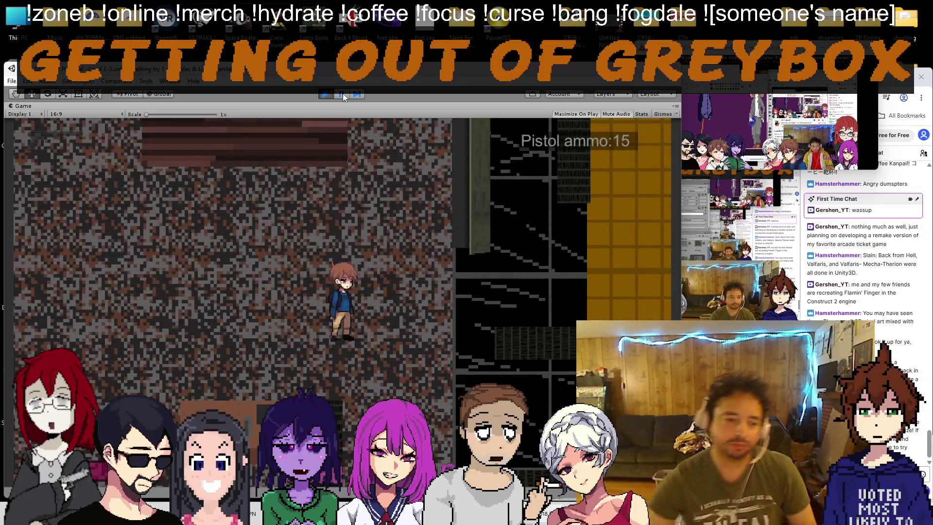
# Step: Walk the character through the exit into the grey room, then run left and jump
pyautogui.press('Down')
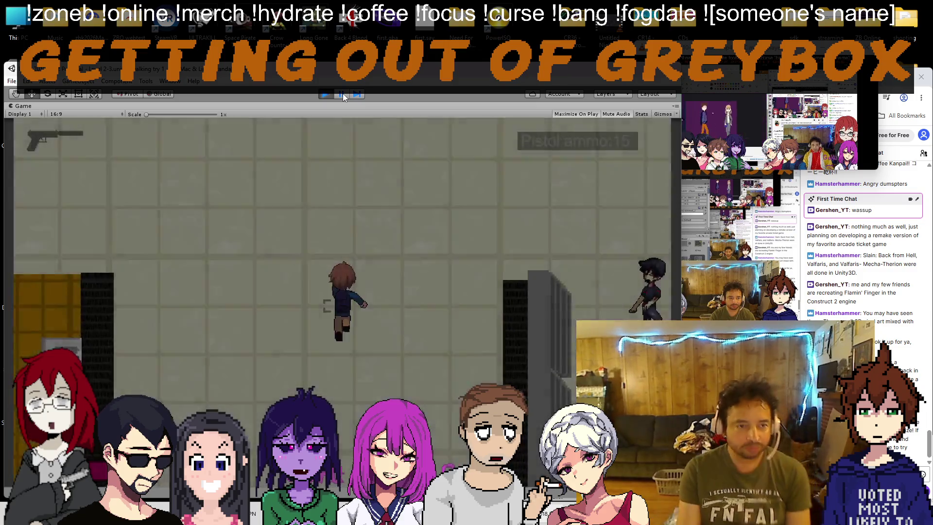
pyautogui.press('Up')
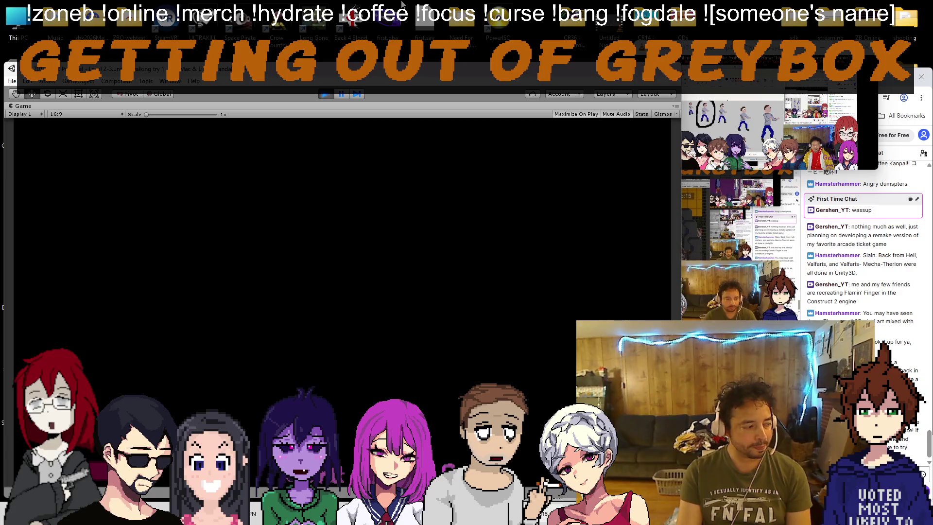
pyautogui.press('Right')
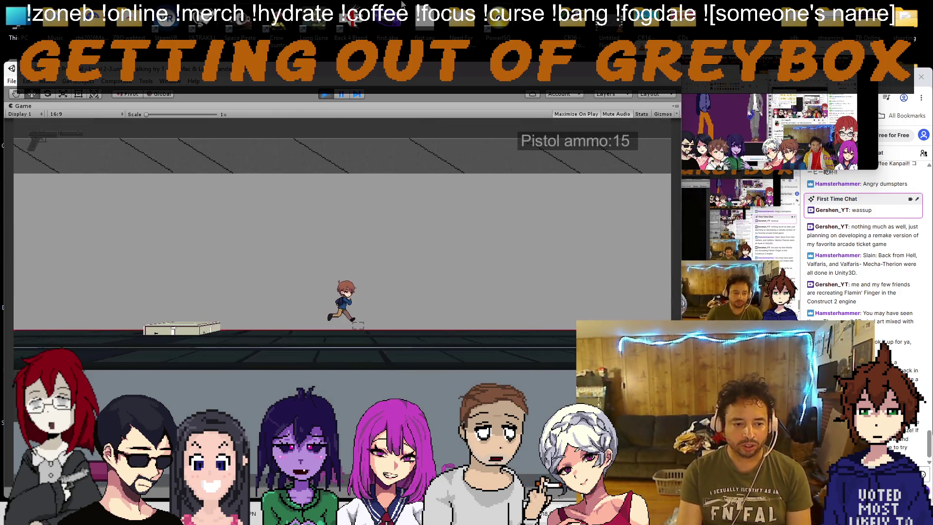
pyautogui.press('Left')
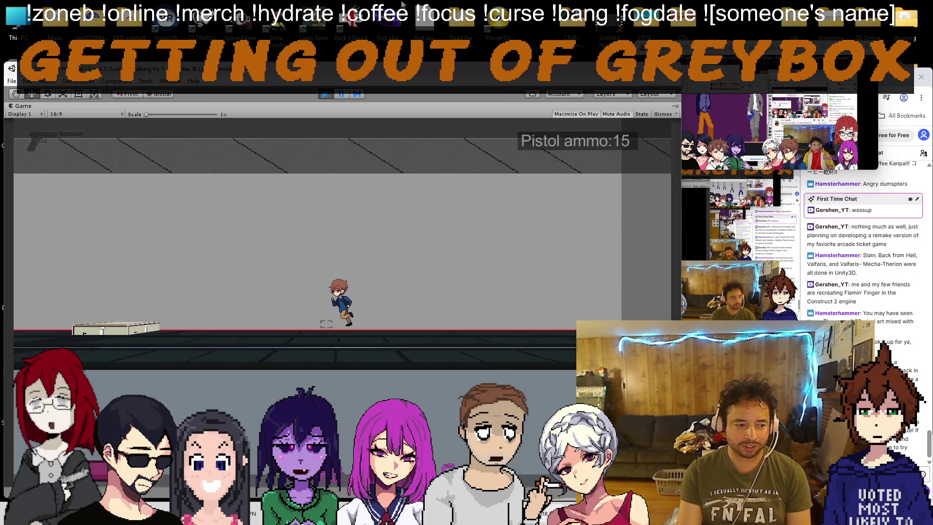
pyautogui.press('space')
pyautogui.press('Left')
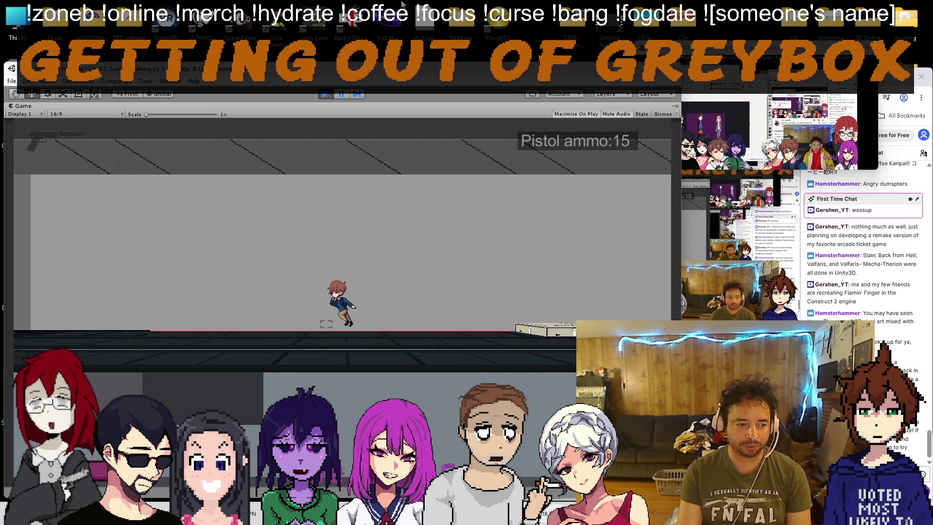
pyautogui.press('Left')
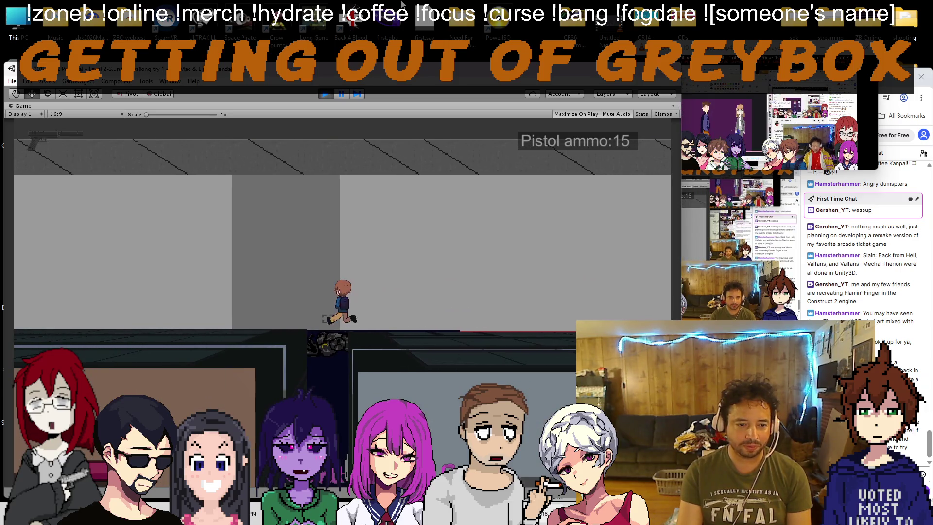
# Step: Run right and back, jump onto the crate, and stop the play test
pyautogui.press('Right')
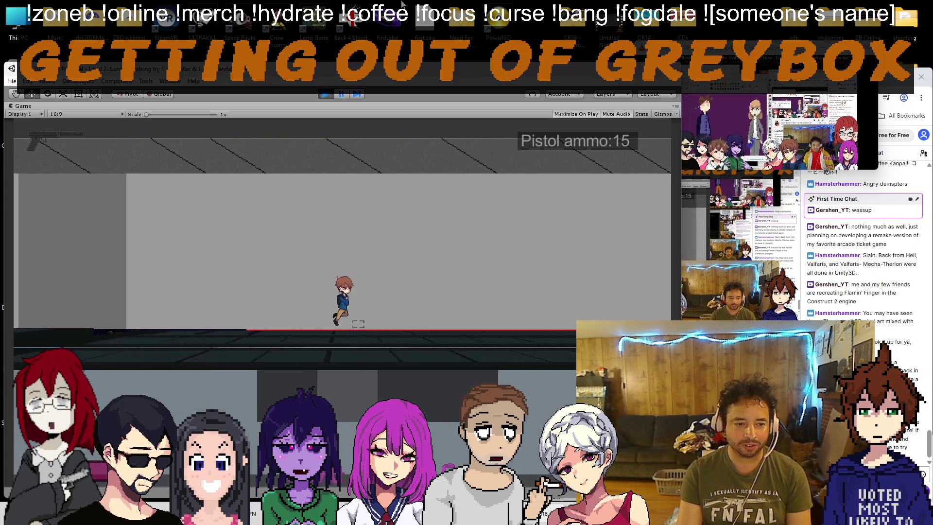
pyautogui.press('Right')
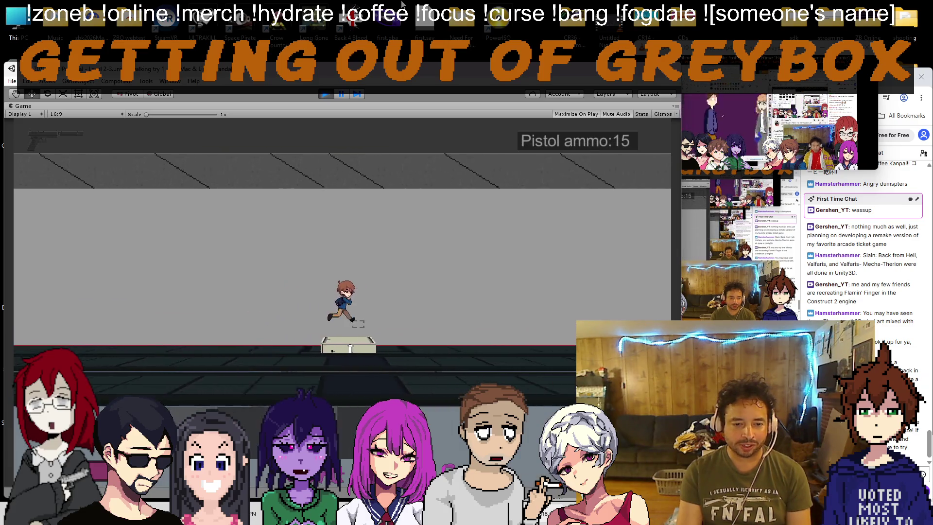
pyautogui.press('Right')
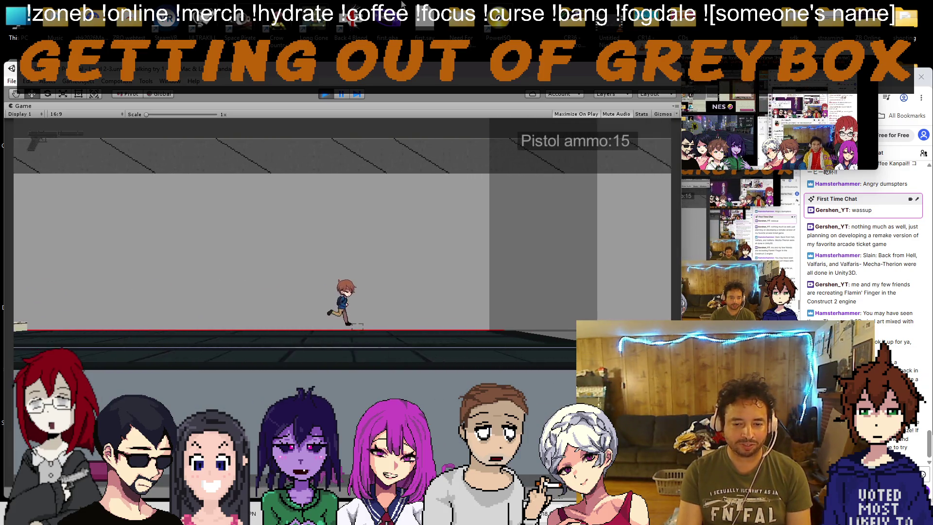
pyautogui.press('Right')
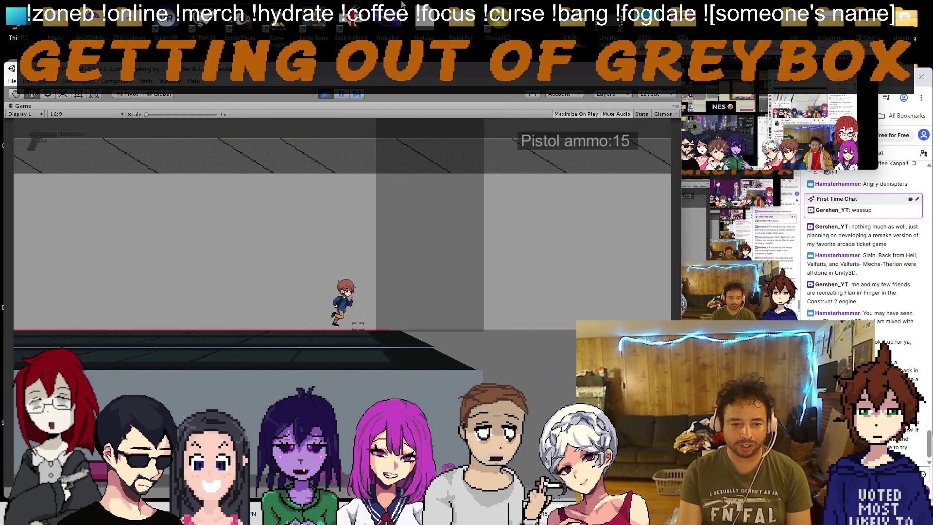
pyautogui.press('Left')
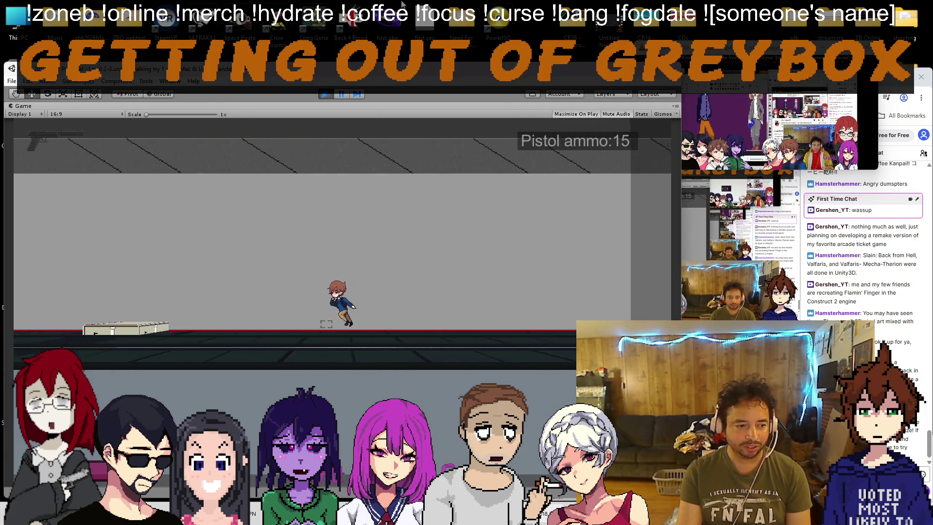
pyautogui.press('space')
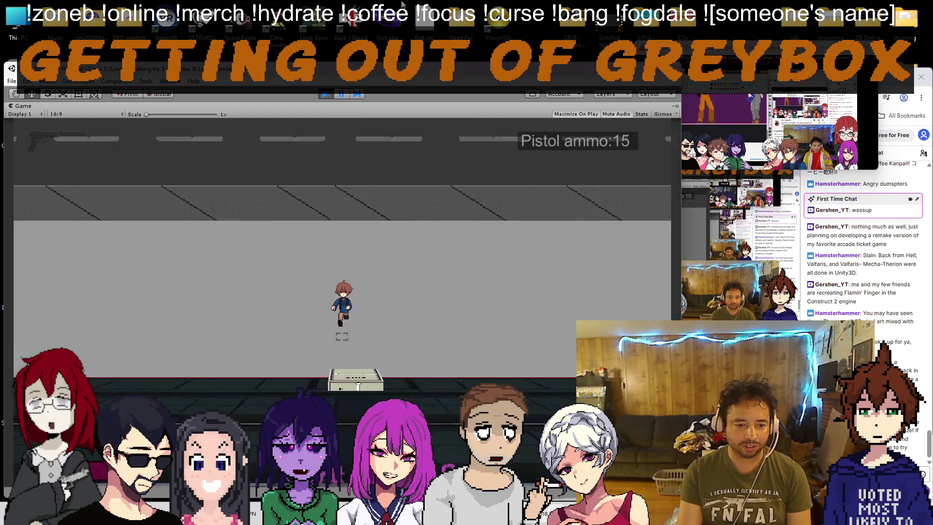
pyautogui.press('Right')
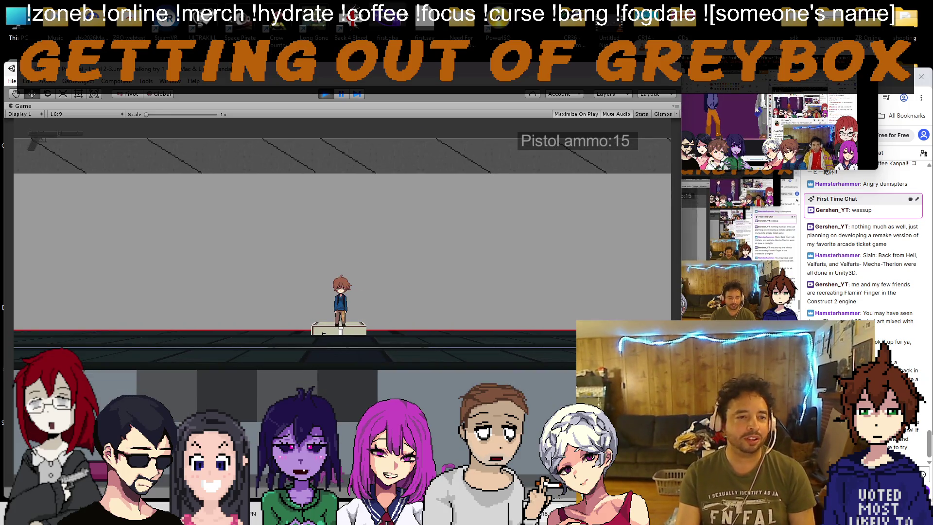
pyautogui.click(325, 95)
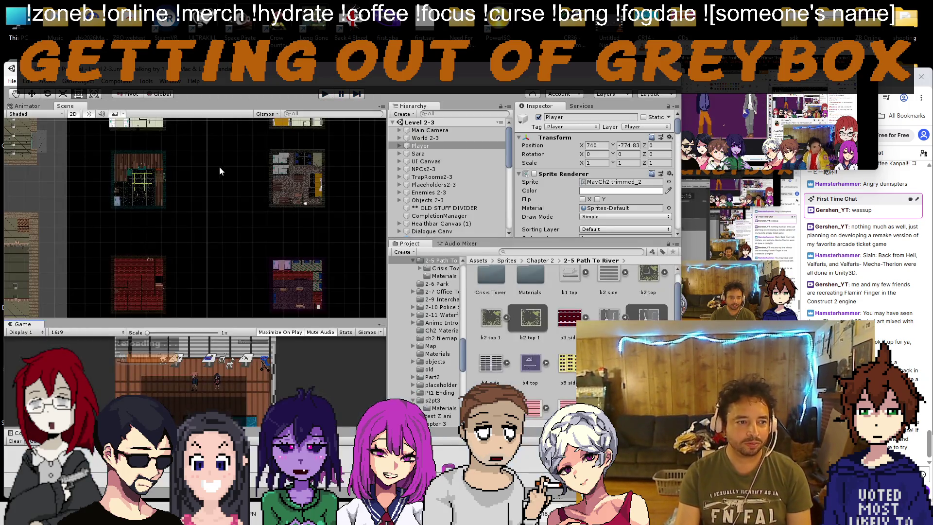
# Step: Switch the Scene to 3D perspective and orbit and zoom around DoorCube (4) on the walkway
pyautogui.scroll(-3, 404, 264)
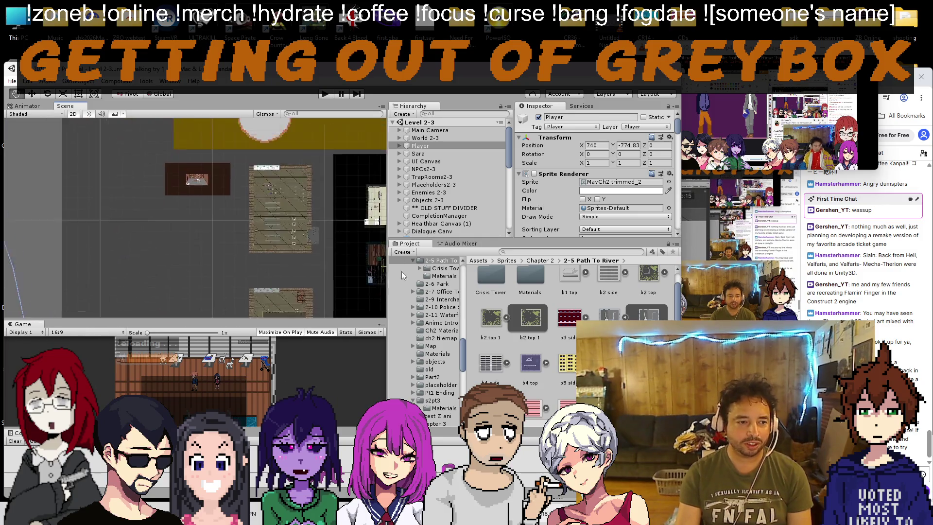
pyautogui.scroll(-3, 156, 214)
pyautogui.scroll(5, 81, 155)
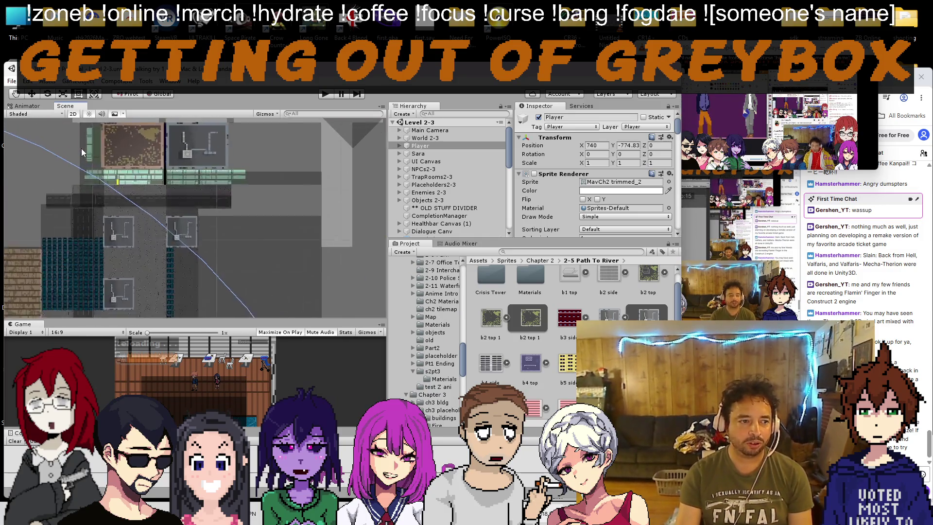
pyautogui.click(72, 114)
pyautogui.moveTo(121, 223)
pyautogui.mouseDown()
pyautogui.moveTo(149, 233)
pyautogui.moveTo(258, 226)
pyautogui.moveTo(218, 227)
pyautogui.moveTo(241, 223)
pyautogui.mouseUp()
pyautogui.click(242, 222)
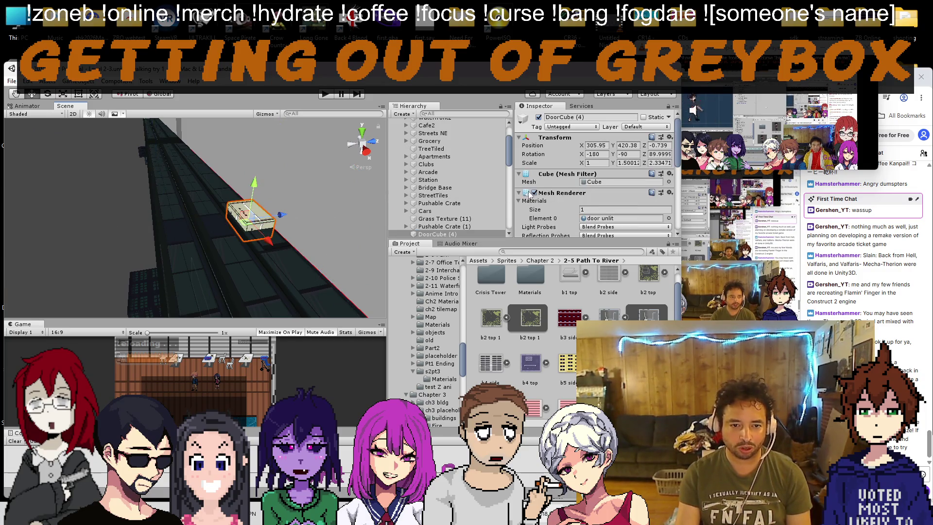
pyautogui.scroll(5, 244, 225)
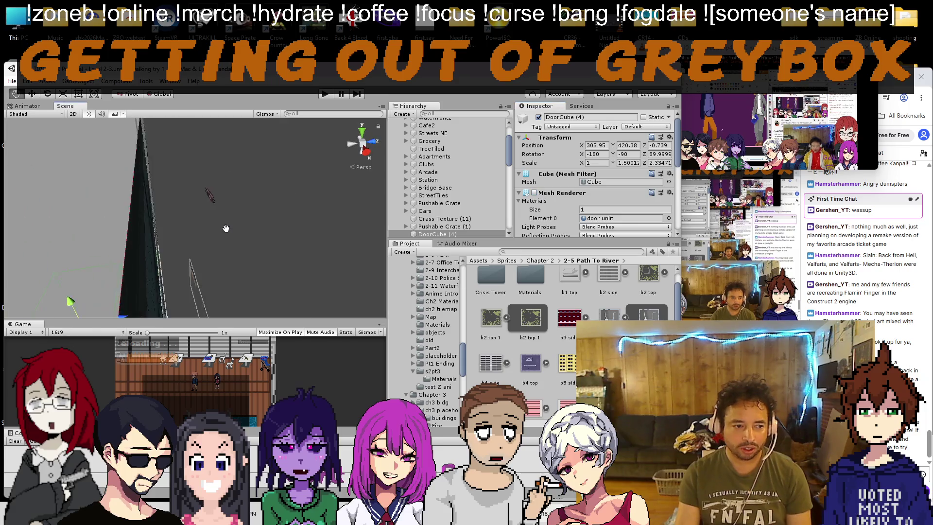
pyautogui.moveTo(233, 224)
pyautogui.mouseDown()
pyautogui.moveTo(314, 350)
pyautogui.moveTo(242, 258)
pyautogui.mouseUp()
pyautogui.scroll(3, 175, 224)
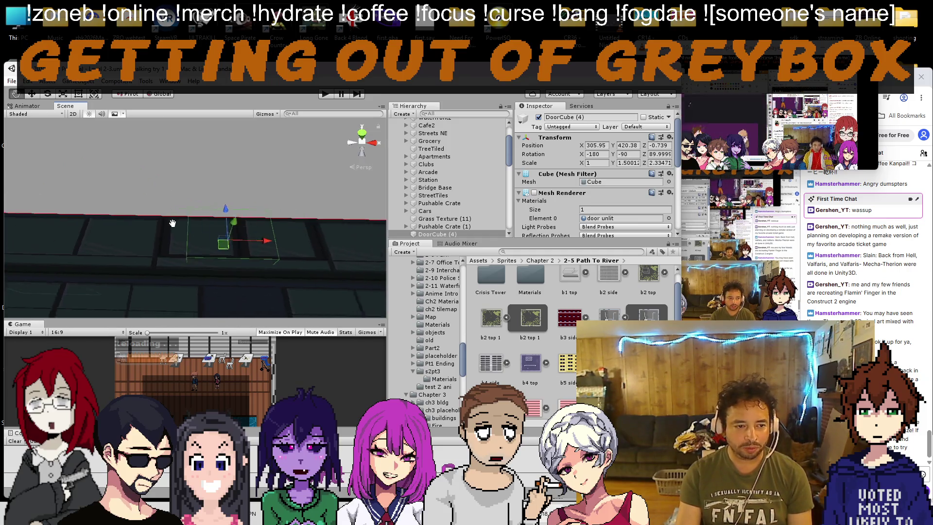
pyautogui.moveTo(173, 223); pyautogui.dragTo(166, 227)
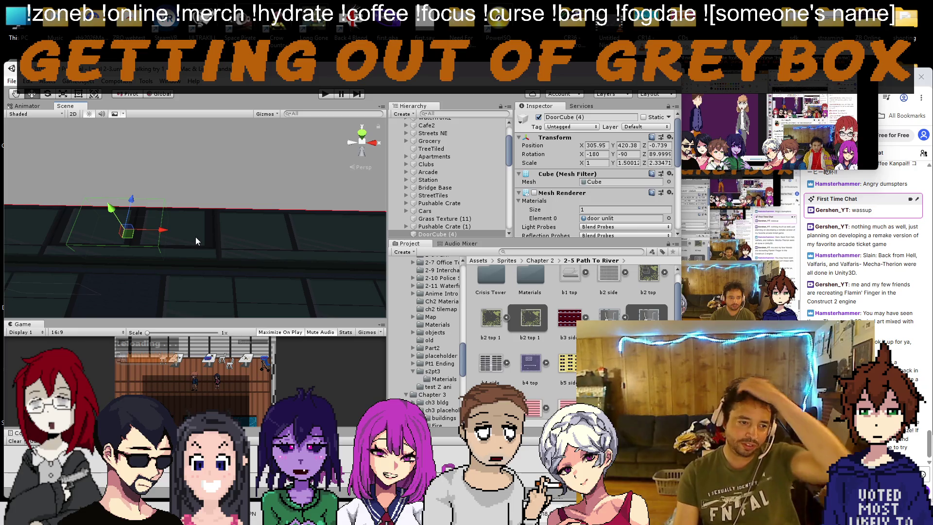
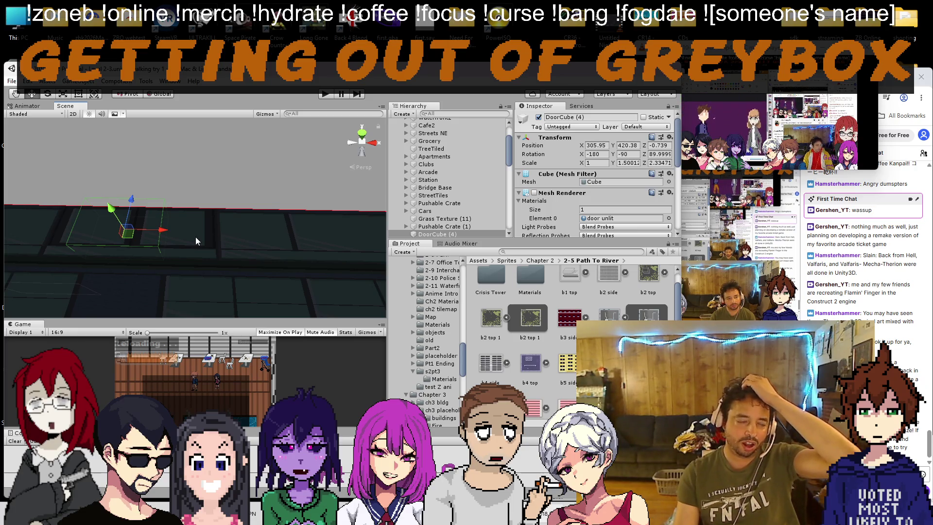
# Step: Enable DoorCube (4)'s Mesh Renderer and locate the wall's two story store front 2 material
pyautogui.click(534, 193)
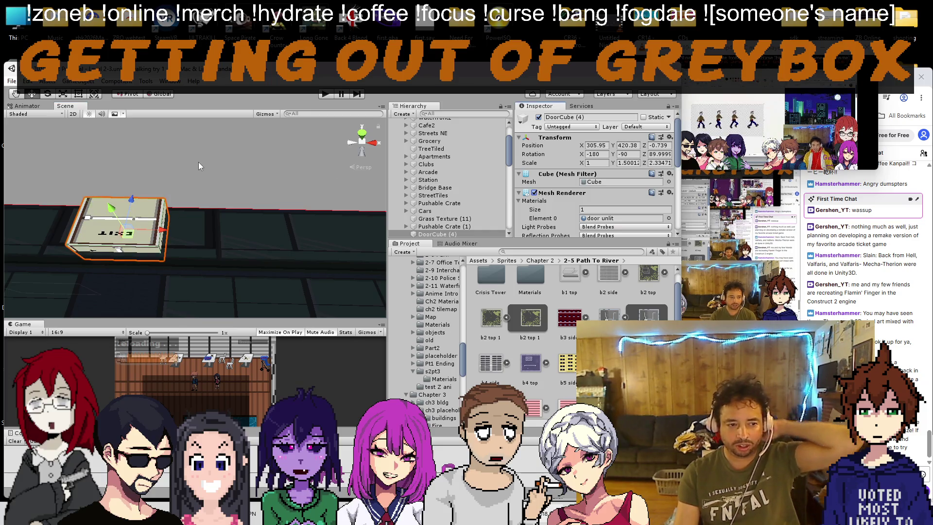
pyautogui.click(262, 240)
pyautogui.click(615, 218)
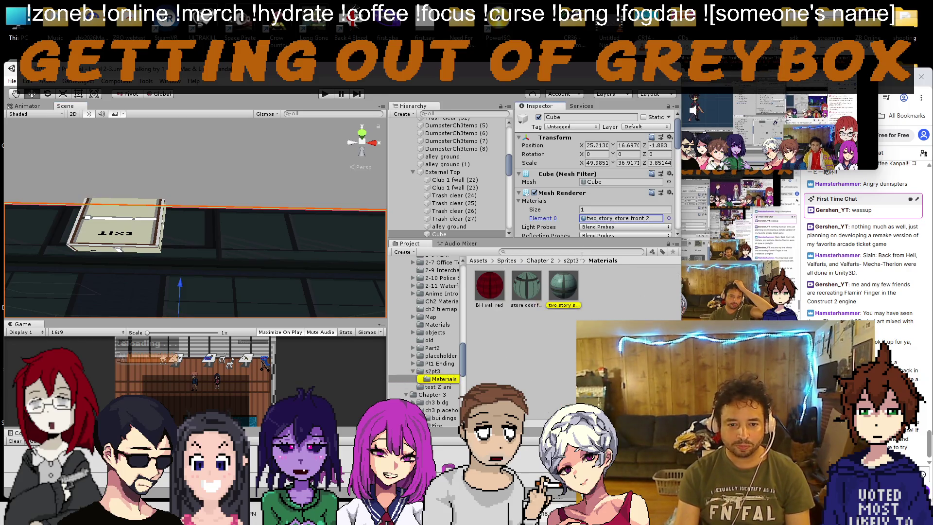
pyautogui.click(565, 285)
# Step: Open the two story store front 2 sprite from the s2pt3 folder in Paint
pyautogui.scroll(-5, 583, 149)
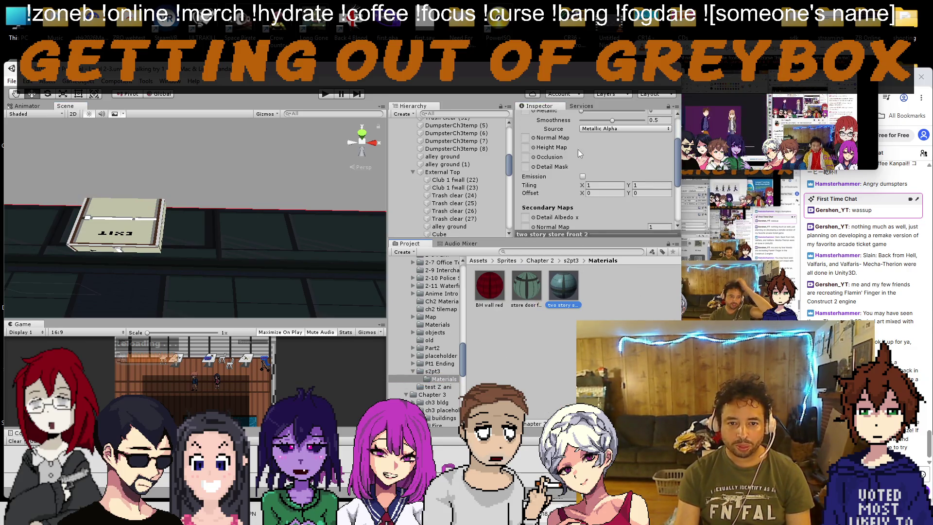
pyautogui.scroll(5, 591, 170)
pyautogui.click(572, 260)
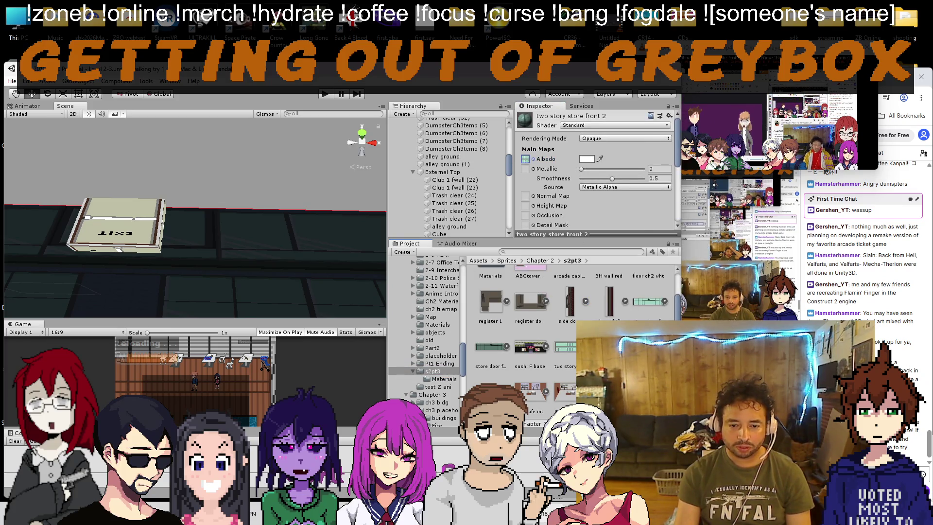
pyautogui.doubleClick(566, 347)
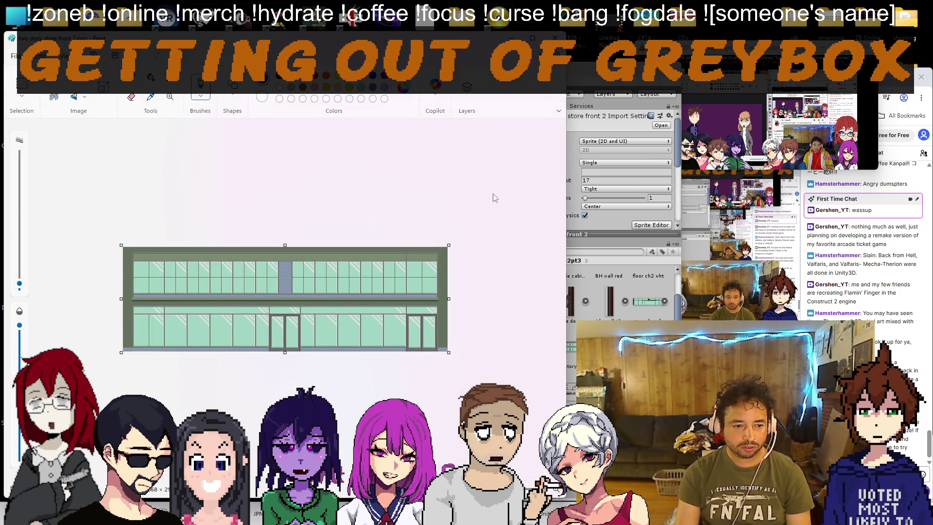
# Step: Close the store-front image, reopen the door image in Paint and zoom in
pyautogui.hotkey('alt', 'F4')
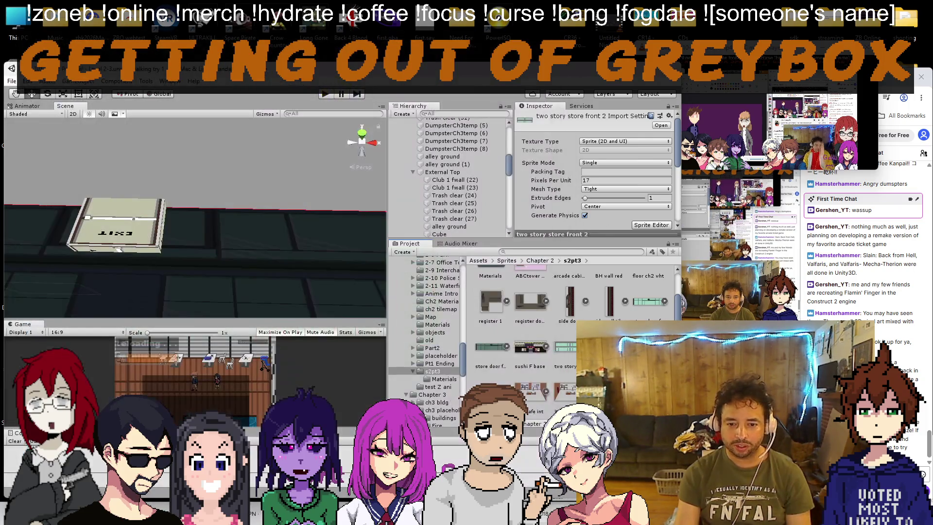
pyautogui.rightClick(641, 106)
pyautogui.click(672, 154)
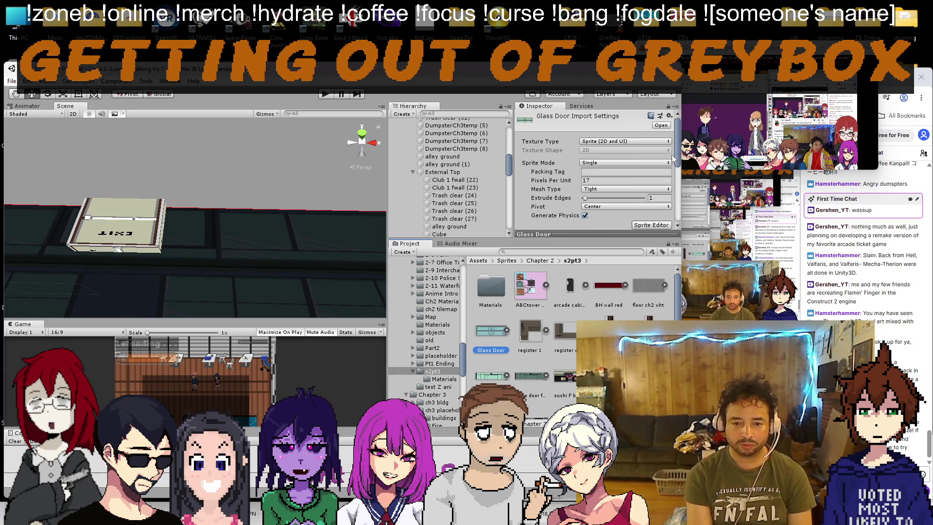
pyautogui.scroll(5, 290, 332)
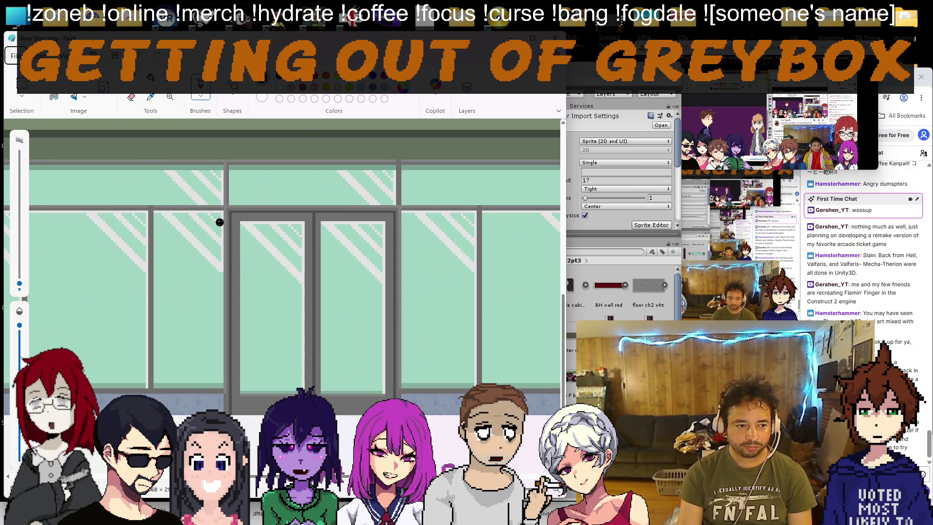
pyautogui.moveTo(292, 38)
pyautogui.mouseDown()
pyautogui.moveTo(682, 38)
pyautogui.moveTo(306, 38)
pyautogui.mouseUp()
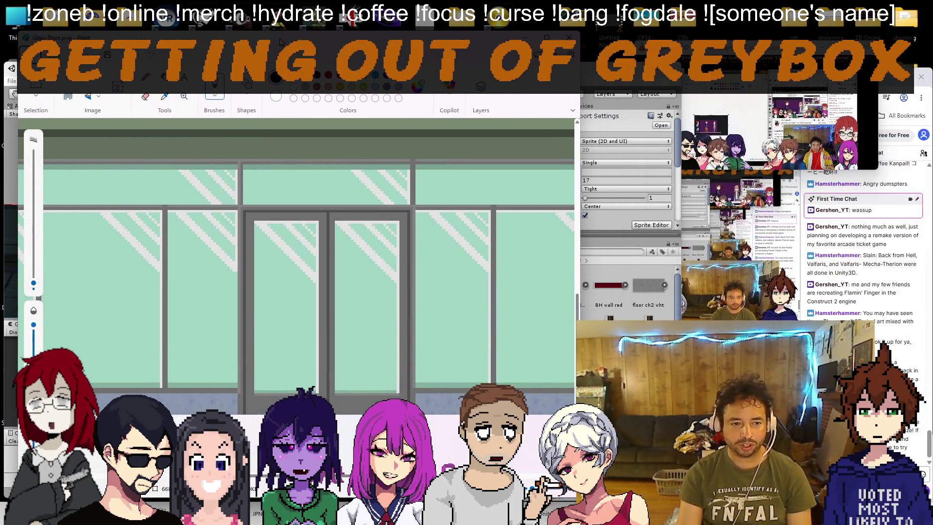
# Step: Crop the image to just the double glass doors and close Paint
pyautogui.click(35, 86)
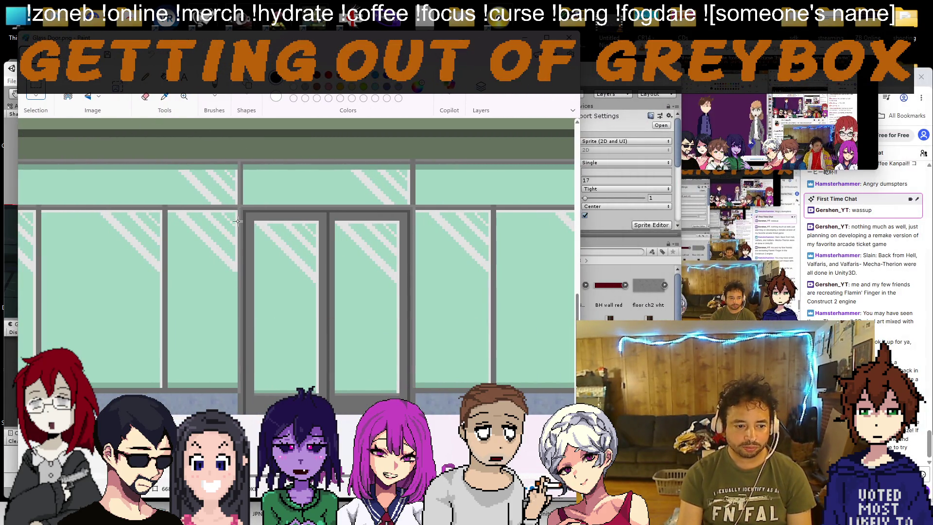
pyautogui.moveTo(240, 207)
pyautogui.mouseDown()
pyautogui.moveTo(378, 414)
pyautogui.moveTo(416, 414)
pyautogui.mouseUp()
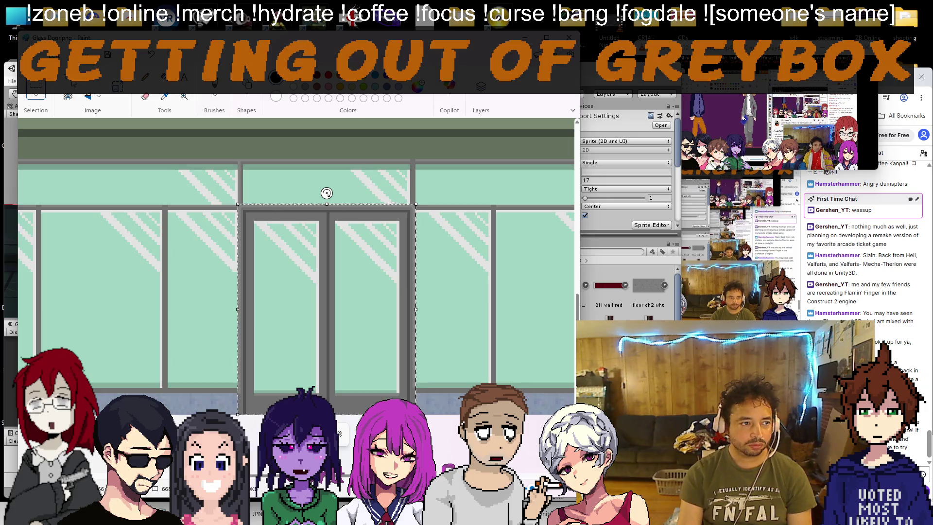
pyautogui.click(72, 81)
pyautogui.click(569, 37)
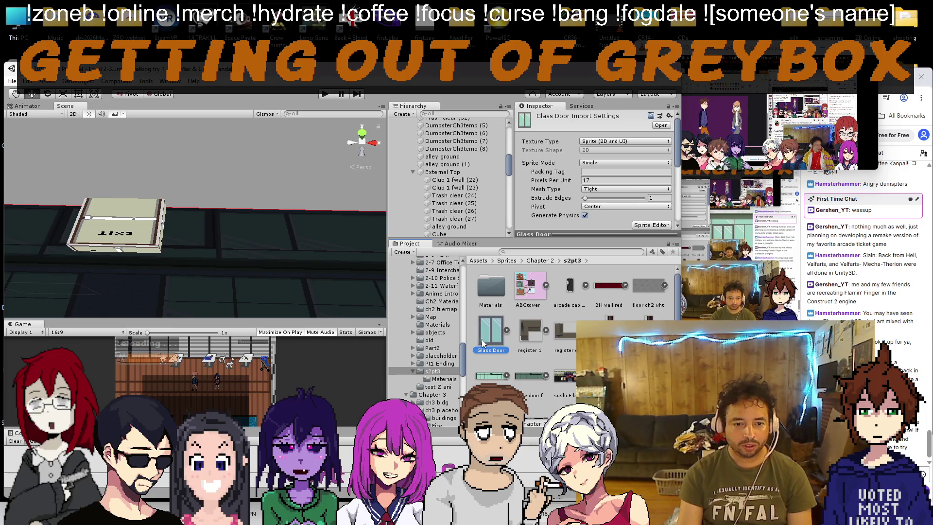
# Step: Select DoorCube (4), frame it with F and nudge it into position
pyautogui.moveTo(133, 236)
pyautogui.mouseDown()
pyautogui.moveTo(186, 162)
pyautogui.moveTo(171, 161)
pyautogui.mouseUp()
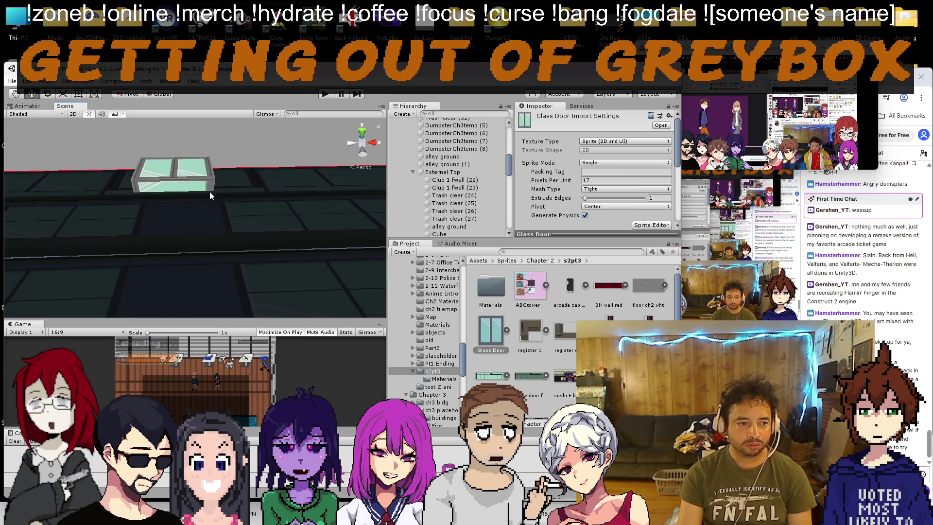
pyautogui.click(189, 183)
pyautogui.moveTo(173, 143); pyautogui.dragTo(175, 149)
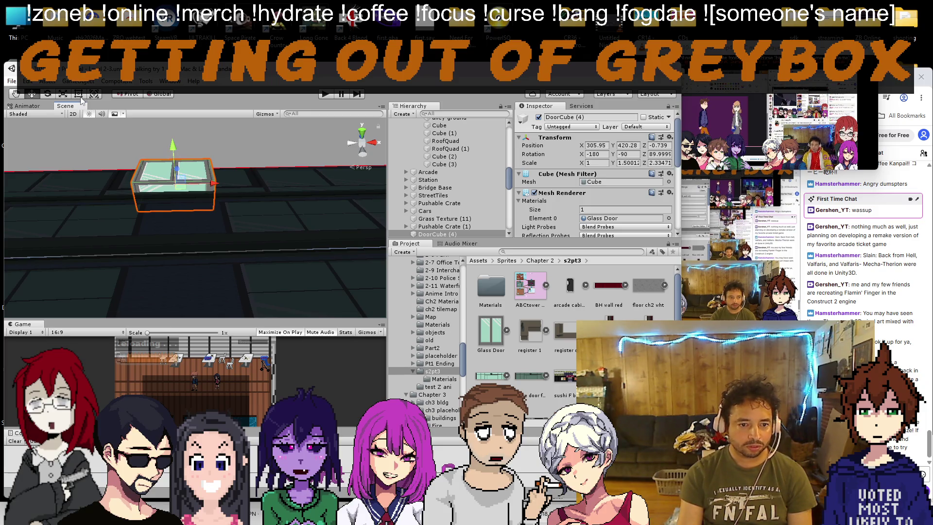
pyautogui.scroll(-5, 598, 195)
pyautogui.scroll(3, 598, 195)
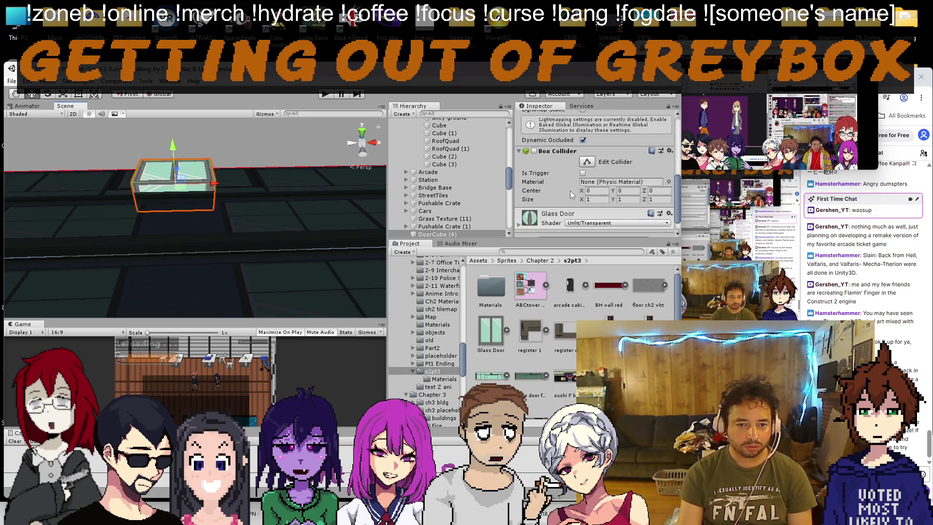
pyautogui.scroll(5, 320, 193)
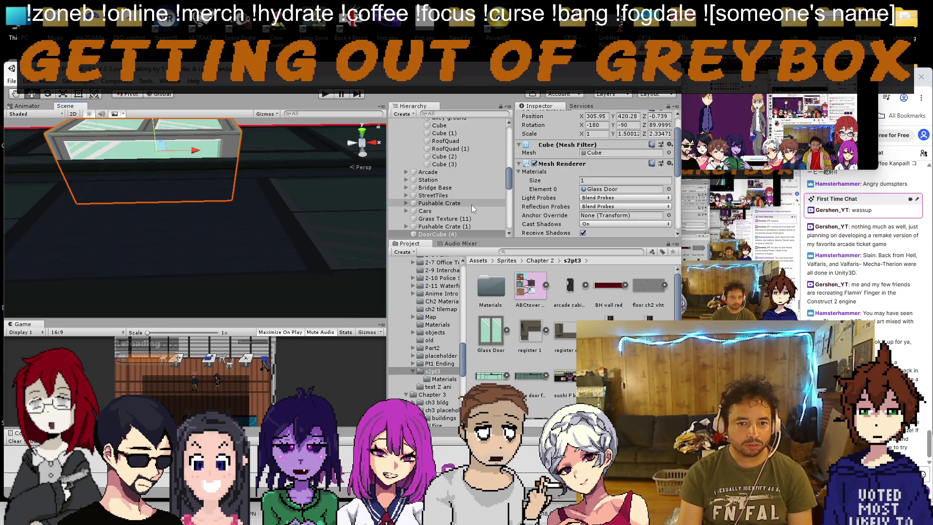
pyautogui.scroll(-2, 505, 194)
pyautogui.press('f')
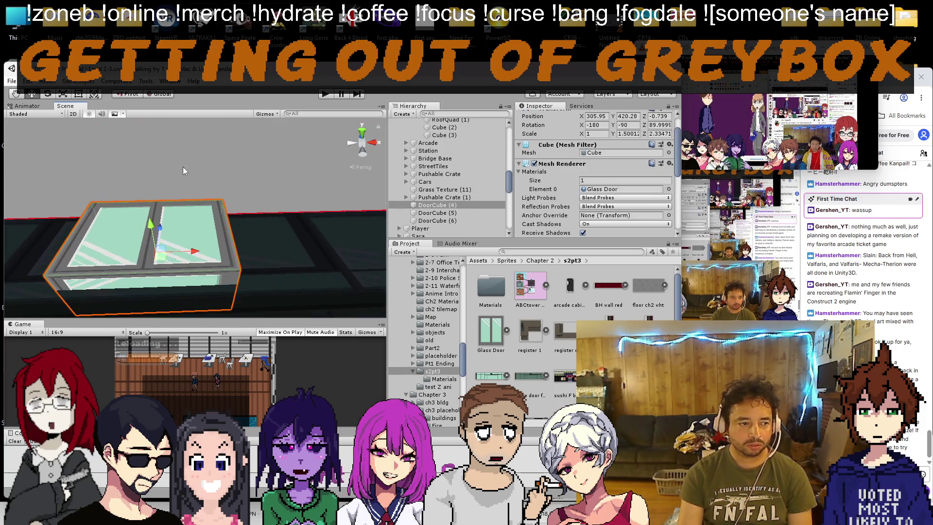
pyautogui.moveTo(201, 257)
pyautogui.mouseDown()
pyautogui.moveTo(218, 231)
pyautogui.moveTo(340, 221)
pyautogui.mouseUp()
pyautogui.press('f')
# Step: Resize the door cube with the Rect handles to Scale Z about 4.93 and Y about 1.27
pyautogui.moveTo(248, 228)
pyautogui.mouseDown()
pyautogui.moveTo(265, 213)
pyautogui.moveTo(257, 222)
pyautogui.mouseUp()
pyautogui.moveTo(215, 263); pyautogui.dragTo(170, 265)
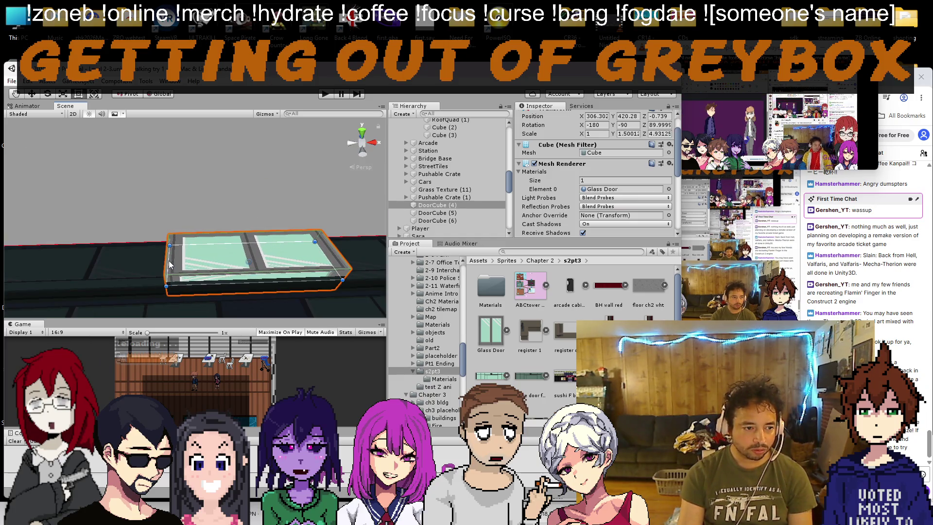
pyautogui.moveTo(211, 289)
pyautogui.mouseDown()
pyautogui.moveTo(212, 273)
pyautogui.moveTo(213, 282)
pyautogui.moveTo(73, 258)
pyautogui.moveTo(170, 251)
pyautogui.mouseUp()
pyautogui.press('f')
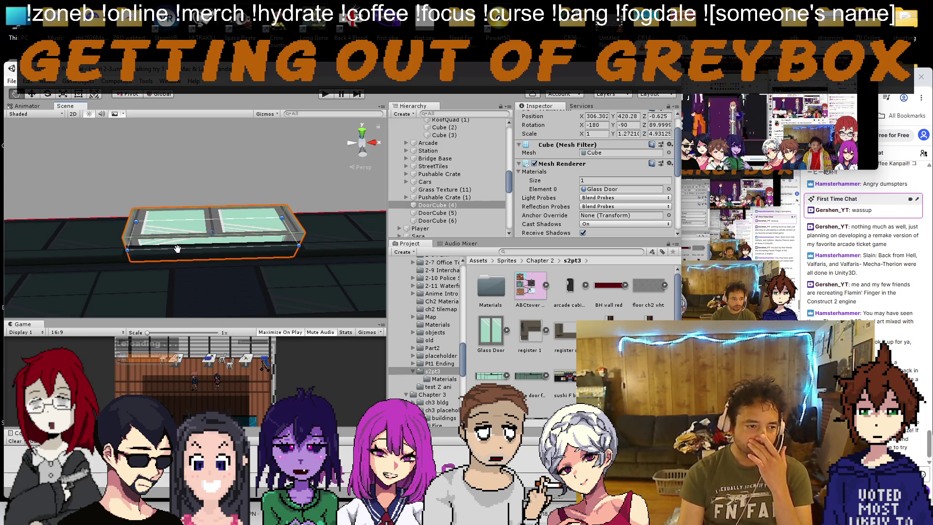
pyautogui.rightClick(490, 332)
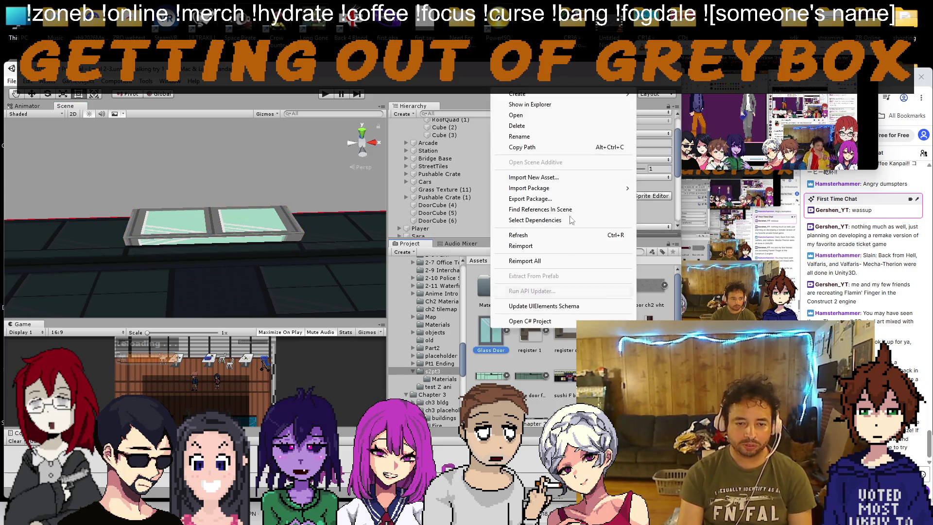
# Step: Reopen the store front image in Paint and cut out a second double glass door image
pyautogui.click(554, 142)
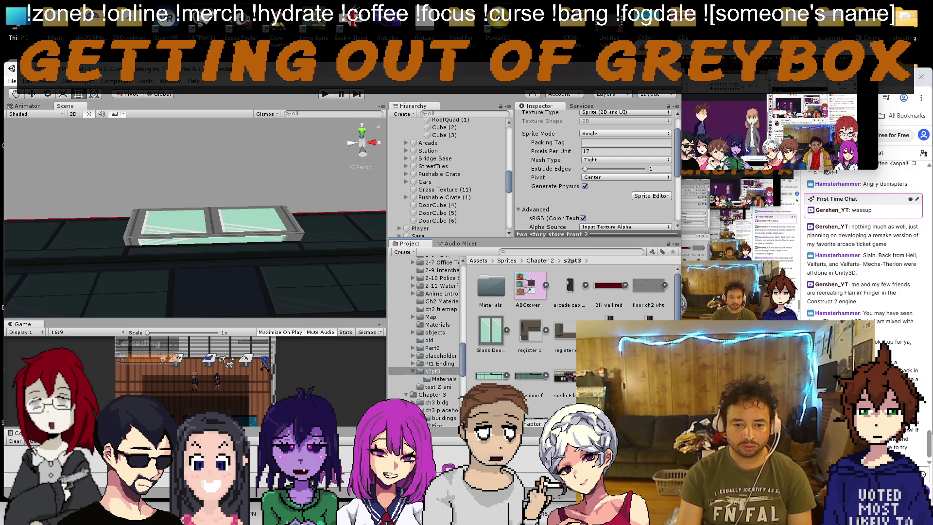
pyautogui.rightClick(486, 396)
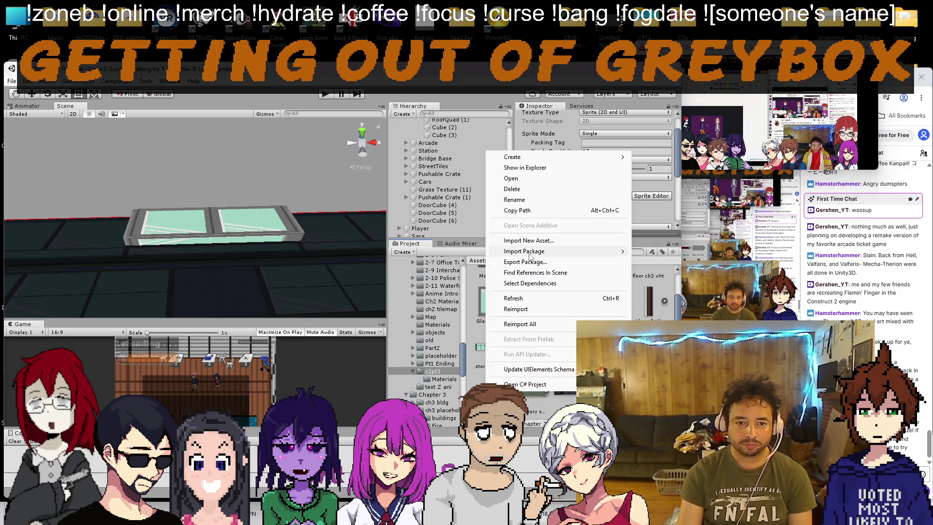
pyautogui.click(524, 202)
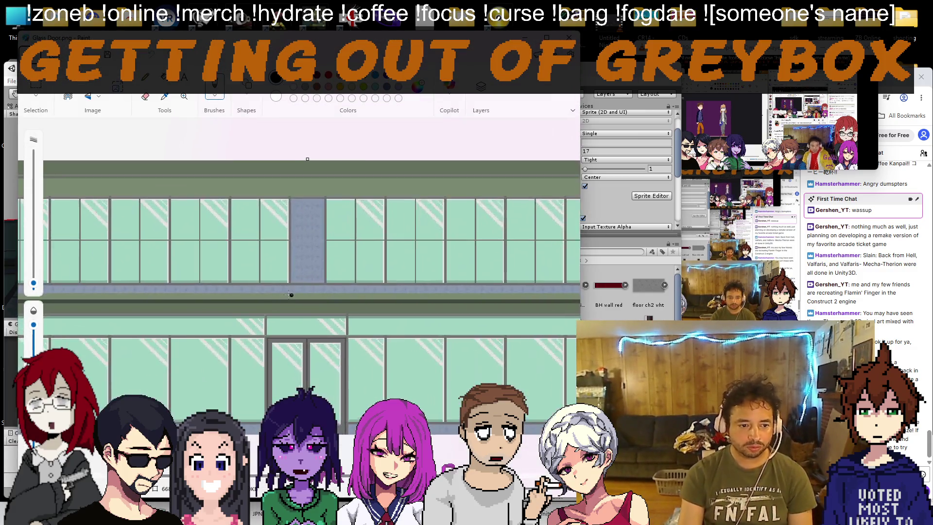
pyautogui.scroll(5, 291, 294)
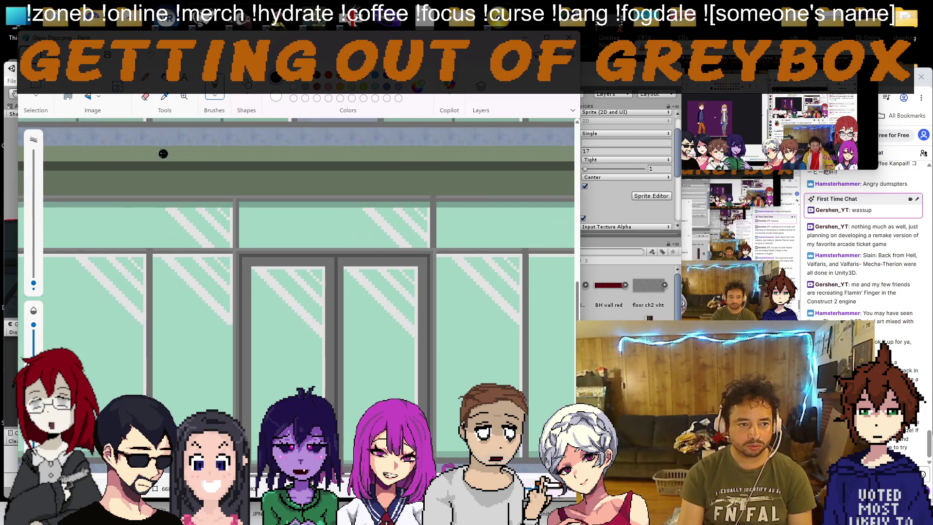
pyautogui.scroll(-2, 163, 154)
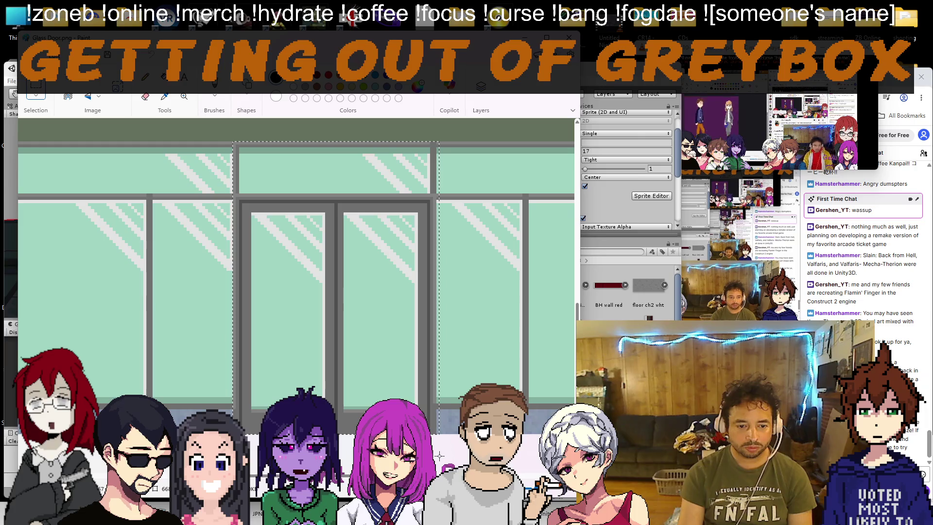
pyautogui.moveTo(438, 457); pyautogui.dragTo(436, 452)
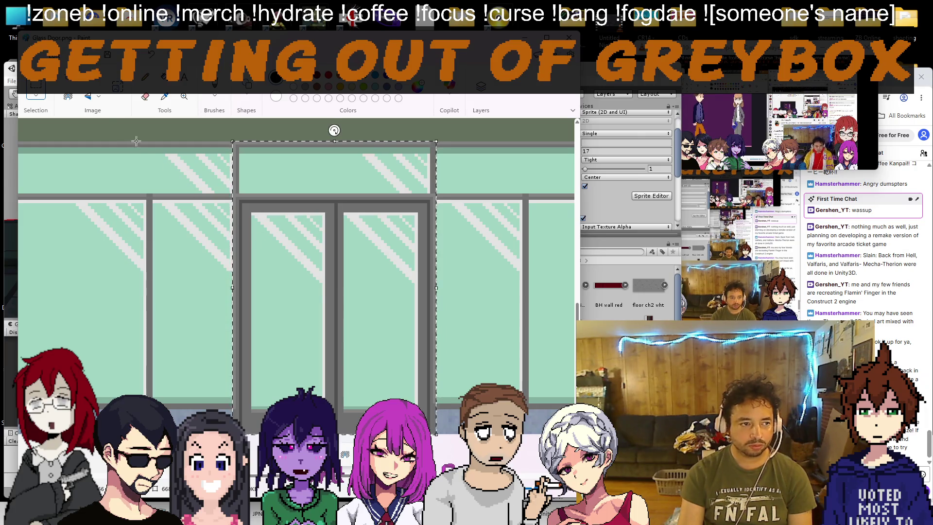
pyautogui.scroll(-3, 140, 143)
pyautogui.hotkey('alt', 'Tab')
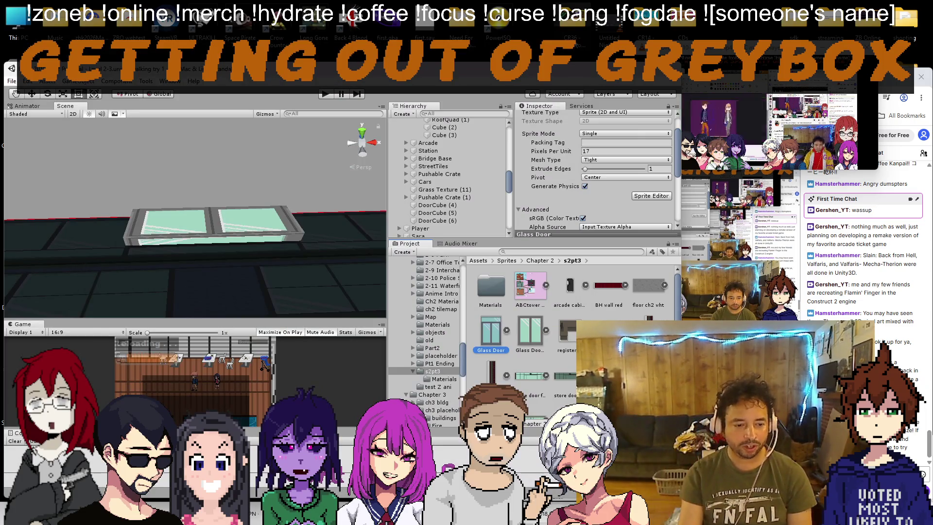
# Step: Drag the new glass door image onto the door cube, creating the Glass Door 1 material
pyautogui.moveTo(490, 336)
pyautogui.mouseDown()
pyautogui.moveTo(313, 263)
pyautogui.moveTo(209, 235)
pyautogui.moveTo(183, 211)
pyautogui.mouseUp()
pyautogui.press('f')
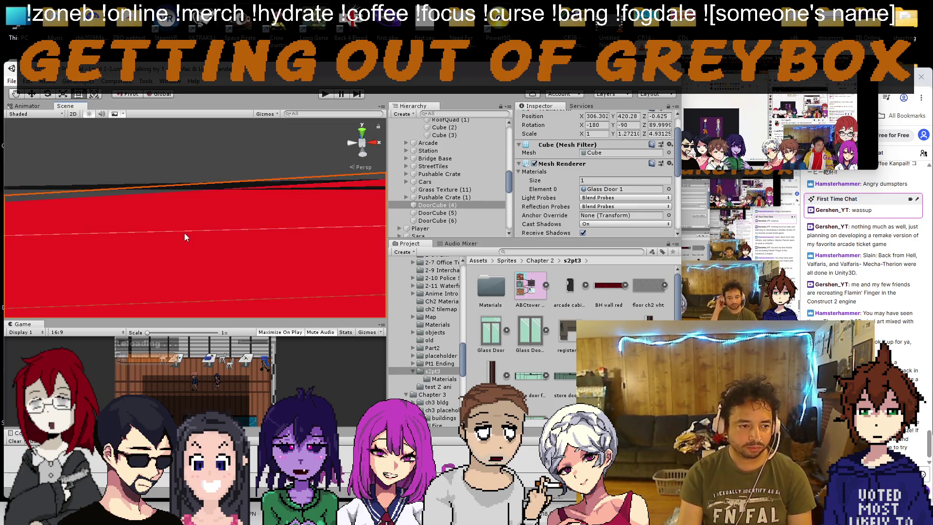
pyautogui.moveTo(197, 283)
pyautogui.mouseDown()
pyautogui.moveTo(214, 283)
pyautogui.moveTo(215, 260)
pyautogui.moveTo(218, 270)
pyautogui.moveTo(192, 200)
pyautogui.mouseUp()
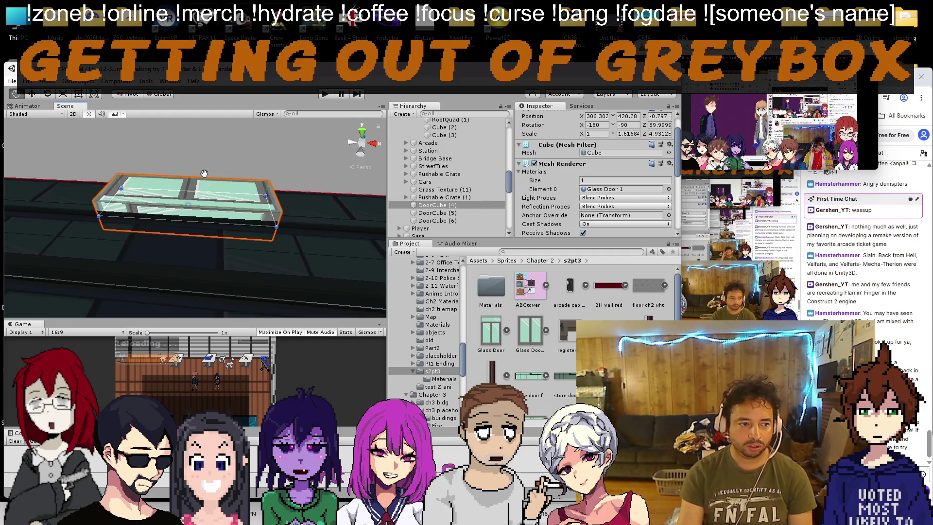
pyautogui.scroll(3, 188, 194)
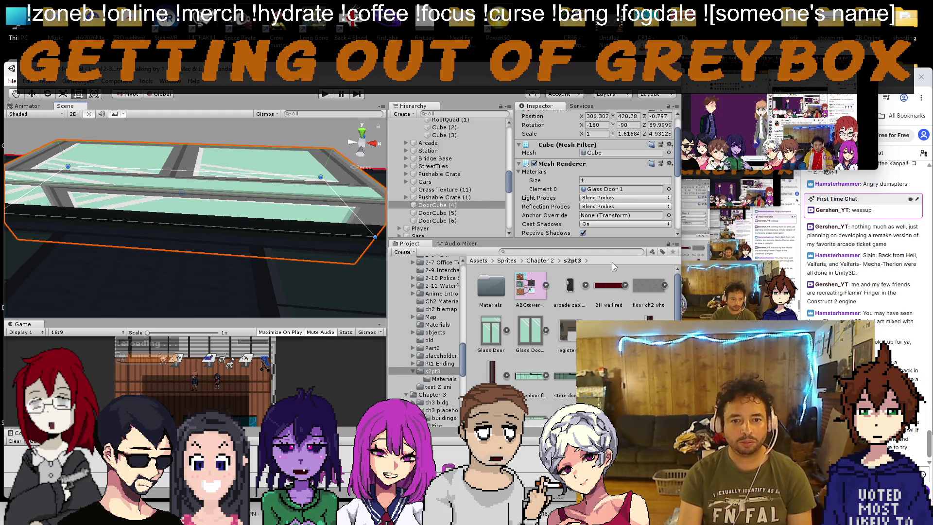
pyautogui.scroll(-3, 567, 161)
pyautogui.scroll(-2, 562, 195)
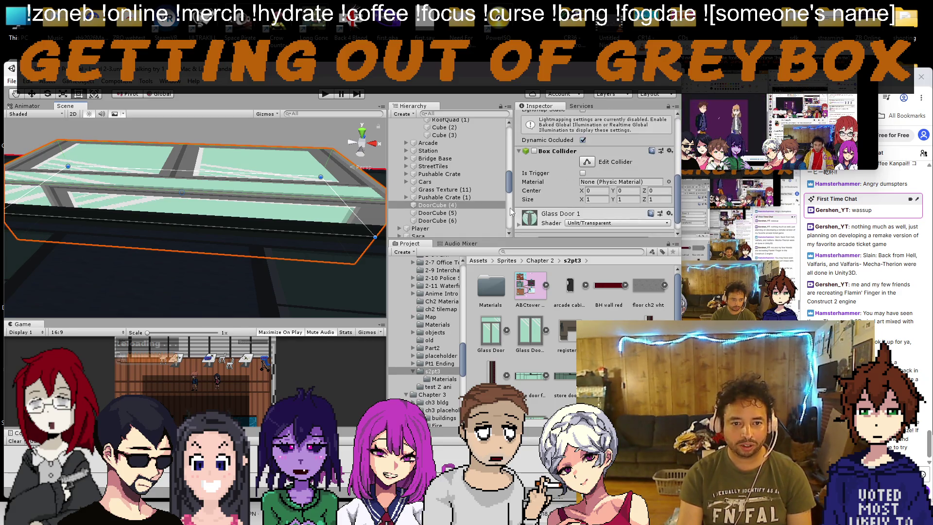
pyautogui.scroll(-1, 559, 221)
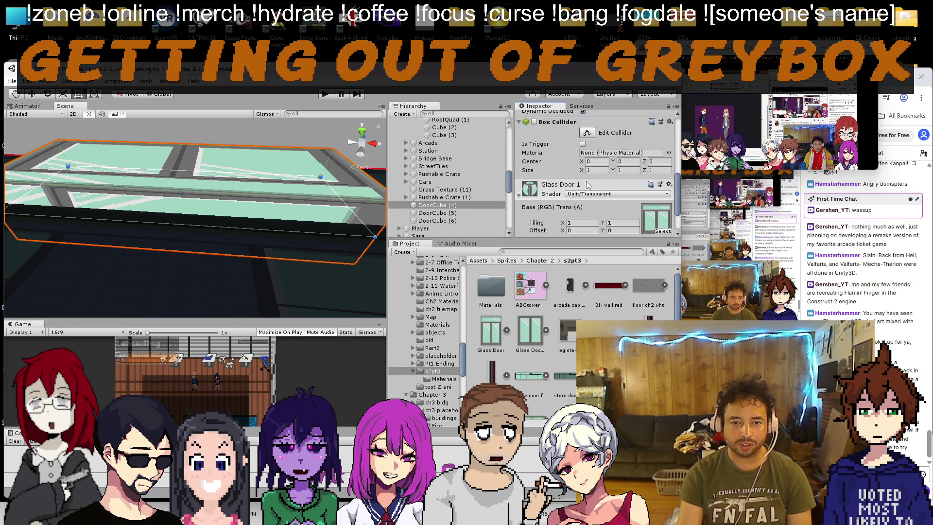
# Step: Try Glass Door 1 on the Standard shader, then switch it to a transparent unlit shader
pyautogui.click(602, 193)
pyautogui.click(599, 215)
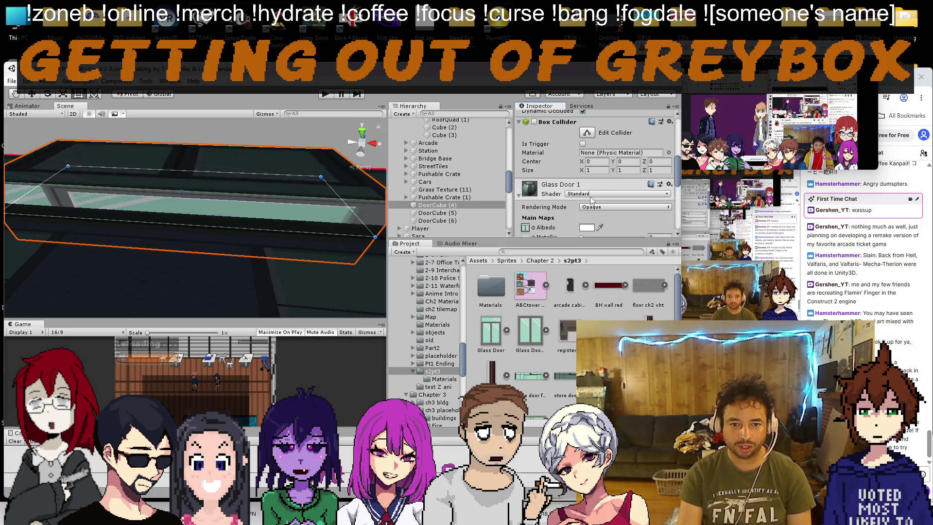
pyautogui.click(595, 207)
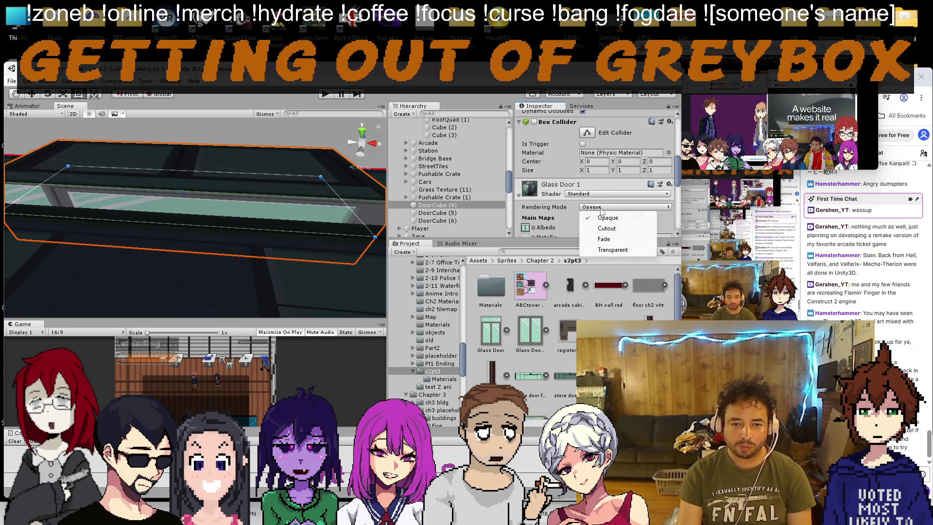
pyautogui.click(600, 197)
pyautogui.click(601, 195)
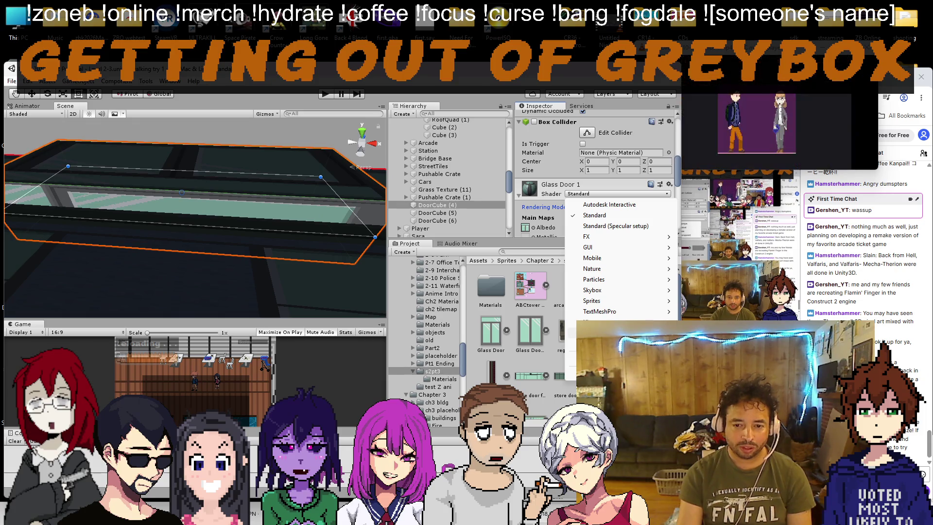
pyautogui.click(533, 144)
pyautogui.scroll(-3, 572, 214)
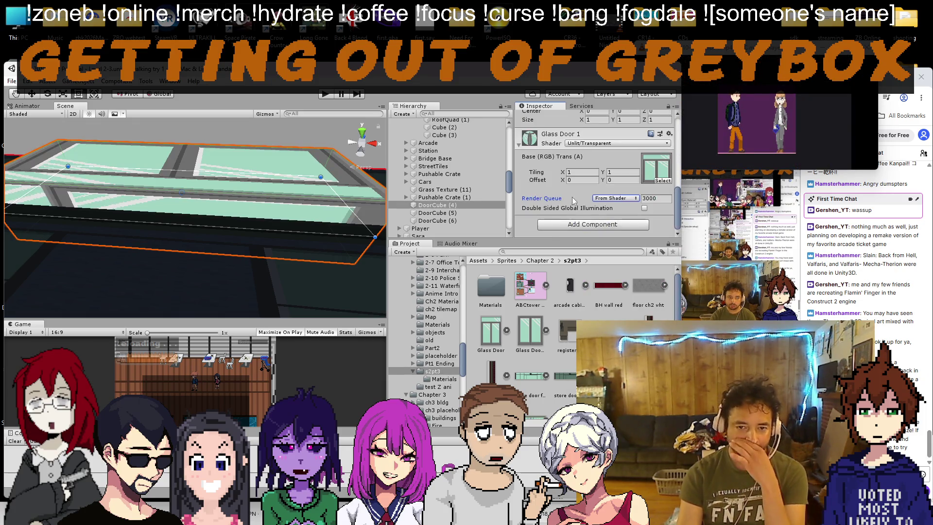
pyautogui.scroll(5, 579, 184)
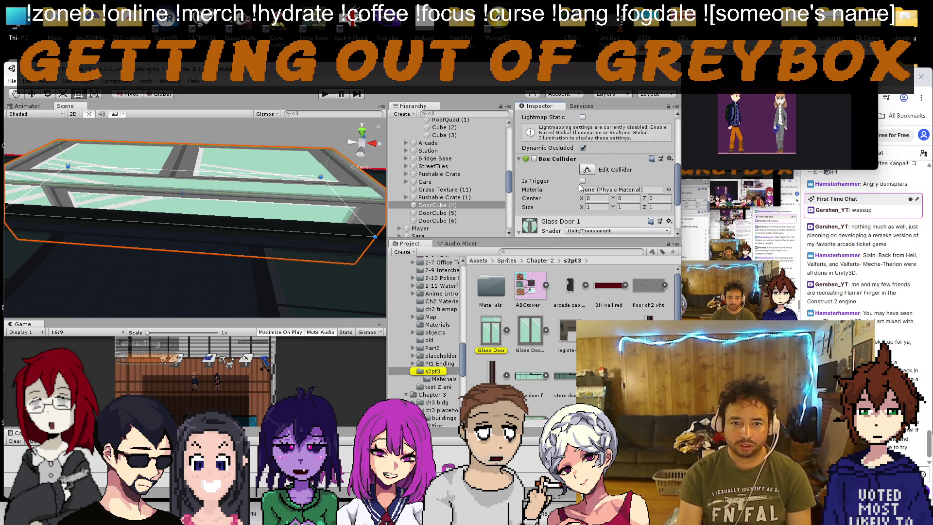
pyautogui.scroll(-5, 574, 185)
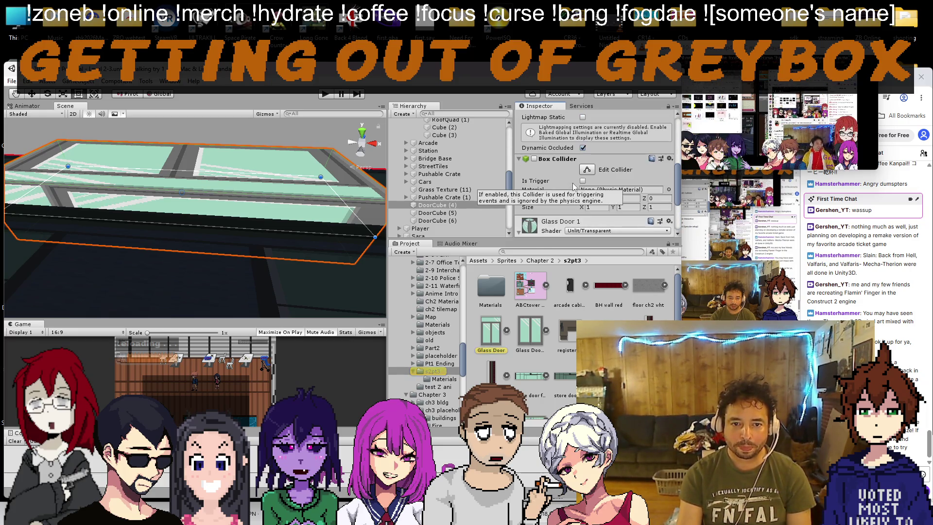
pyautogui.scroll(-2, 559, 203)
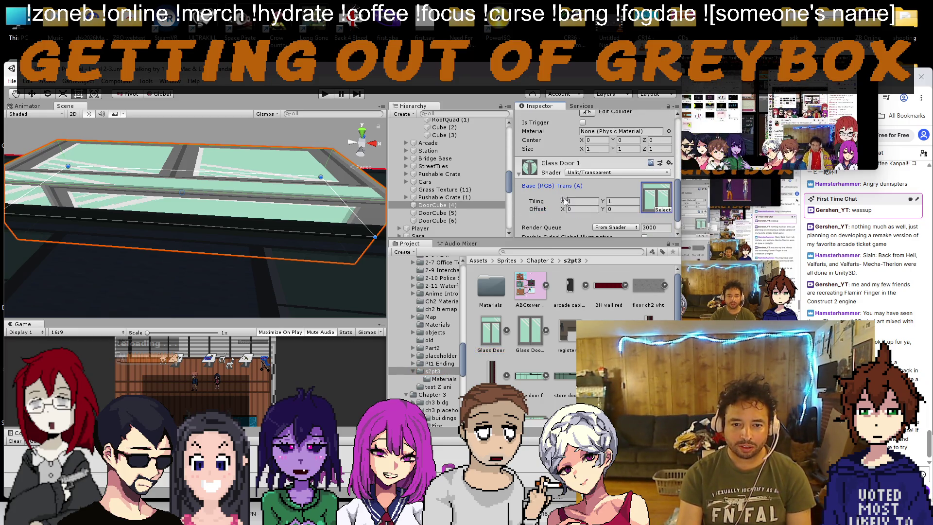
# Step: Try Standard and Unlit/Texture on Glass Door 1, ending with Legacy Shaders/Bumped Diffuse
pyautogui.click(594, 173)
pyautogui.moveTo(603, 280)
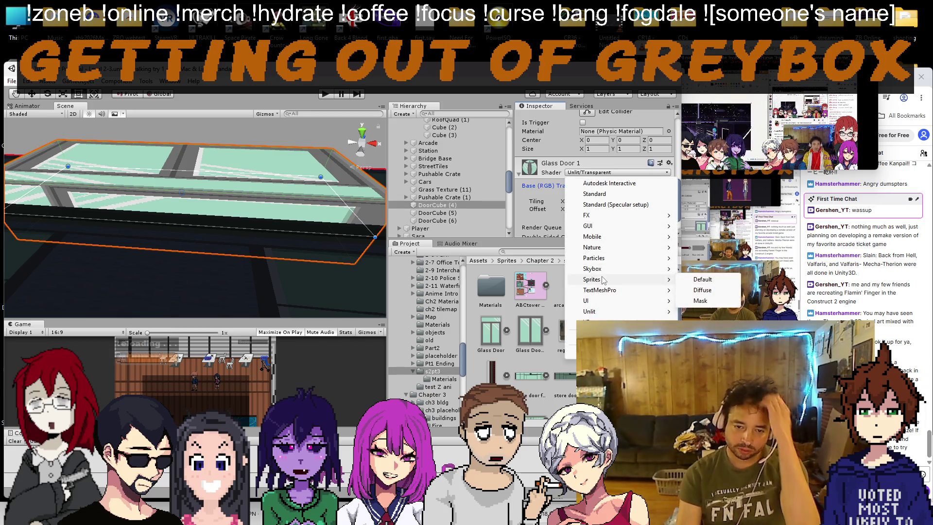
pyautogui.click(594, 194)
pyautogui.scroll(-3, 588, 196)
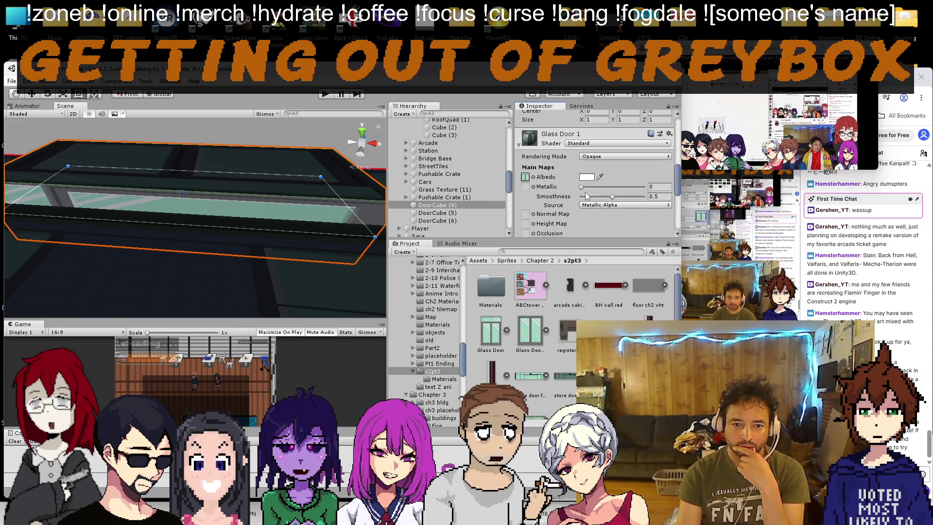
pyautogui.scroll(-3, 298, 196)
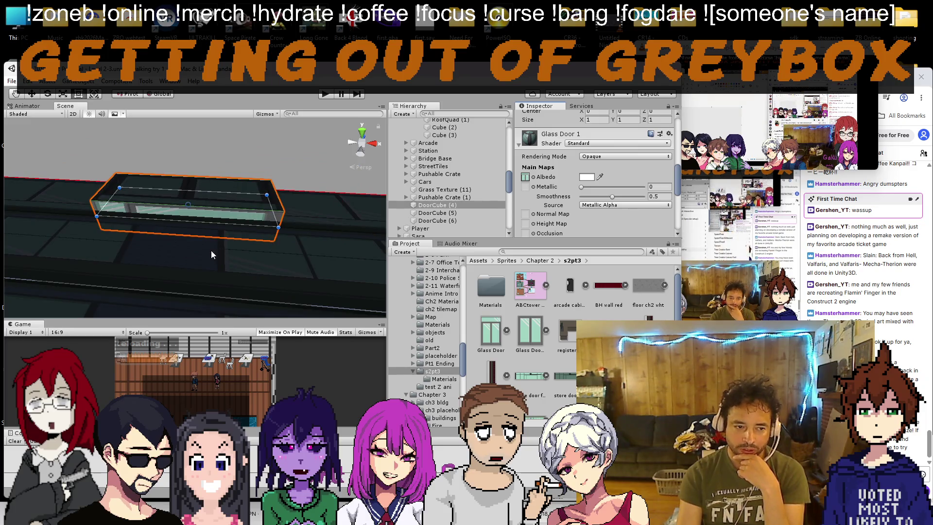
pyautogui.click(586, 159)
pyautogui.click(593, 161)
pyautogui.click(613, 143)
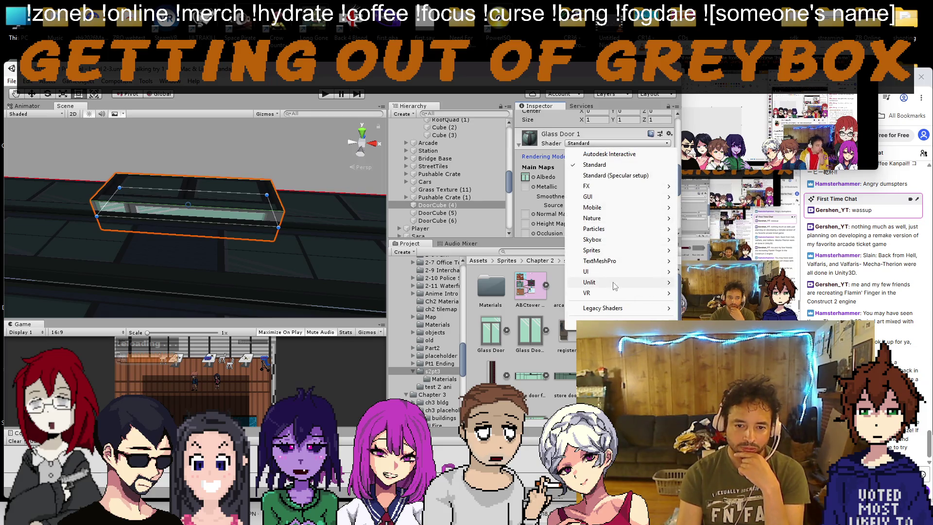
pyautogui.moveTo(615, 287)
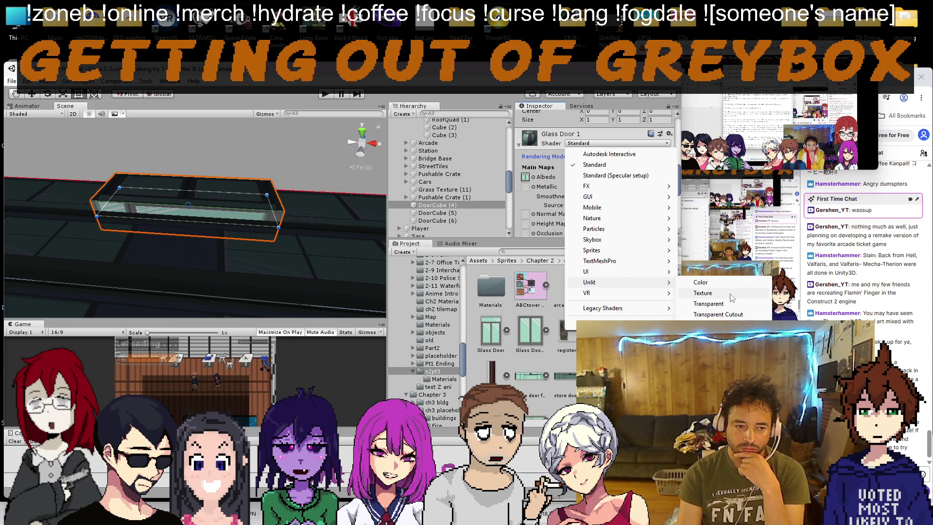
pyautogui.click(703, 293)
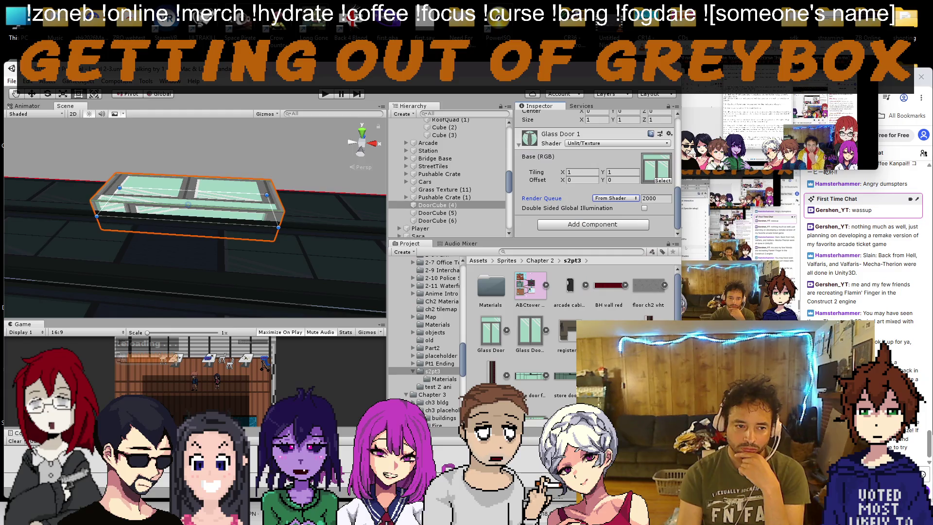
pyautogui.click(603, 144)
pyautogui.moveTo(609, 315)
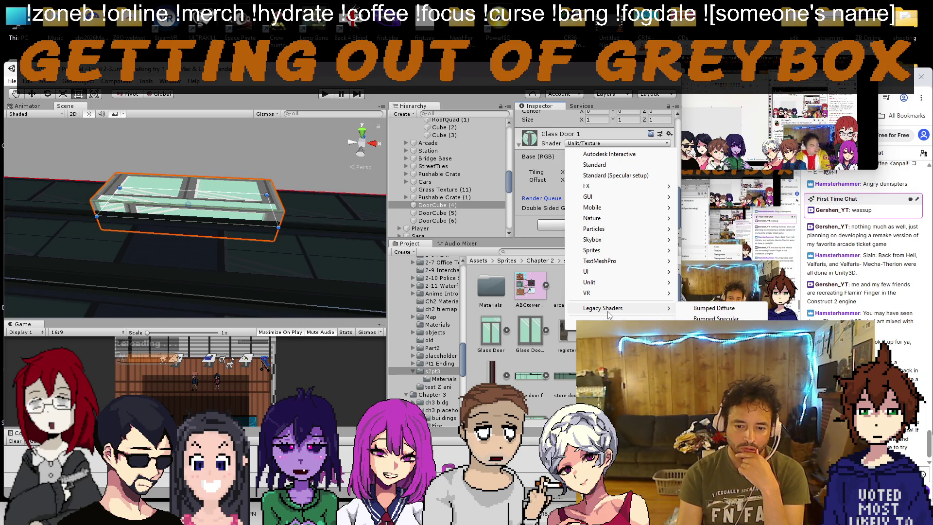
pyautogui.click(712, 308)
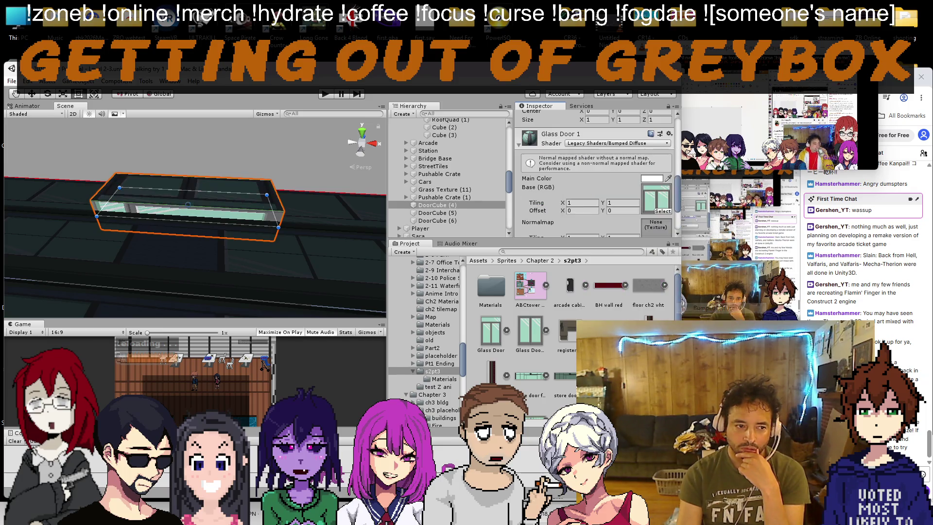
# Step: Inspect Glass Door 1's Main Color, then switch its shader to Standard
pyautogui.click(653, 180)
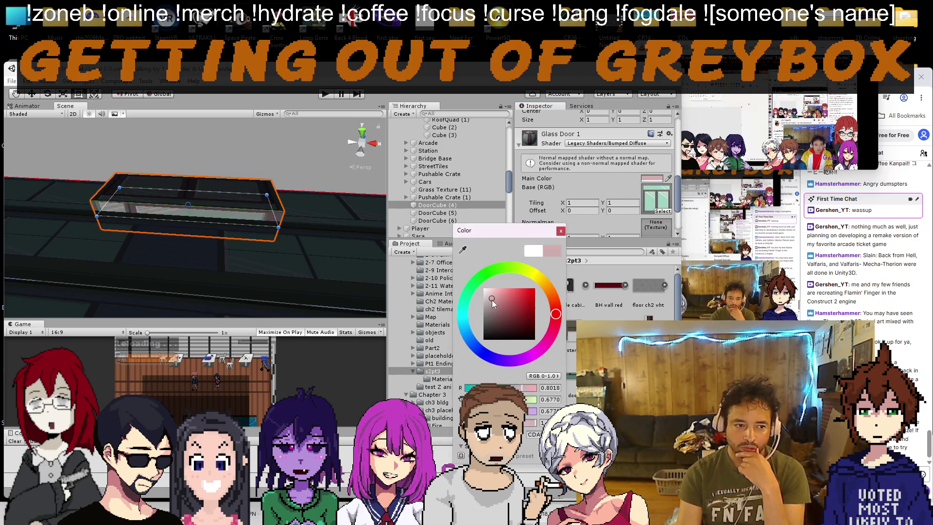
pyautogui.click(561, 232)
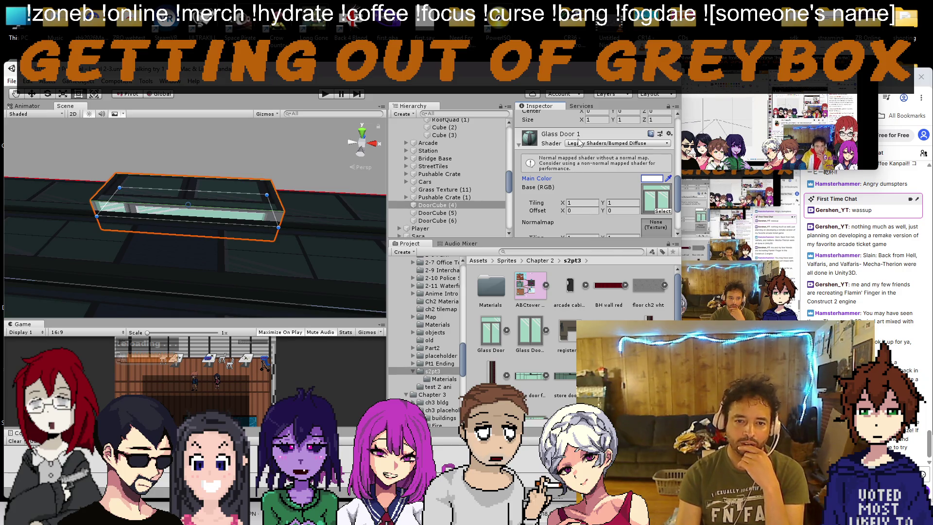
pyautogui.click(579, 140)
pyautogui.click(585, 206)
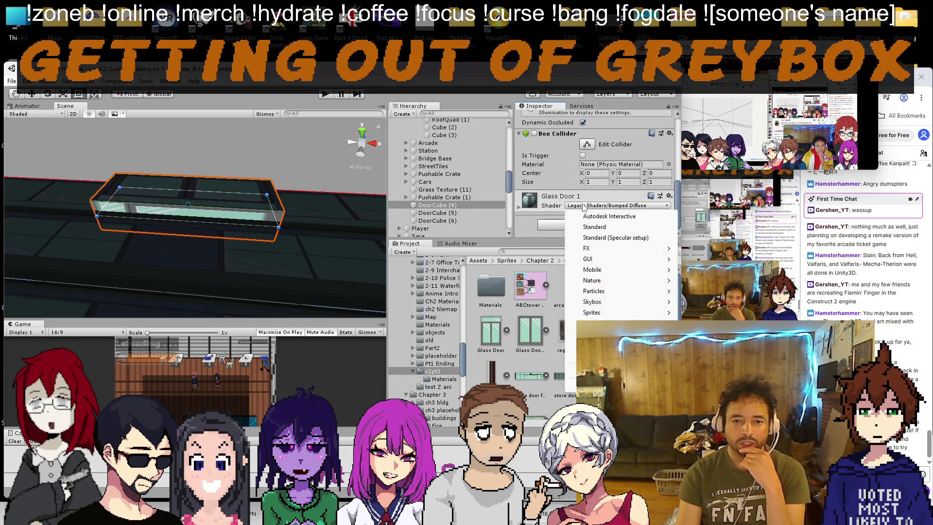
pyautogui.moveTo(611, 313)
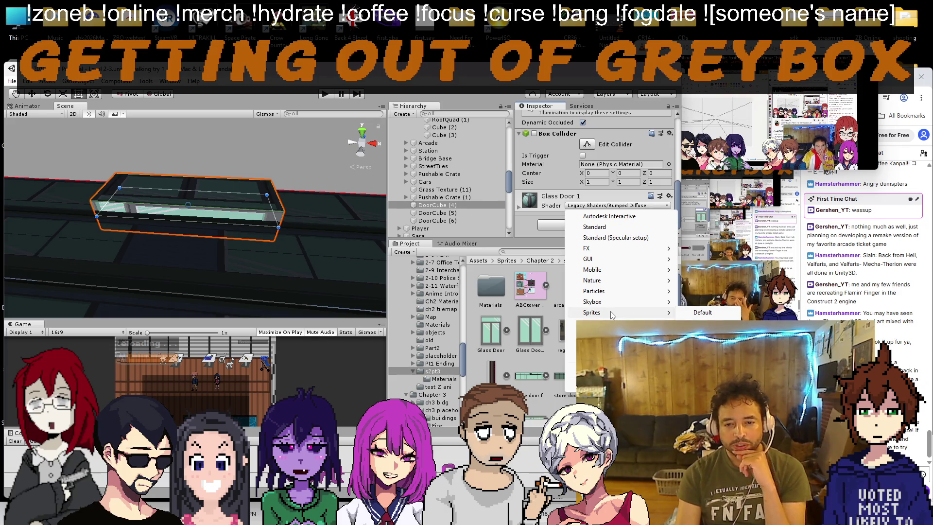
pyautogui.click(594, 227)
# Step: Turn off specular highlights on the Glass Door 1 material
pyautogui.click(526, 209)
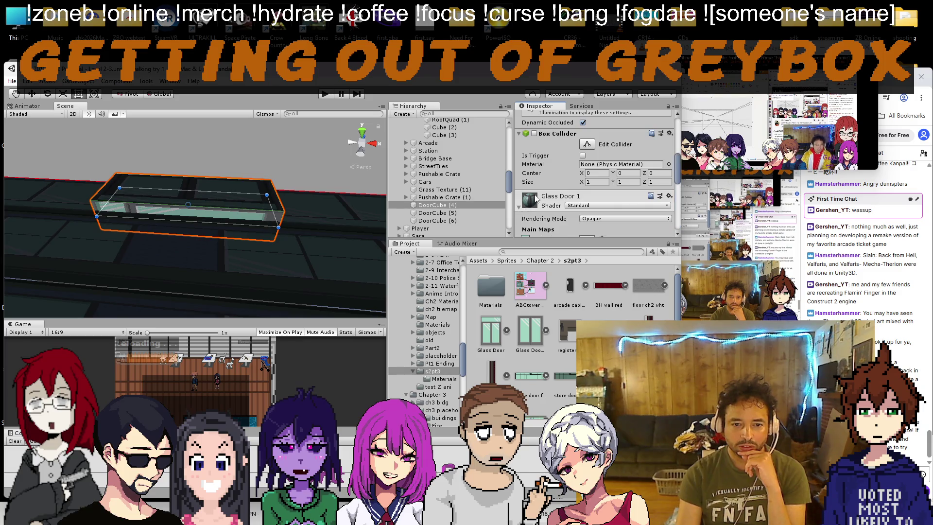
pyautogui.scroll(-10, 558, 173)
pyautogui.scroll(-2, 558, 173)
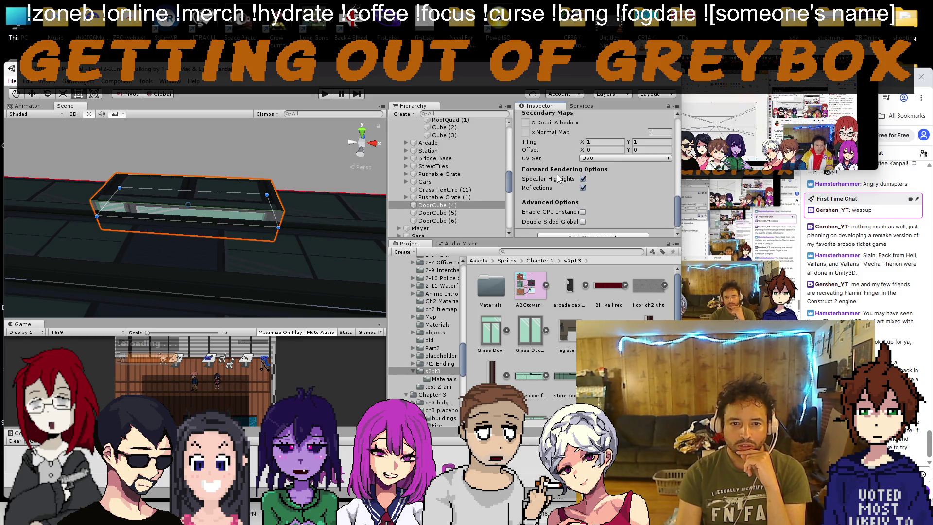
pyautogui.click(583, 179)
pyautogui.scroll(5, 583, 182)
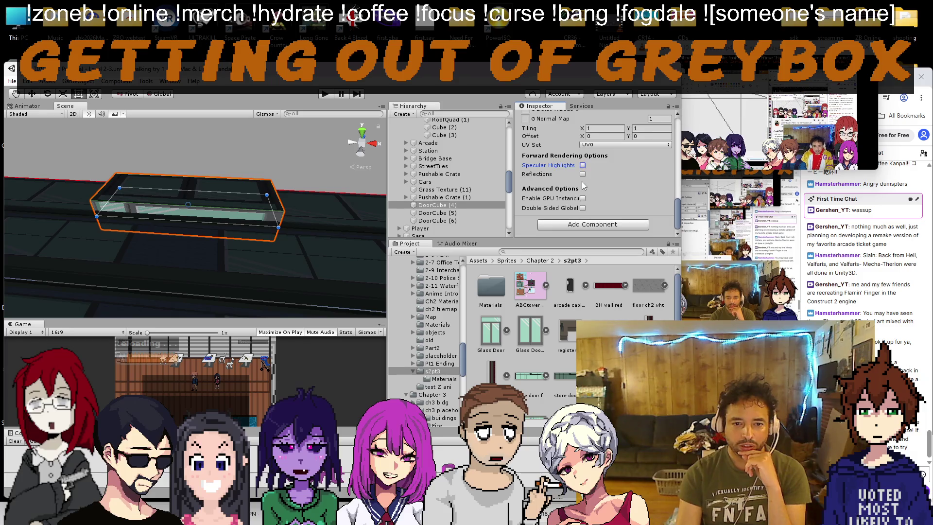
pyautogui.scroll(6, 583, 184)
# Step: Keep Opaque rendering mode, then apply the Unlit/Transparent Cutout shader to Glass Door 1
pyautogui.click(592, 147)
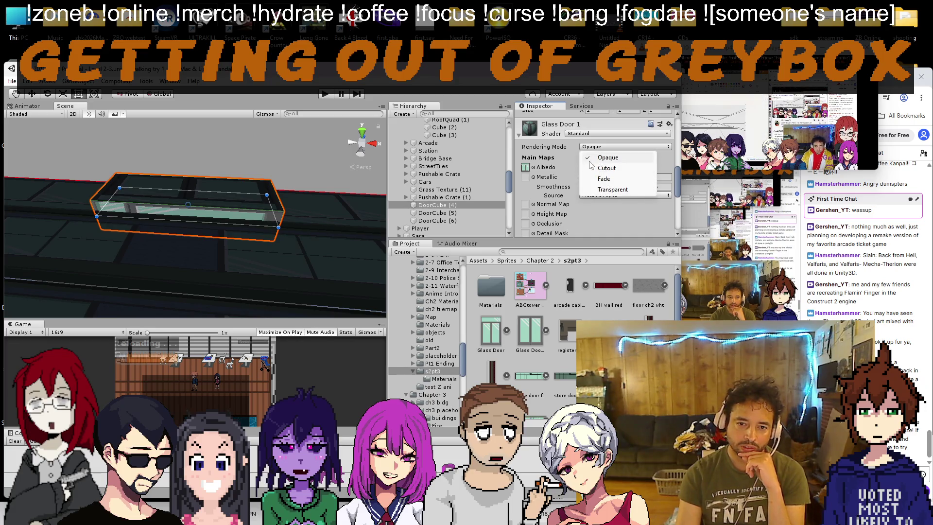
pyautogui.click(607, 168)
pyautogui.click(613, 134)
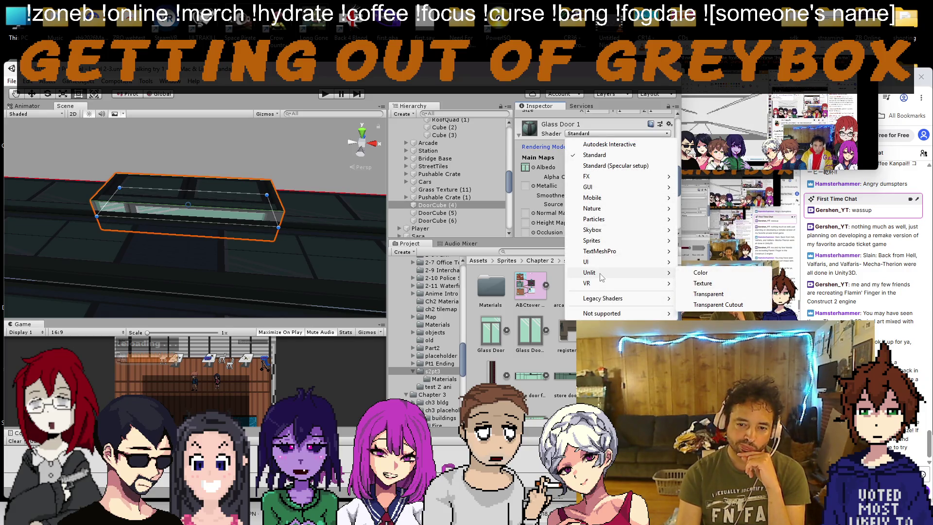
pyautogui.click(718, 305)
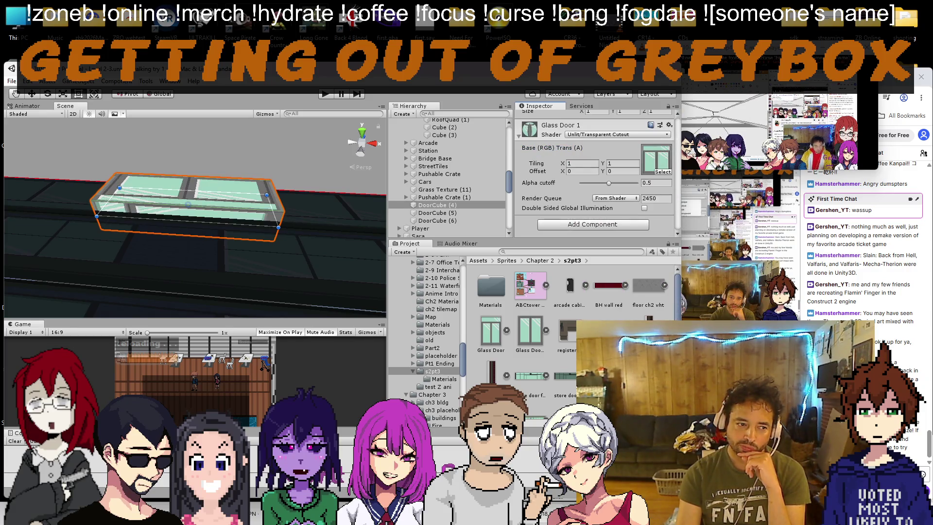
# Step: Tilt the camera toward the storefront wall and switch the Scene view to 2D
pyautogui.scroll(5, 591, 170)
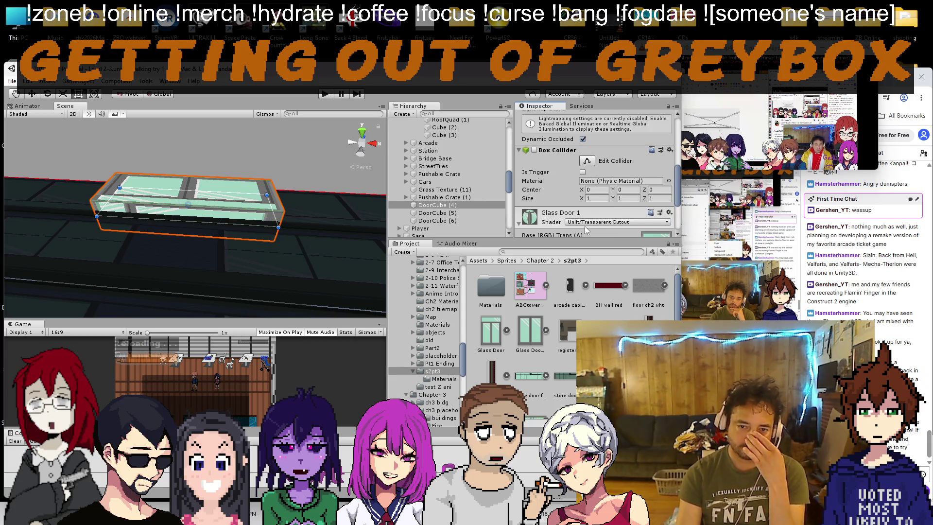
pyautogui.scroll(-5, 585, 226)
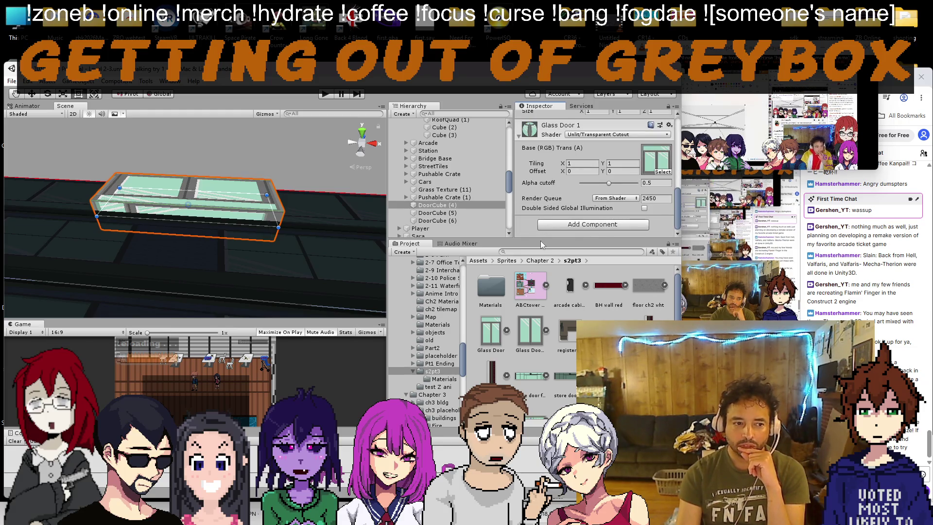
pyautogui.scroll(-5, 124, 146)
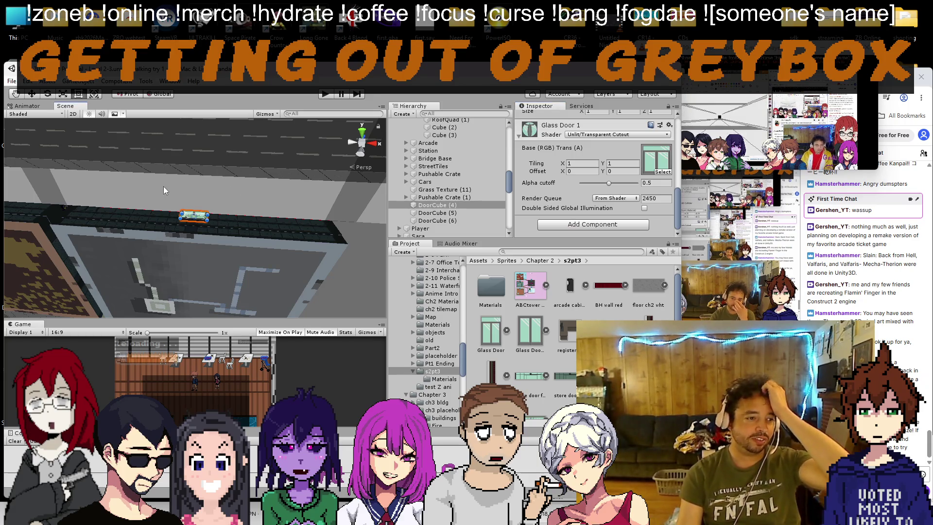
pyautogui.moveTo(163, 187); pyautogui.dragTo(178, 138)
pyautogui.moveTo(136, 199); pyautogui.dragTo(141, 229)
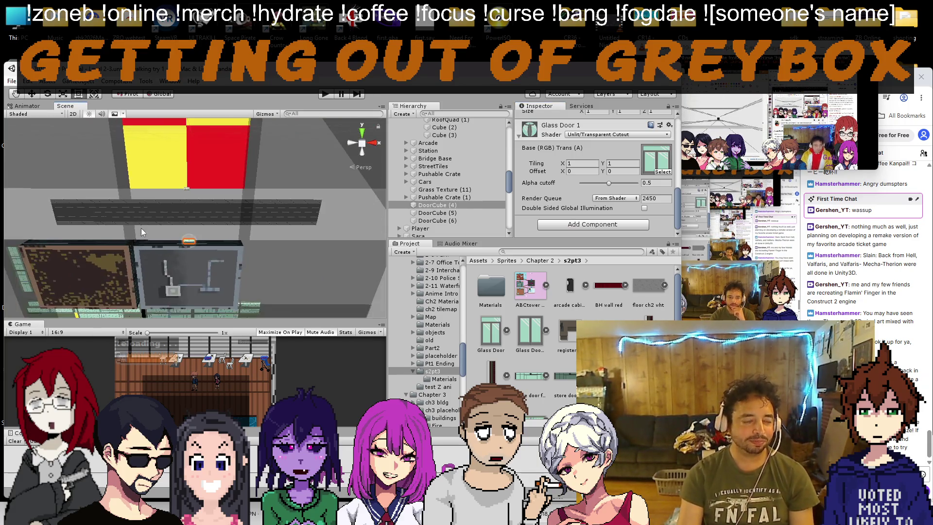
pyautogui.click(72, 114)
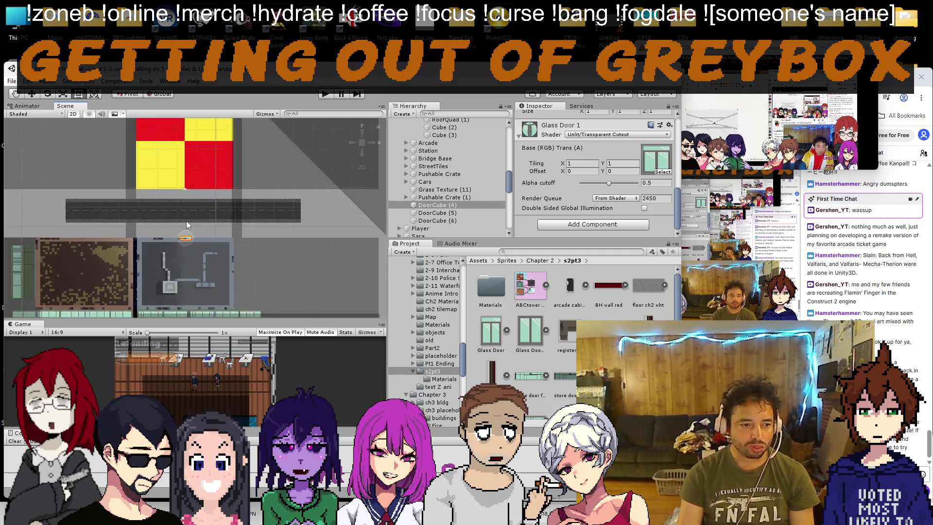
pyautogui.scroll(3, 186, 237)
pyautogui.scroll(-2, 186, 235)
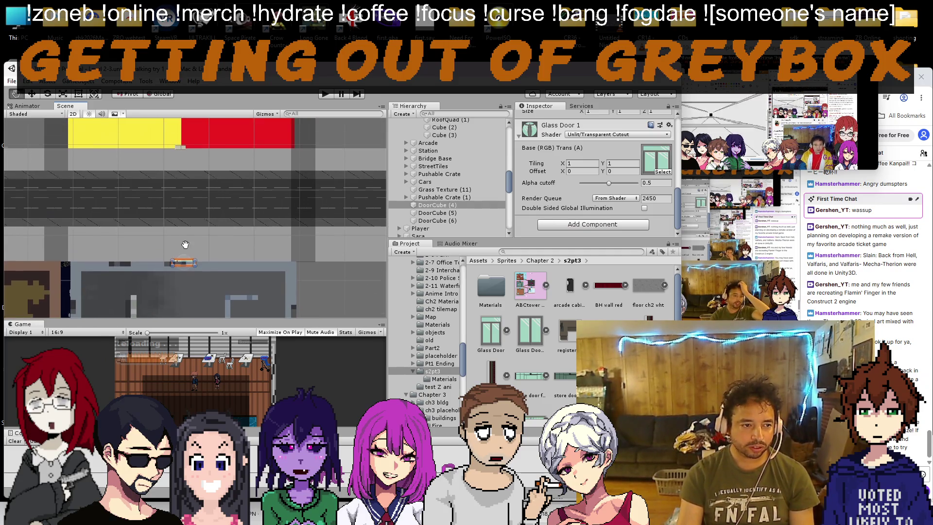
# Step: Duplicate DoorCube (4) and move the copy, DoorCube (7), up to the yellow/red wall
pyautogui.doubleClick(427, 204)
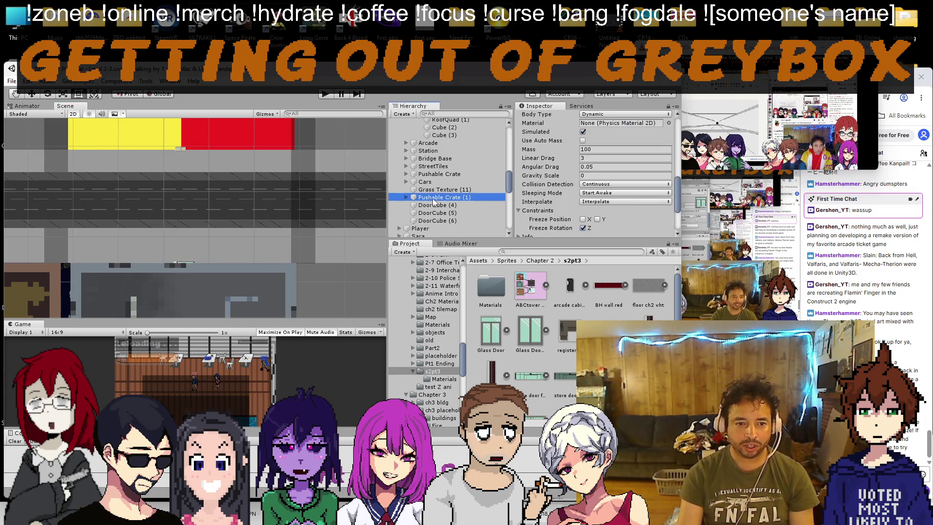
pyautogui.hotkey('ctrl', 'd')
pyautogui.press('w')
pyautogui.moveTo(170, 235); pyautogui.dragTo(164, 96)
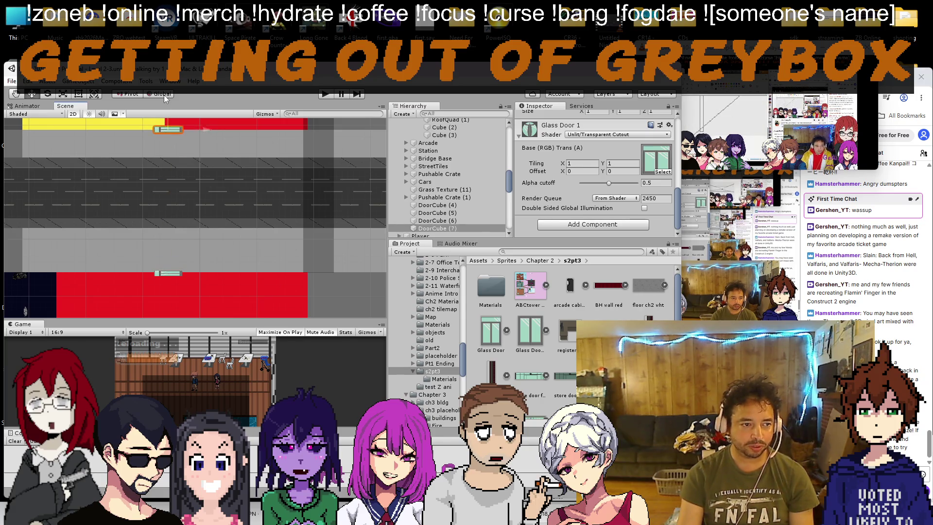
pyautogui.press('2')
pyautogui.press('f')
pyautogui.moveTo(162, 189)
pyautogui.mouseDown()
pyautogui.moveTo(171, 192)
pyautogui.moveTo(158, 132)
pyautogui.moveTo(167, 164)
pyautogui.moveTo(208, 161)
pyautogui.moveTo(207, 234)
pyautogui.moveTo(190, 190)
pyautogui.moveTo(136, 156)
pyautogui.mouseUp()
pyautogui.moveTo(82, 121); pyautogui.dragTo(94, 145)
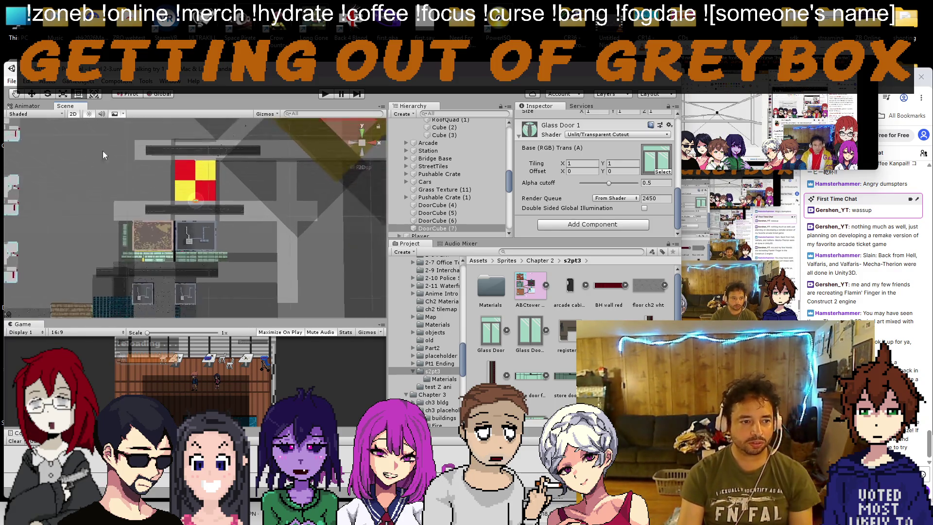
# Step: Duplicate the sidewalk strip and move the copy up and to the right
pyautogui.scroll(3, 165, 248)
pyautogui.click(152, 258)
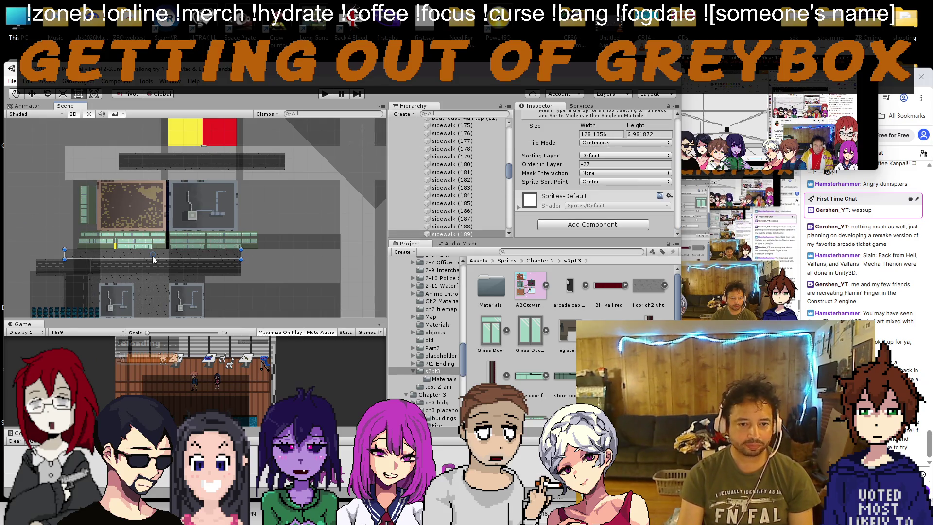
pyautogui.hotkey('ctrl', 'd')
pyautogui.click(32, 95)
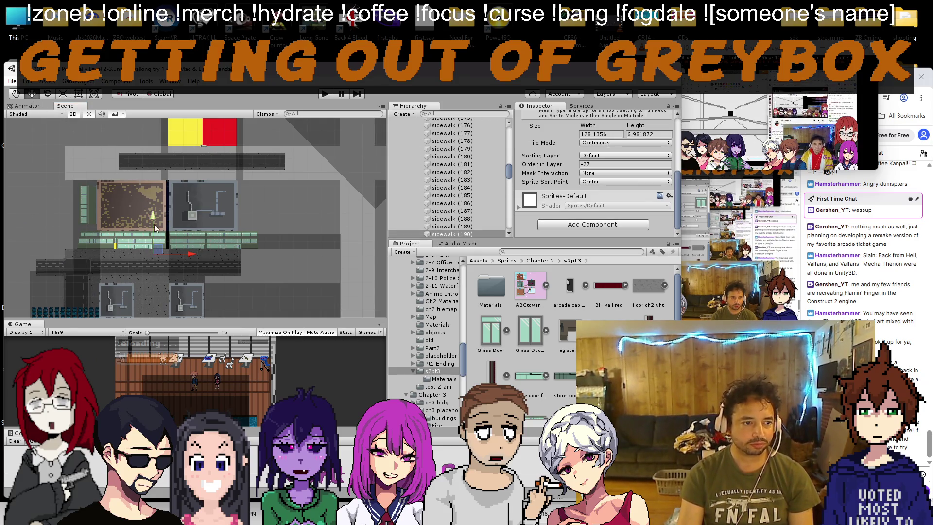
pyautogui.moveTo(154, 223); pyautogui.dragTo(155, 143)
pyautogui.scroll(2, 161, 170)
pyautogui.scroll(5, 161, 170)
pyautogui.scroll(-5, 159, 184)
pyautogui.scroll(2, 158, 197)
pyautogui.scroll(4, 111, 202)
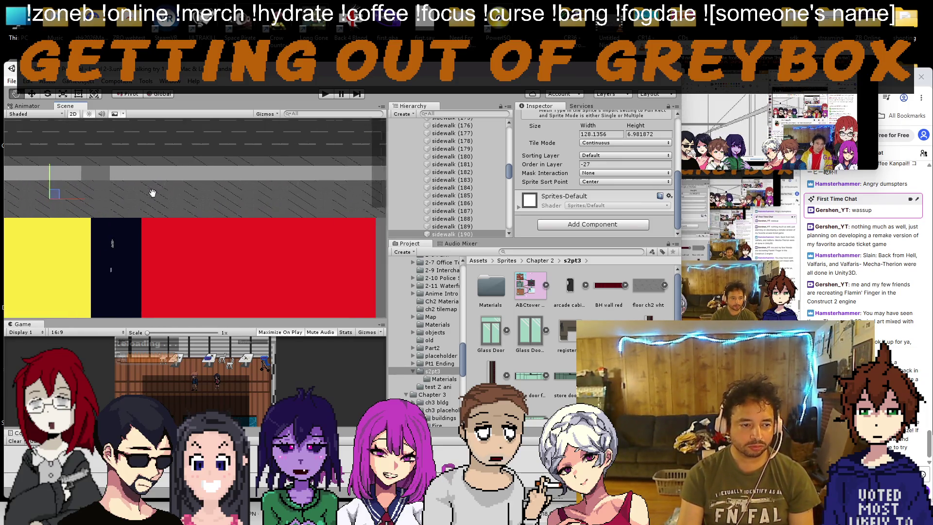
pyautogui.scroll(-2, 110, 194)
pyautogui.scroll(-1, 124, 186)
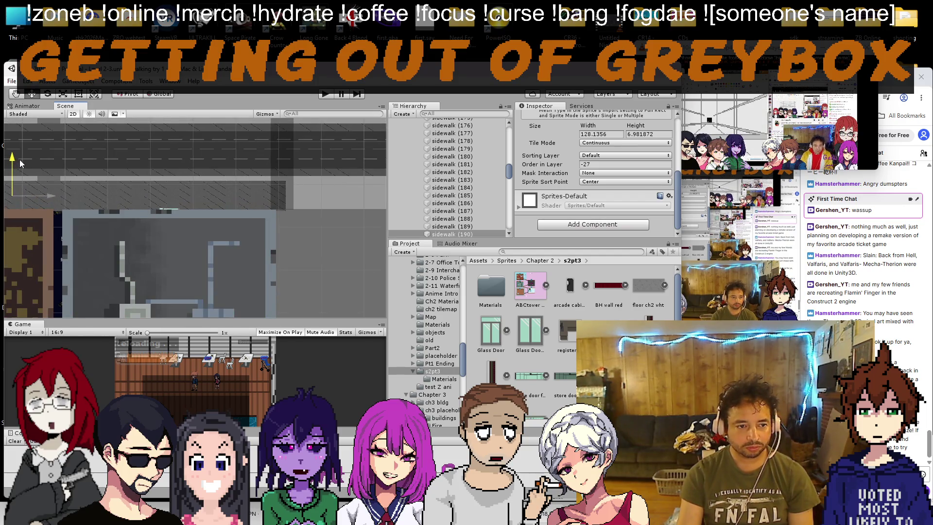
pyautogui.scroll(-3, 218, 212)
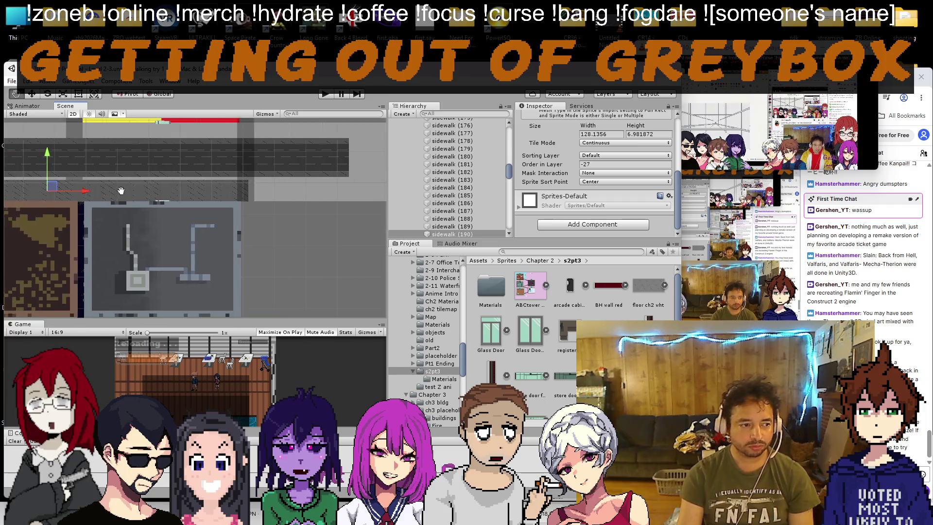
pyautogui.moveTo(201, 206); pyautogui.dragTo(276, 206)
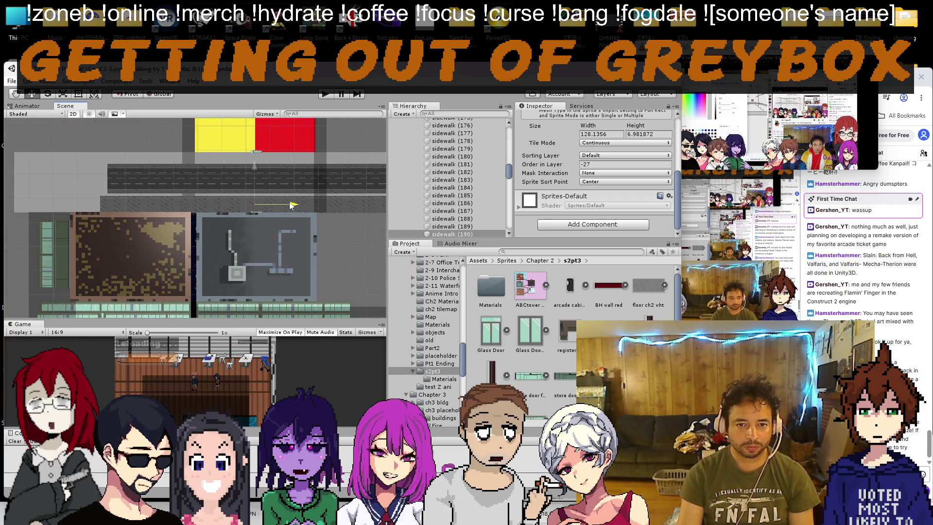
# Step: Stretch the sidewalk (190) copy from about 22.75 to 26.38 units tall
pyautogui.press('f')
pyautogui.click(79, 94)
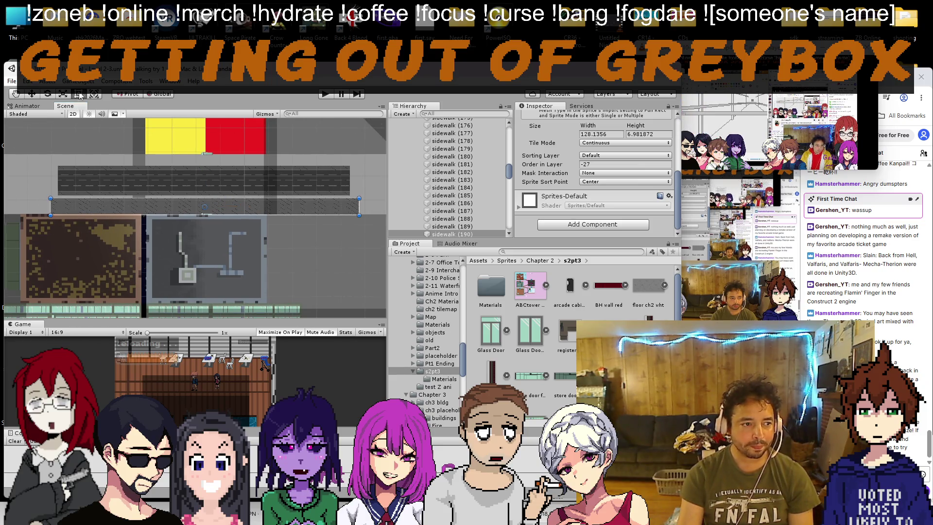
pyautogui.moveTo(204, 199); pyautogui.dragTo(208, 152)
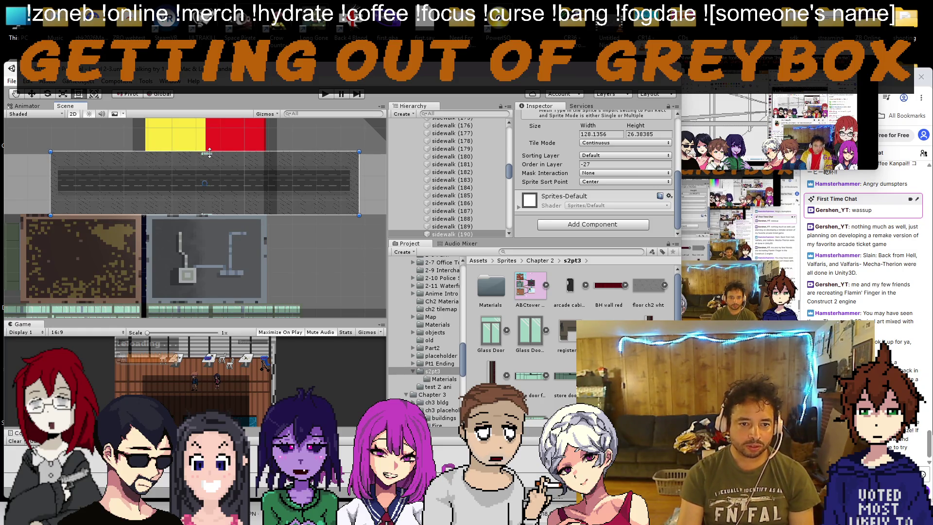
# Step: Select the thin frame cover strip among the street tiles
pyautogui.scroll(5, 121, 180)
pyautogui.click(121, 186)
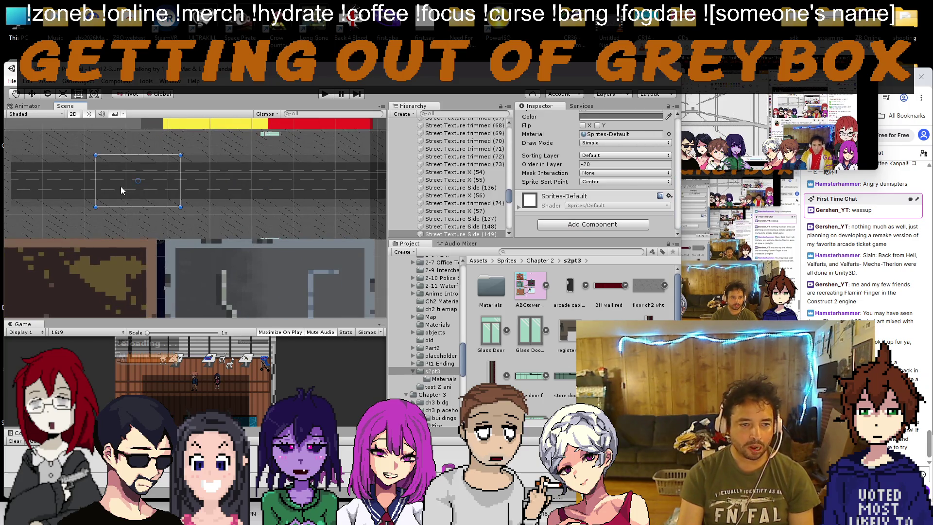
pyautogui.click(241, 145)
pyautogui.click(142, 134)
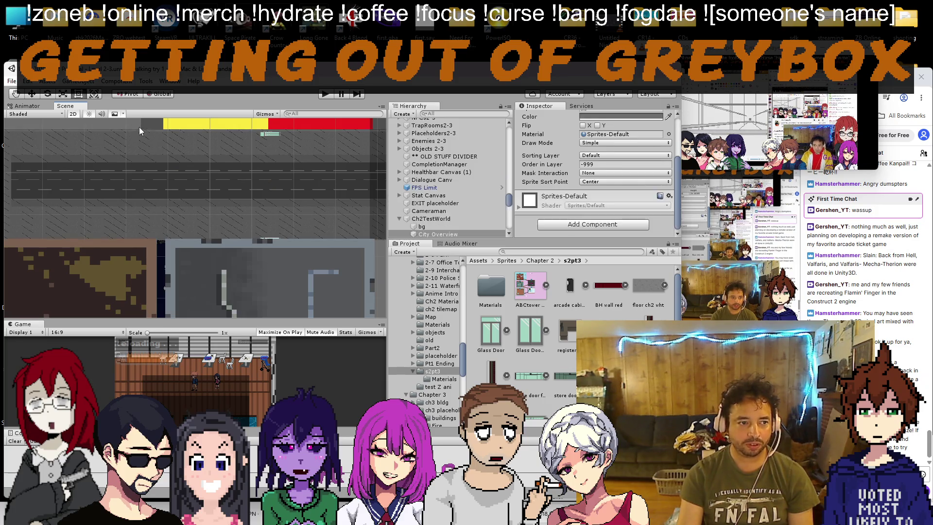
pyautogui.scroll(-3, 586, 212)
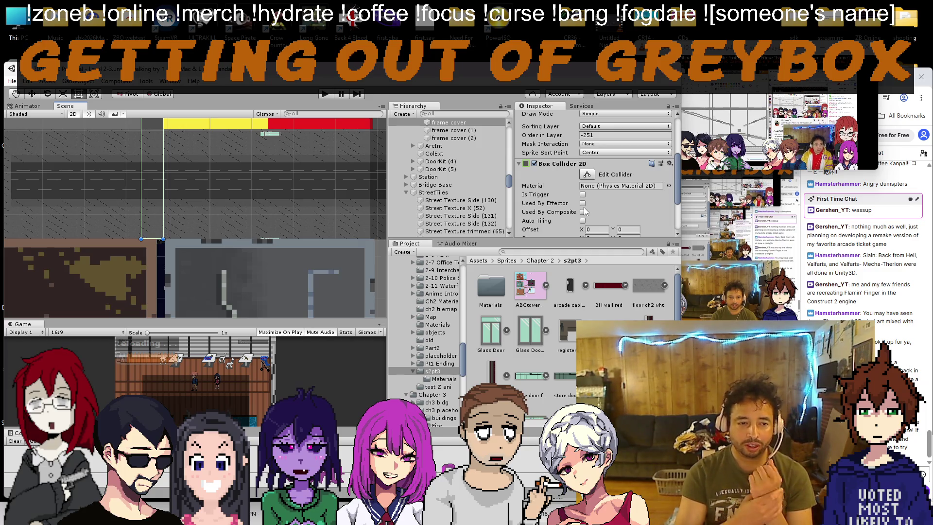
# Step: Set the frame cover's Order in Layer to -15
pyautogui.click(625, 135)
pyautogui.write('-21')
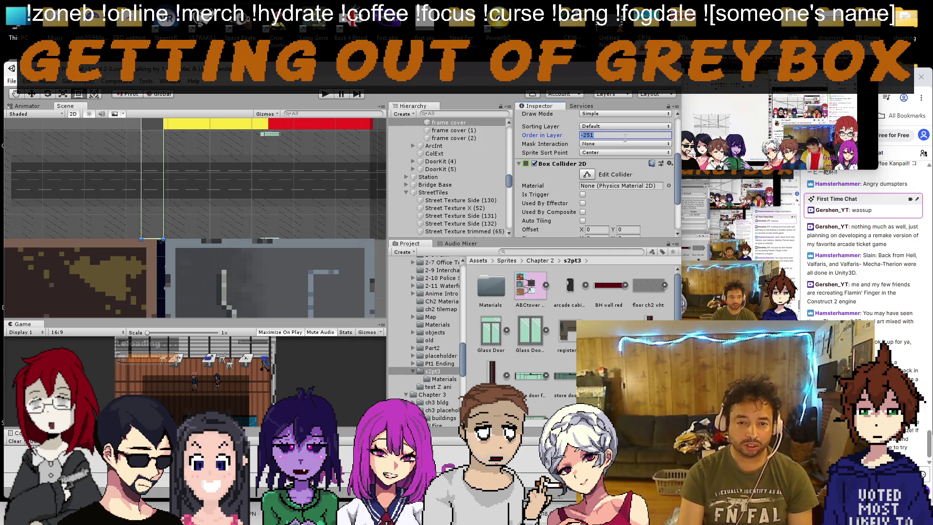
pyautogui.write('5')
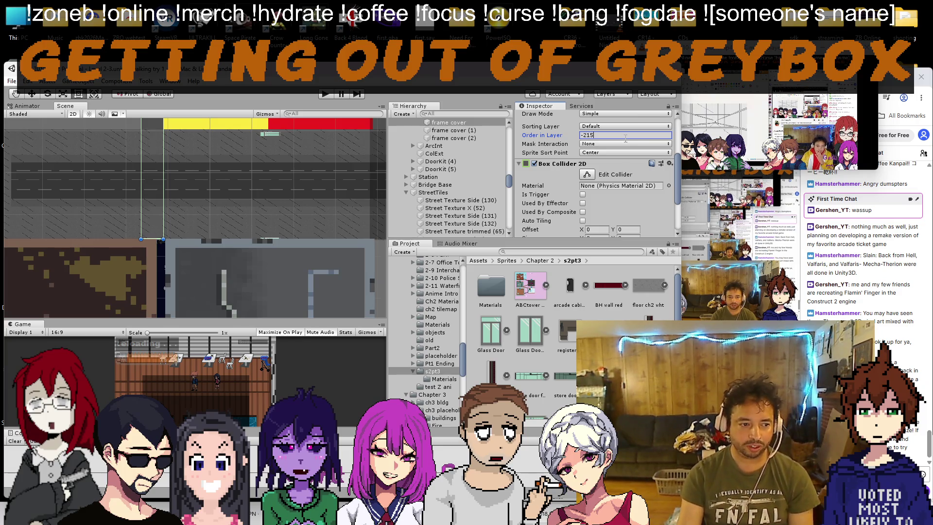
pyautogui.press('Left')
pyautogui.press('Left')
pyautogui.press('BackSpace')
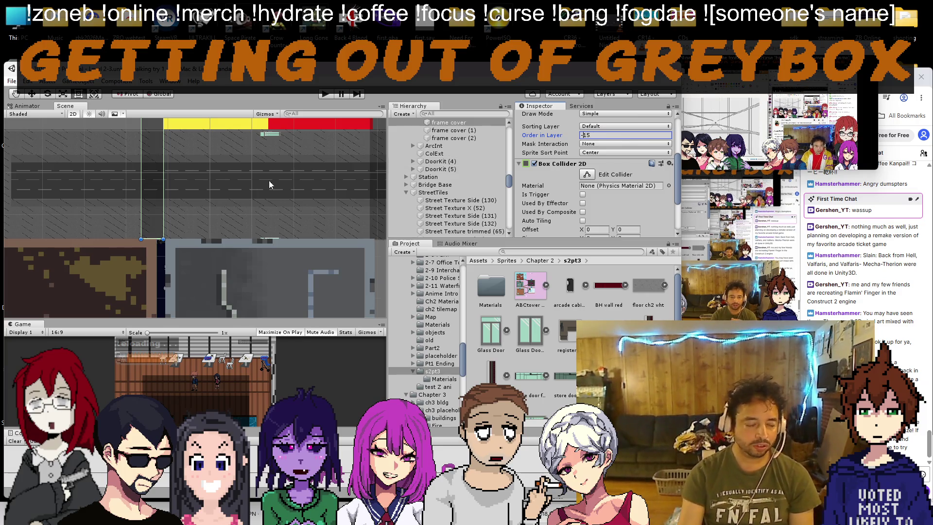
pyautogui.scroll(4, 168, 247)
pyautogui.scroll(2, 171, 224)
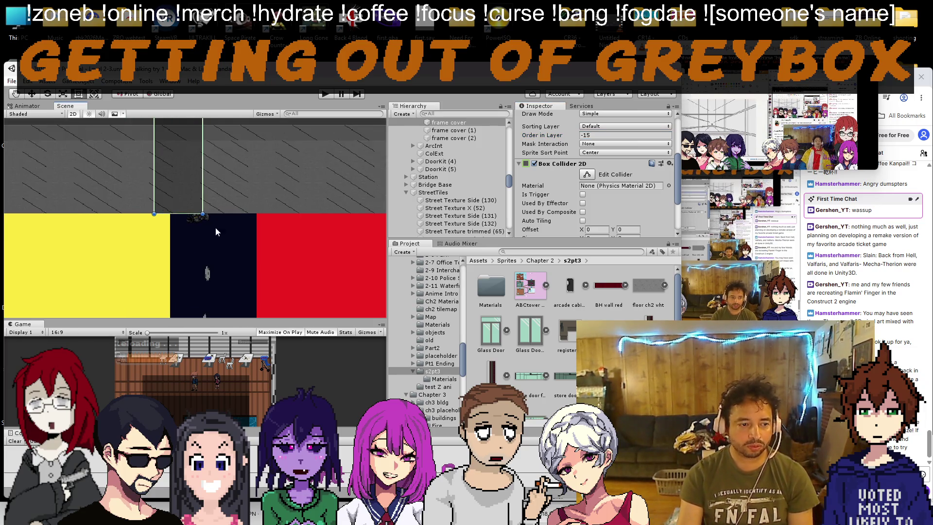
pyautogui.scroll(3, 175, 212)
pyautogui.scroll(1, 175, 204)
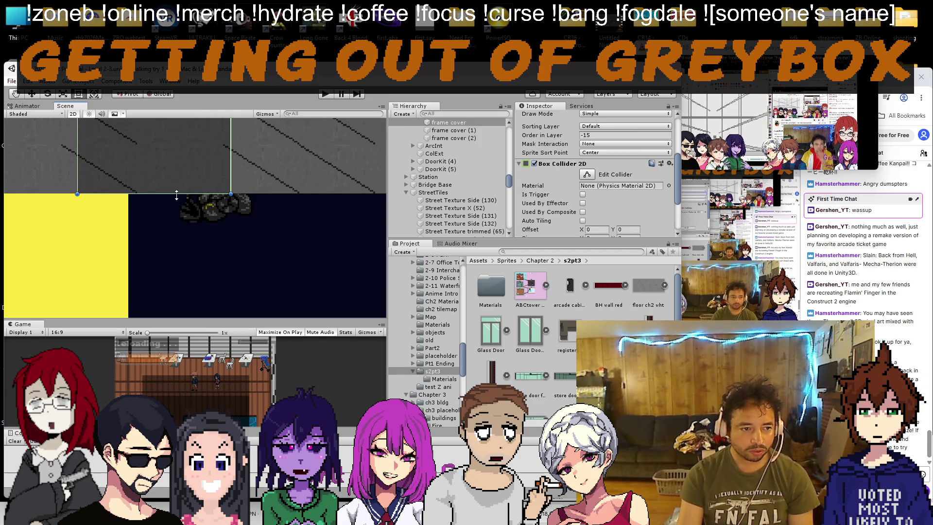
pyautogui.scroll(-5, 177, 195)
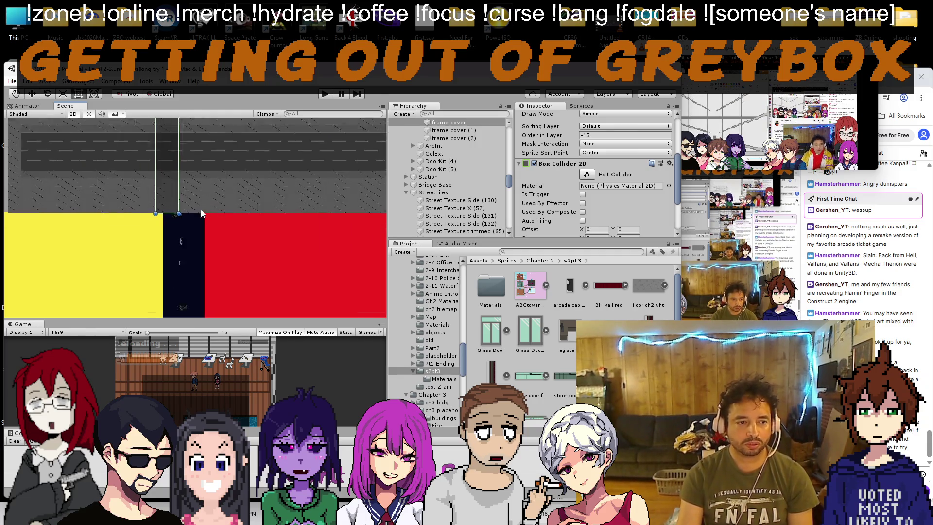
# Step: Pan to the storefront walls and switch the Scene view back to 3D
pyautogui.moveTo(242, 206); pyautogui.dragTo(179, 220)
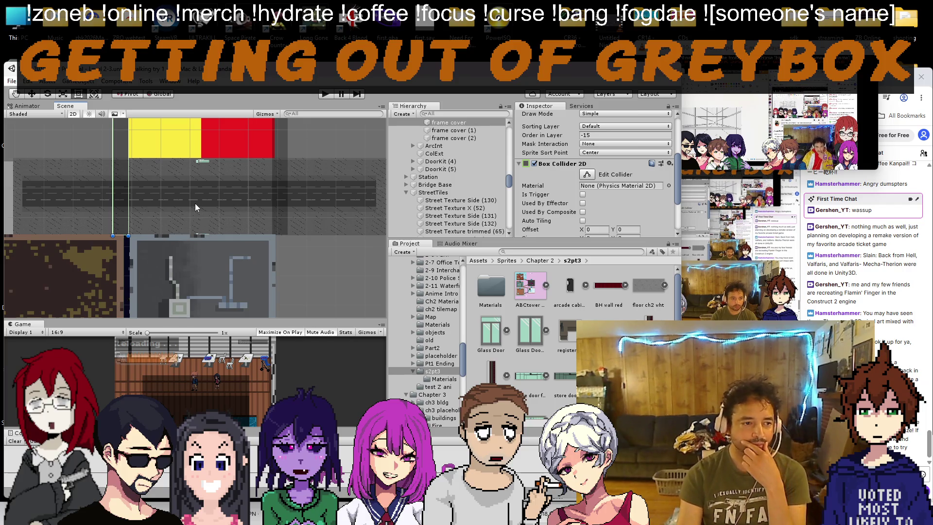
pyautogui.scroll(3, 194, 203)
pyautogui.scroll(3, 208, 158)
pyautogui.scroll(-4, 196, 194)
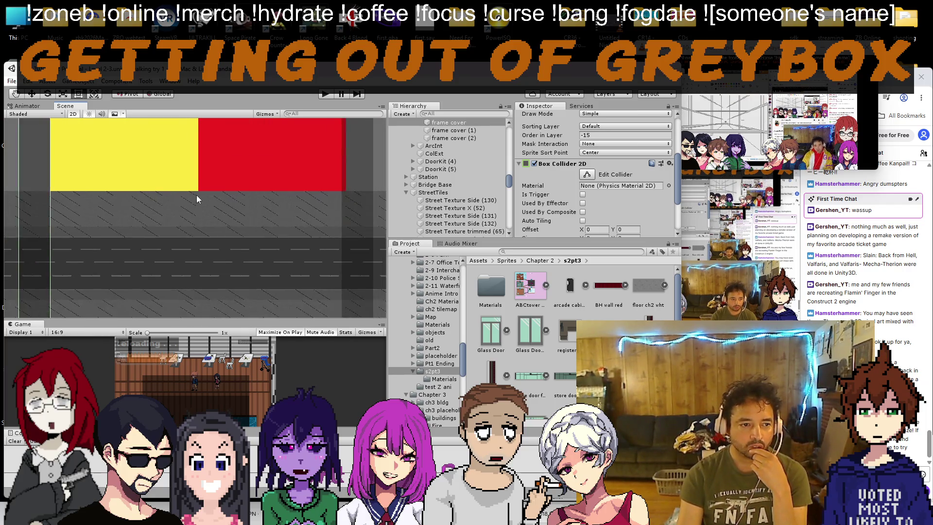
pyautogui.scroll(-2, 198, 210)
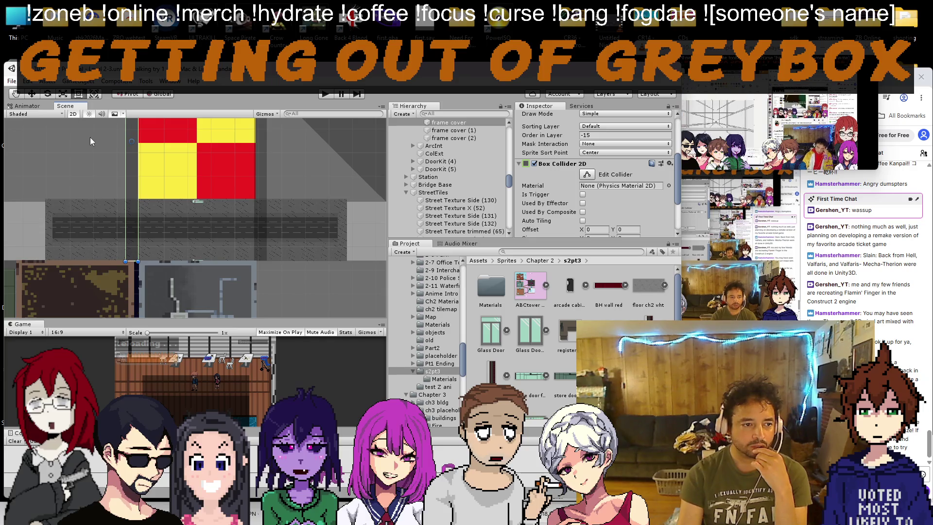
pyautogui.click(73, 115)
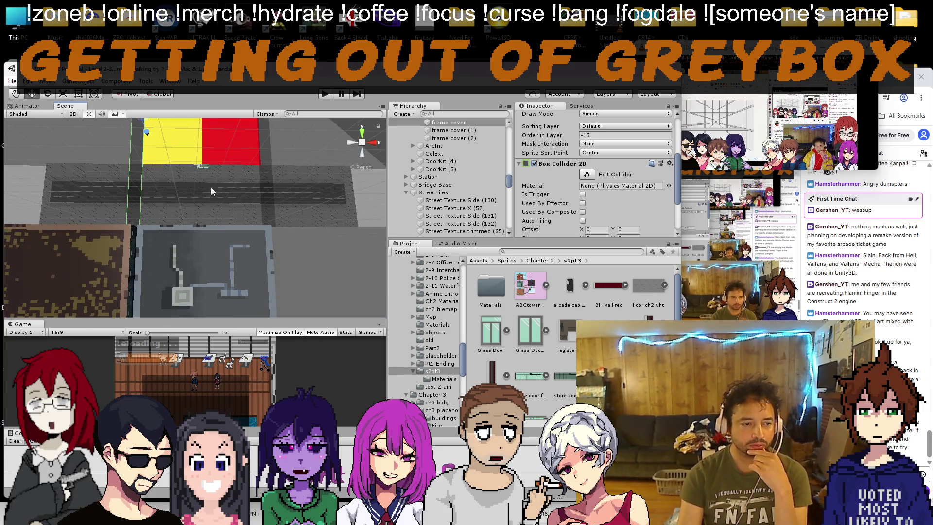
pyautogui.scroll(5, 209, 205)
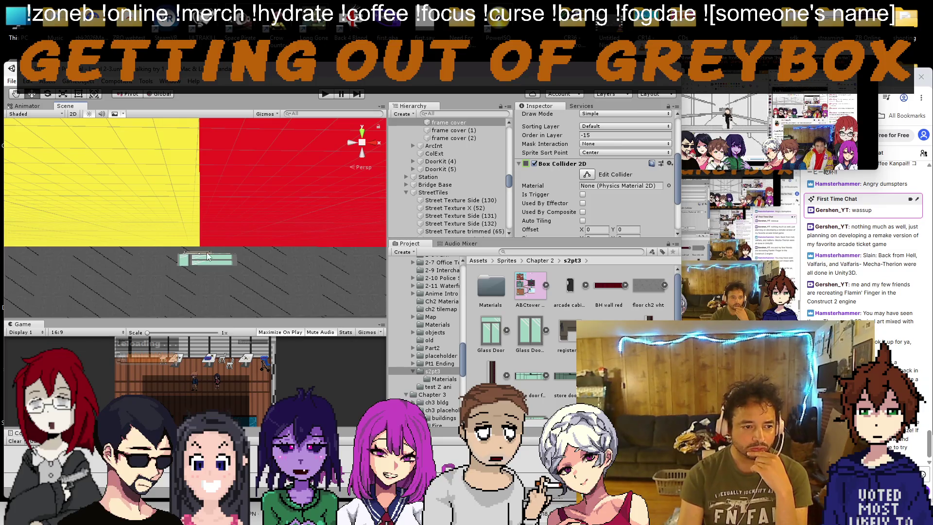
# Step: Lift DoorCube (7) and delete the extra door cube hidden beneath it
pyautogui.press('w')
pyautogui.click(235, 234)
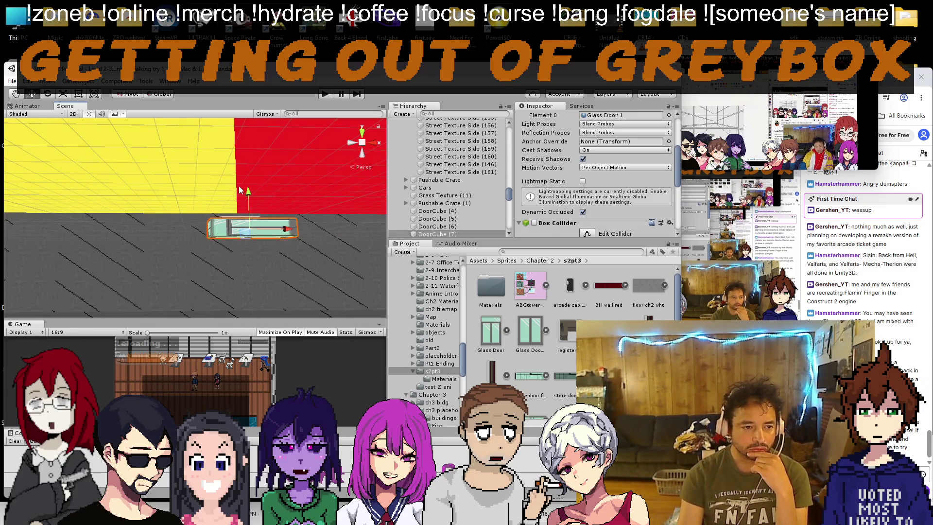
pyautogui.moveTo(250, 189); pyautogui.dragTo(249, 171)
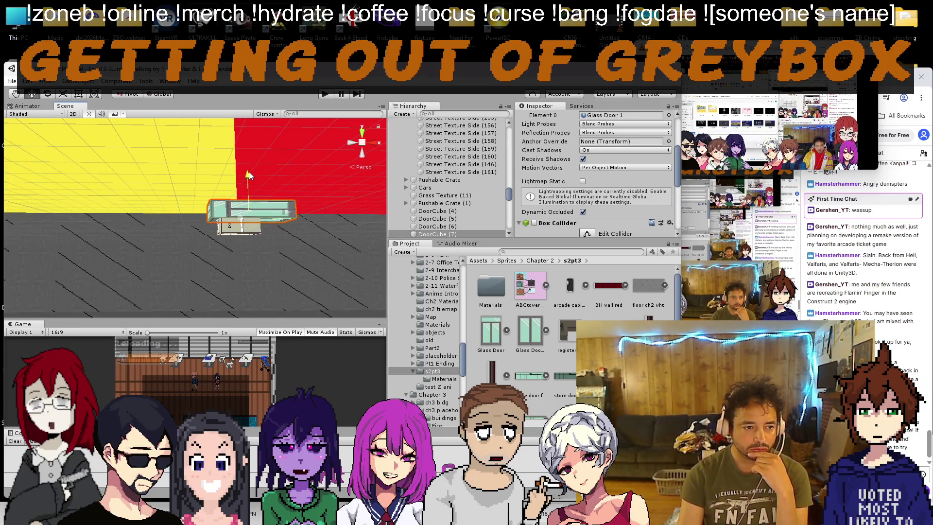
pyautogui.click(236, 231)
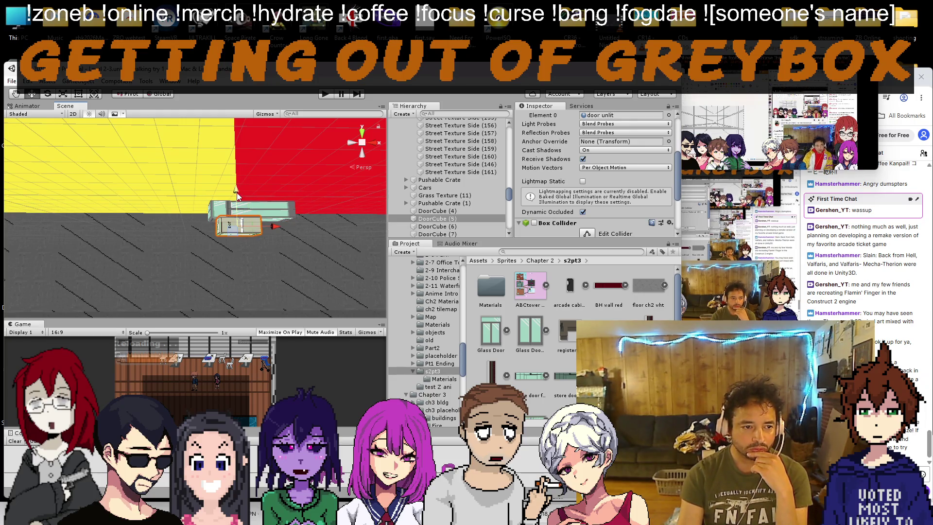
pyautogui.hotkey('ctrl', 'z')
pyautogui.hotkey('ctrl', 'z')
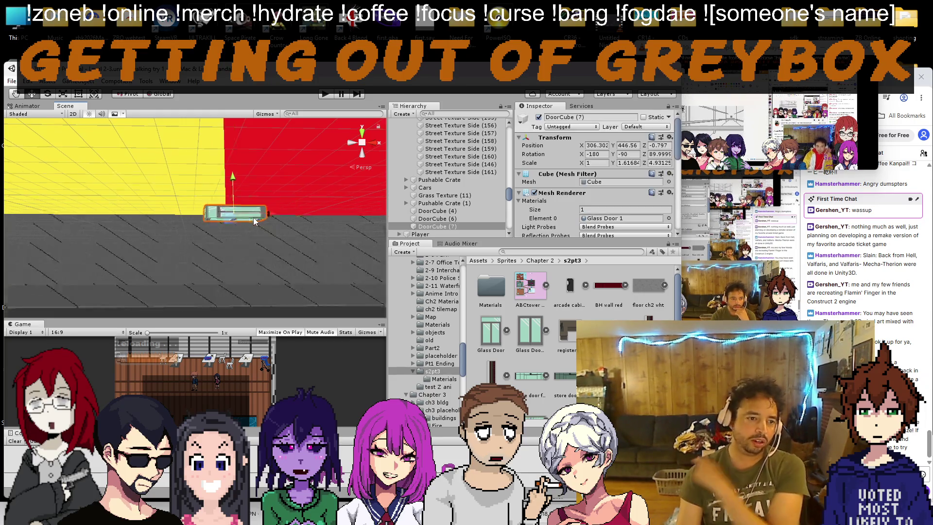
# Step: Scroll and pan the Scene view to the club storefront row and select Club 1 front
pyautogui.scroll(-5, 249, 217)
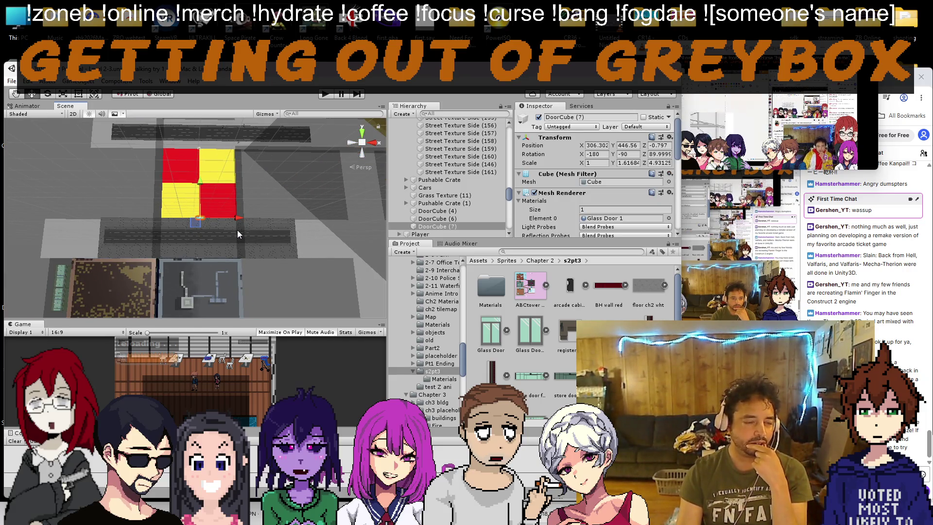
pyautogui.scroll(-3, 237, 229)
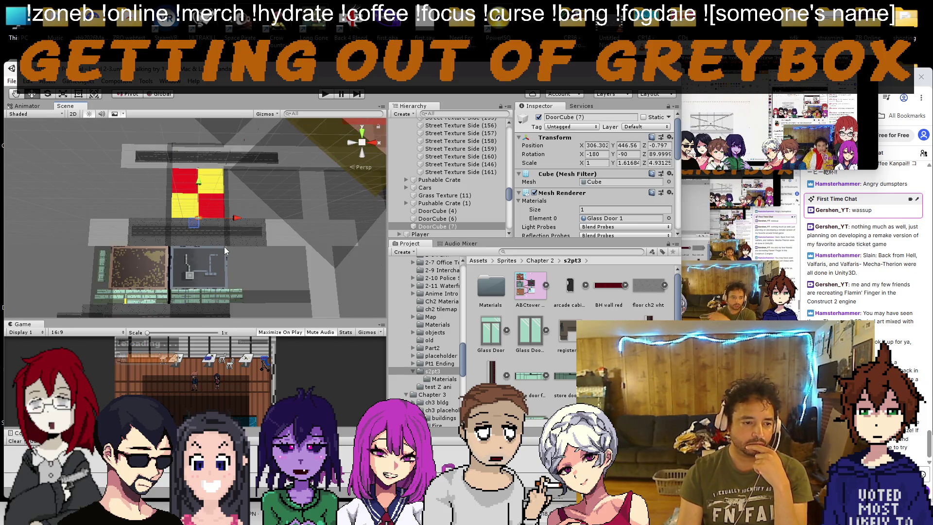
pyautogui.moveTo(173, 287); pyautogui.dragTo(170, 244)
pyautogui.scroll(5, 166, 243)
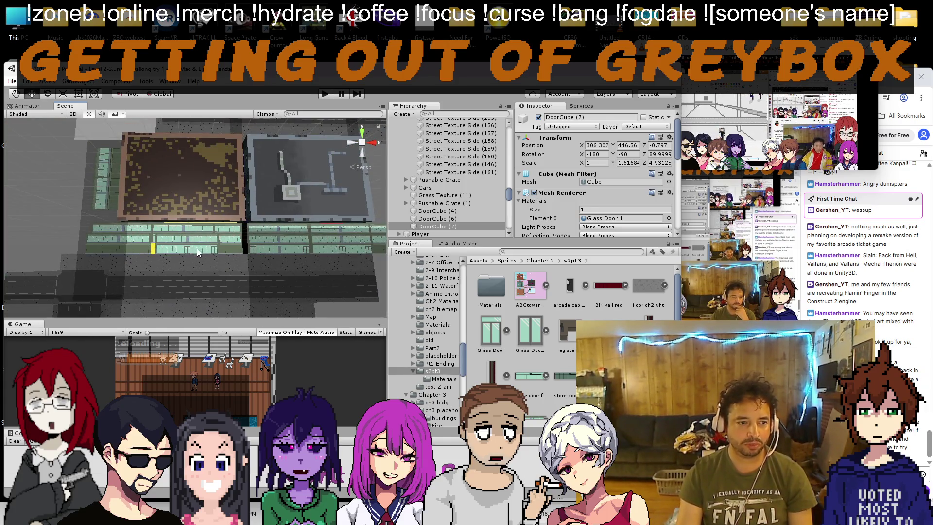
pyautogui.scroll(3, 163, 255)
pyautogui.scroll(-3, 168, 233)
pyautogui.scroll(5, 170, 207)
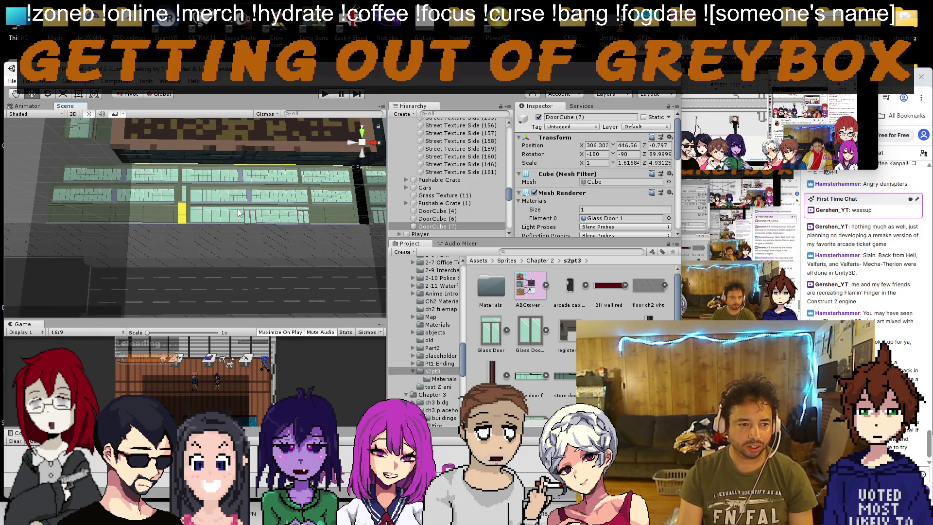
pyautogui.scroll(-2, 238, 207)
pyautogui.click(230, 209)
# Step: Slide the Club 1 front storefront left along X, from -521.82 to about -523.78
pyautogui.scroll(2, 230, 210)
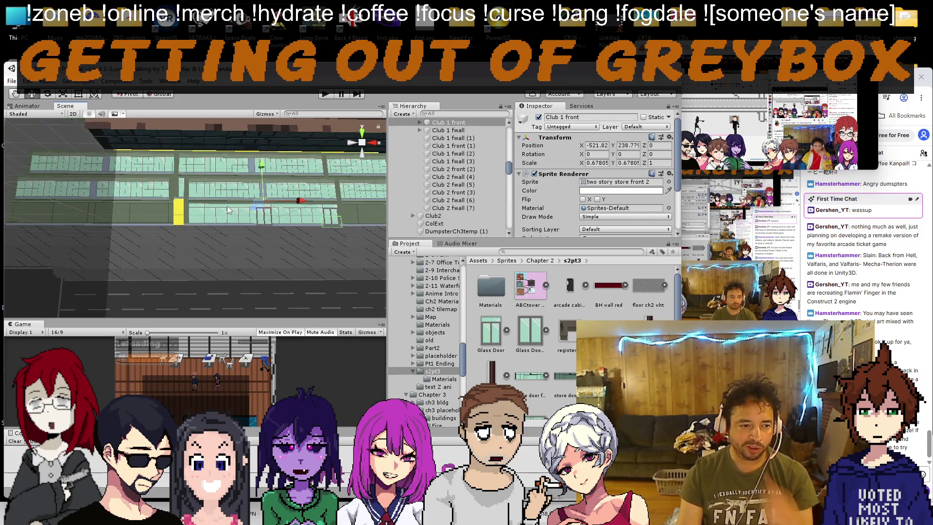
pyautogui.click(76, 98)
pyautogui.scroll(2, 170, 192)
pyautogui.scroll(-3, 163, 193)
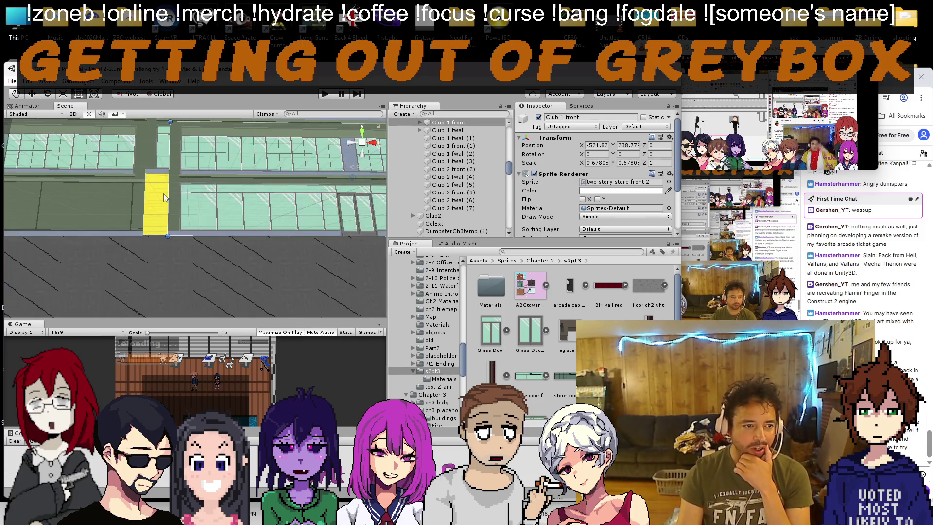
pyautogui.moveTo(159, 205); pyautogui.dragTo(169, 208)
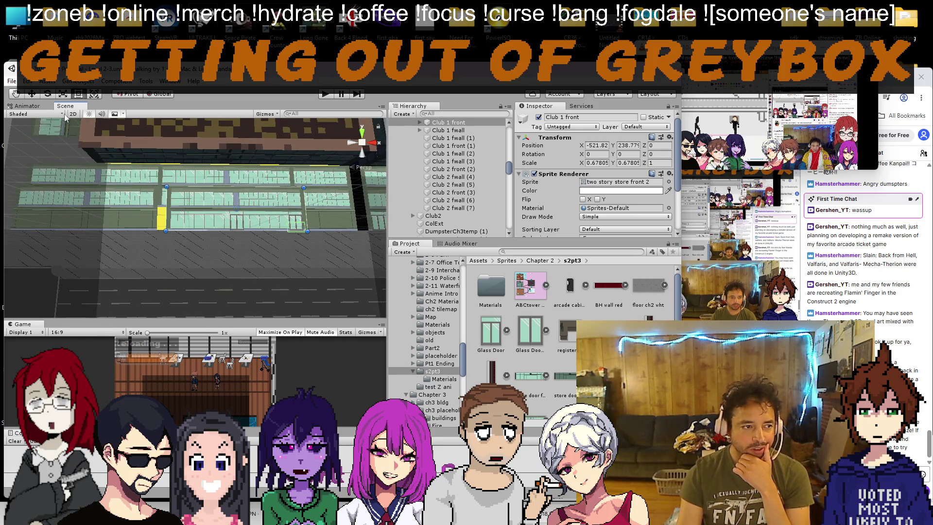
pyautogui.click(32, 94)
pyautogui.moveTo(280, 208); pyautogui.dragTo(269, 208)
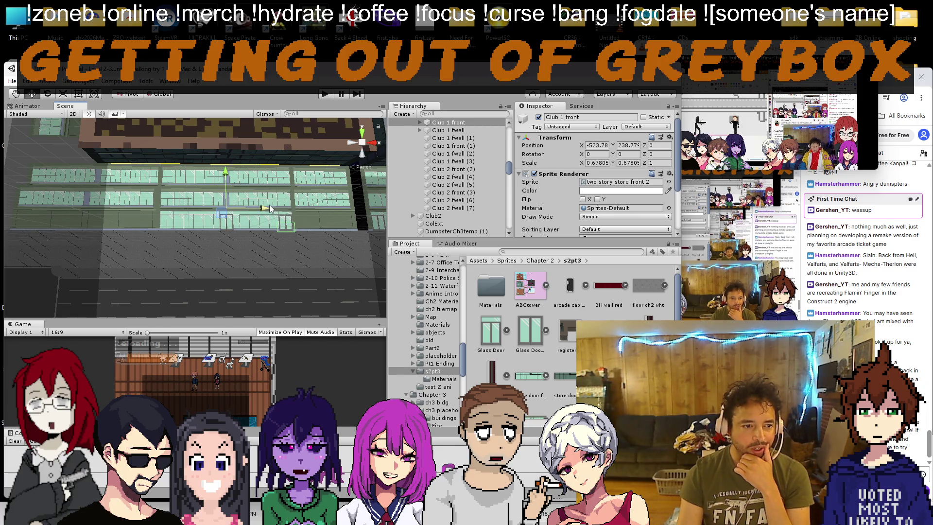
pyautogui.moveTo(310, 213)
pyautogui.mouseDown()
pyautogui.moveTo(294, 229)
pyautogui.moveTo(247, 236)
pyautogui.moveTo(257, 234)
pyautogui.mouseUp()
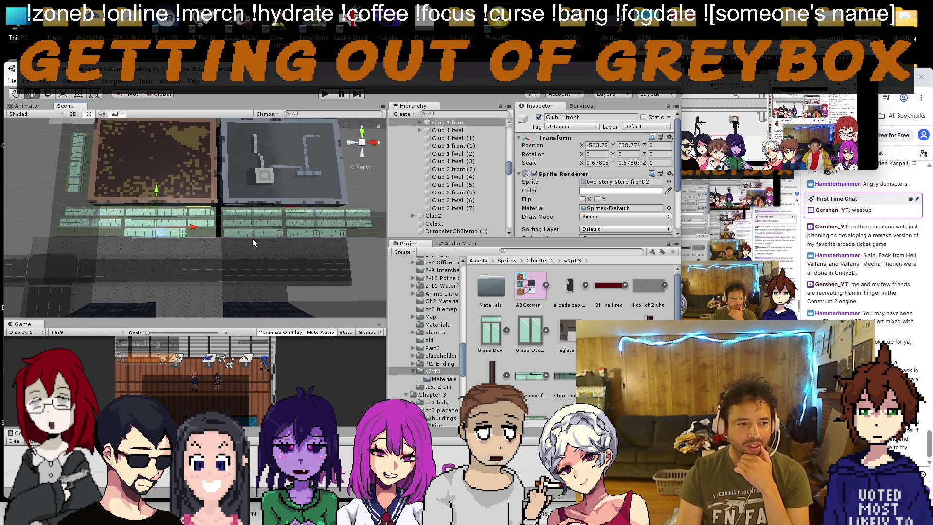
pyautogui.click(420, 122)
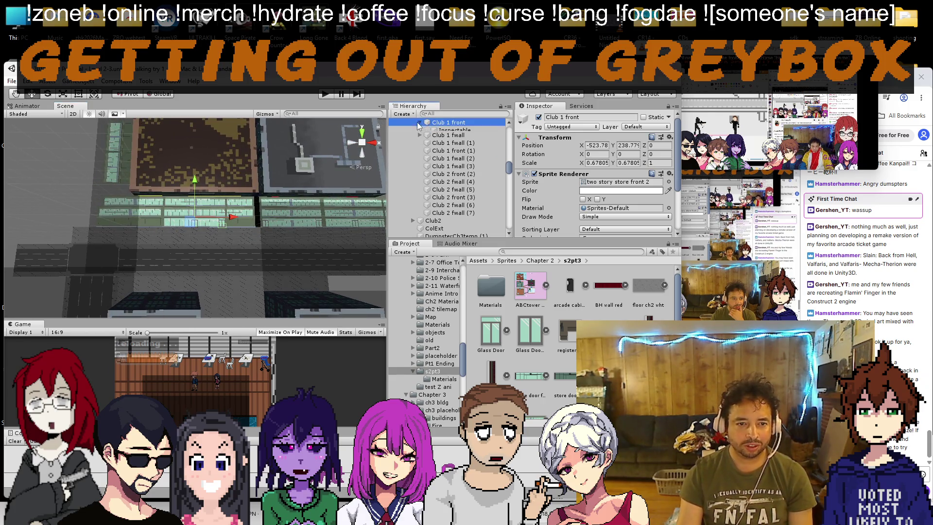
# Step: Select the Clubs group and frame the club building in the Scene view
pyautogui.click(445, 131)
pyautogui.scroll(-5, 548, 176)
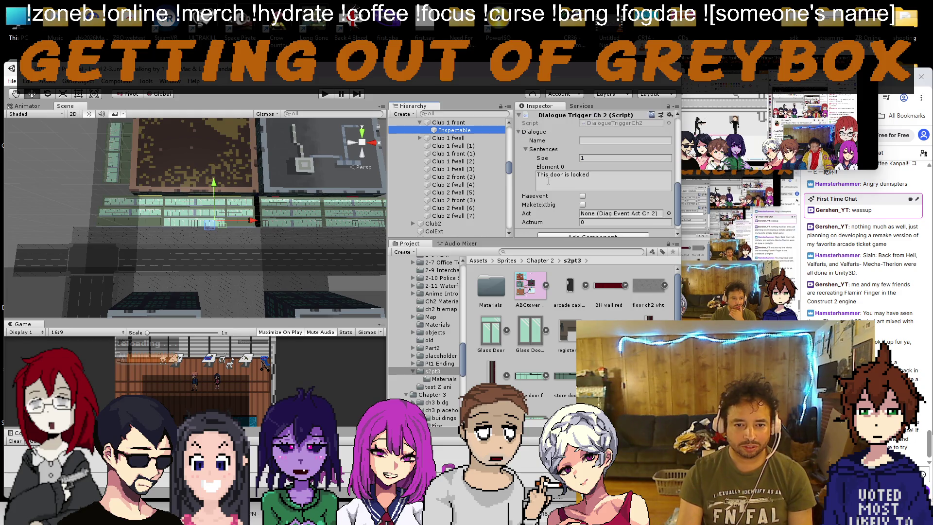
pyautogui.scroll(4, 438, 170)
pyautogui.click(426, 148)
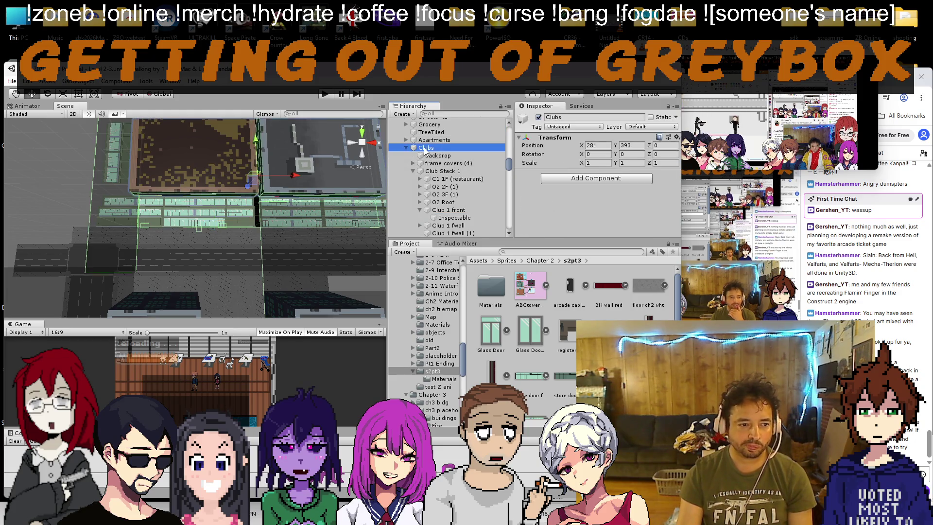
pyautogui.press('f')
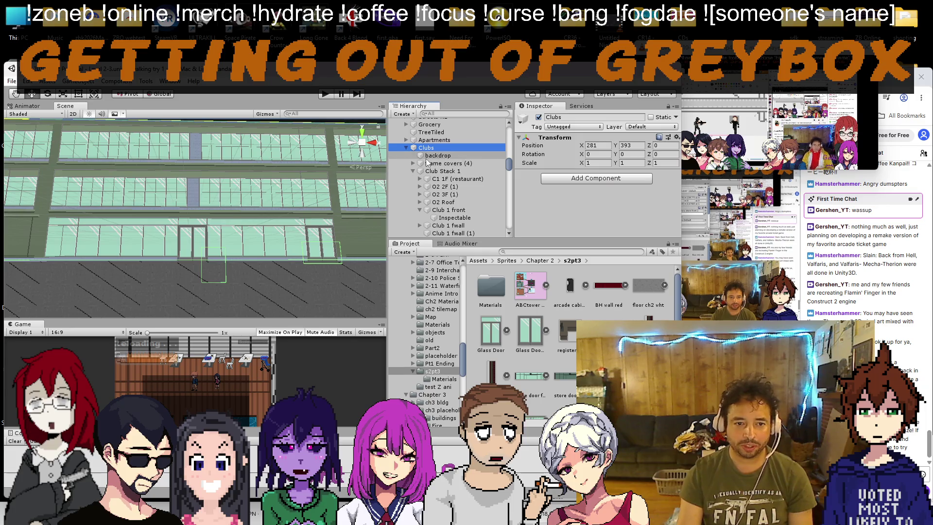
# Step: Move the restaurant's DoorIn teleport point in DoorKit (4) left, from X 99 to 97.22
pyautogui.scroll(-3, 435, 164)
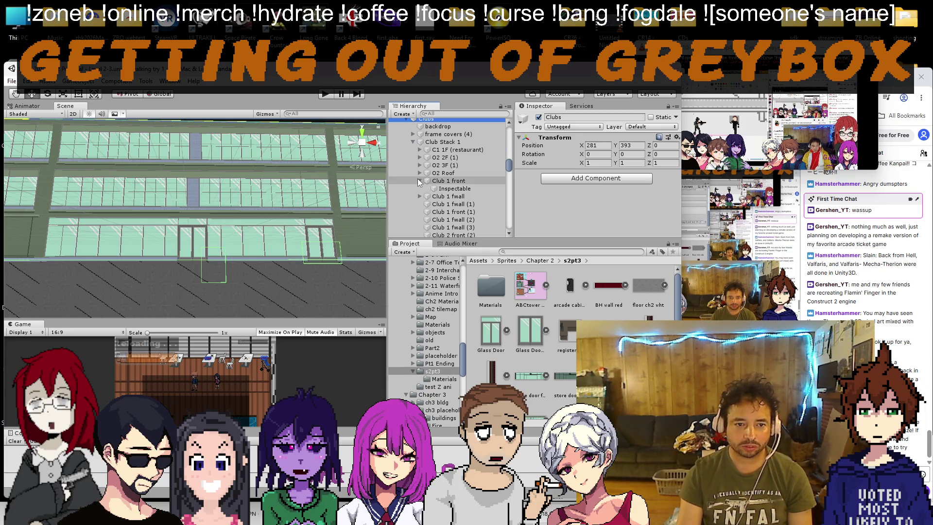
pyautogui.click(421, 151)
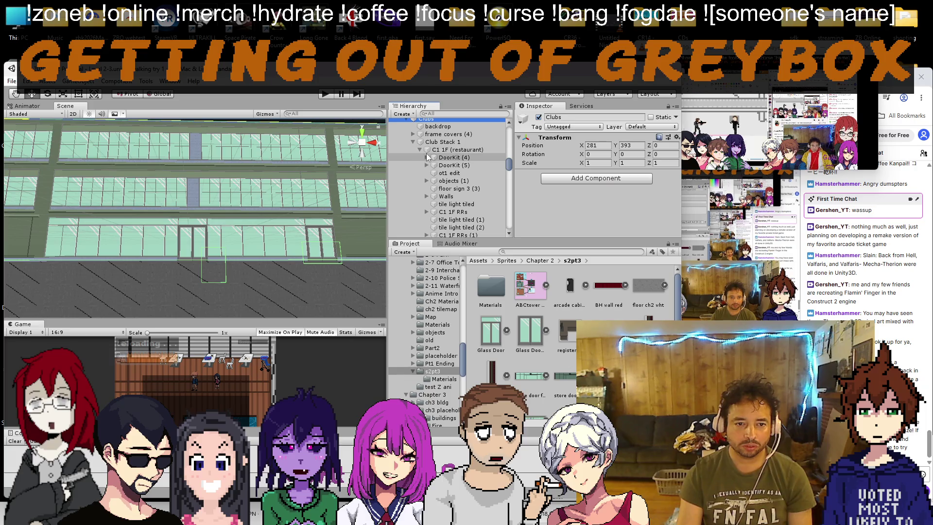
pyautogui.click(426, 158)
pyautogui.click(449, 165)
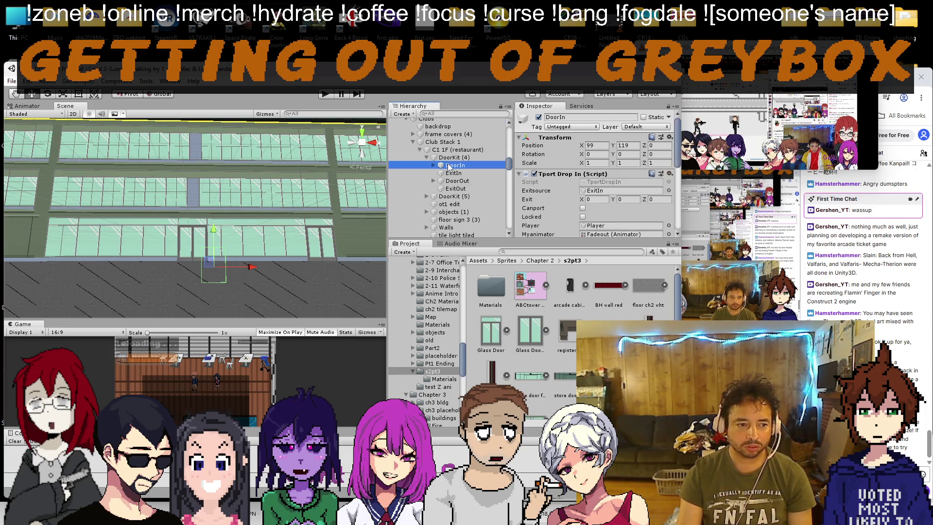
pyautogui.moveTo(251, 267); pyautogui.dragTo(230, 272)
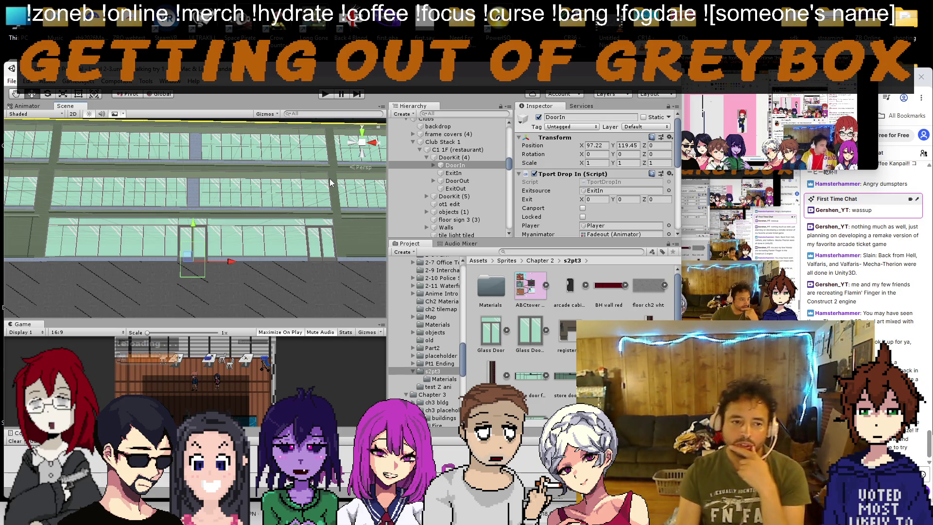
pyautogui.moveTo(330, 182)
pyautogui.mouseDown()
pyautogui.moveTo(202, 201)
pyautogui.moveTo(189, 228)
pyautogui.mouseUp()
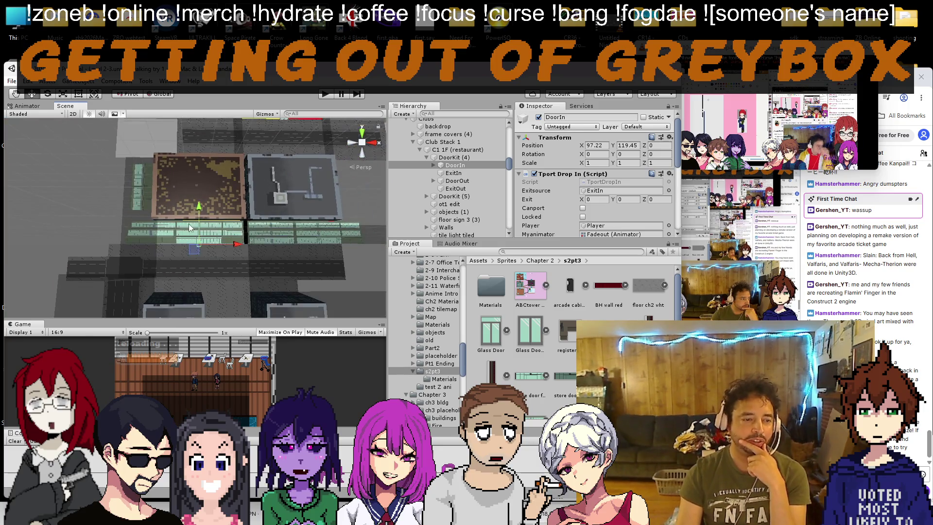
# Step: Multi-select the Club 1 and Club 2 front and fwall sprites in the Hierarchy
pyautogui.scroll(-5, 196, 224)
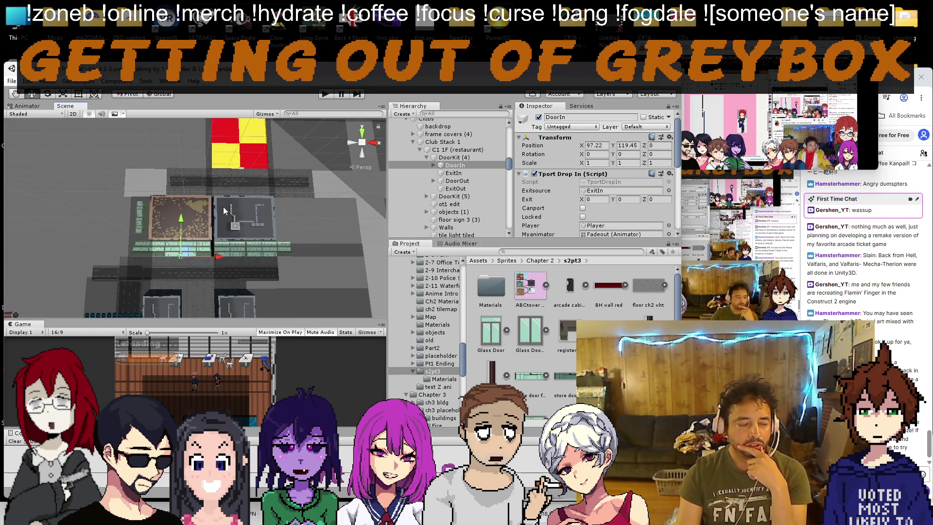
pyautogui.moveTo(205, 240)
pyautogui.mouseDown()
pyautogui.moveTo(208, 222)
pyautogui.moveTo(224, 217)
pyautogui.mouseUp()
pyautogui.click(127, 233)
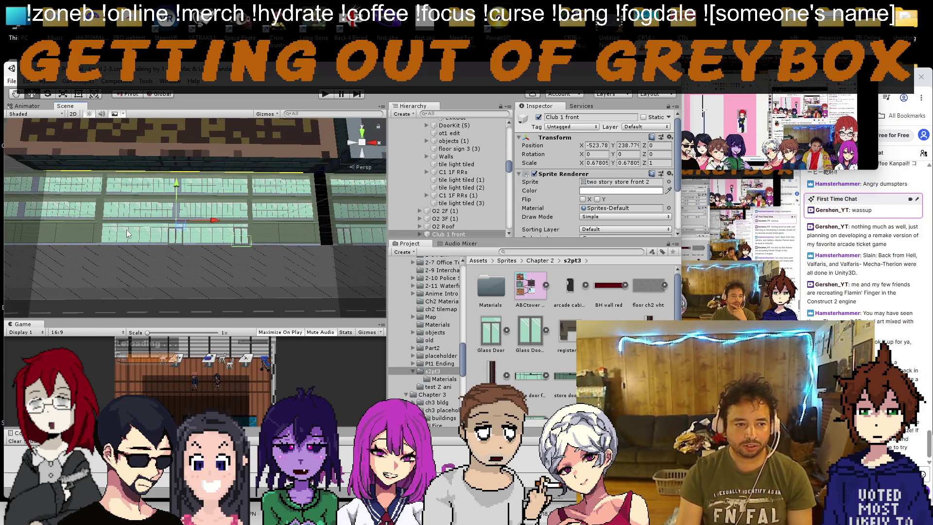
pyautogui.scroll(-3, 467, 214)
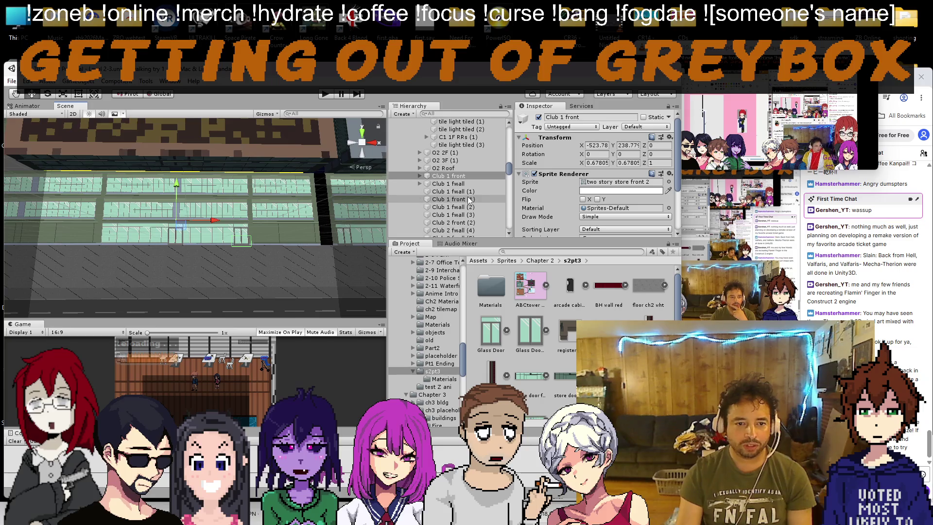
pyautogui.keyDown('shift'); pyautogui.click(465, 184); pyautogui.keyUp('shift')
pyautogui.keyDown('shift'); pyautogui.click(463, 191); pyautogui.keyUp('shift')
pyautogui.keyDown('shift'); pyautogui.click(460, 199); pyautogui.keyUp('shift')
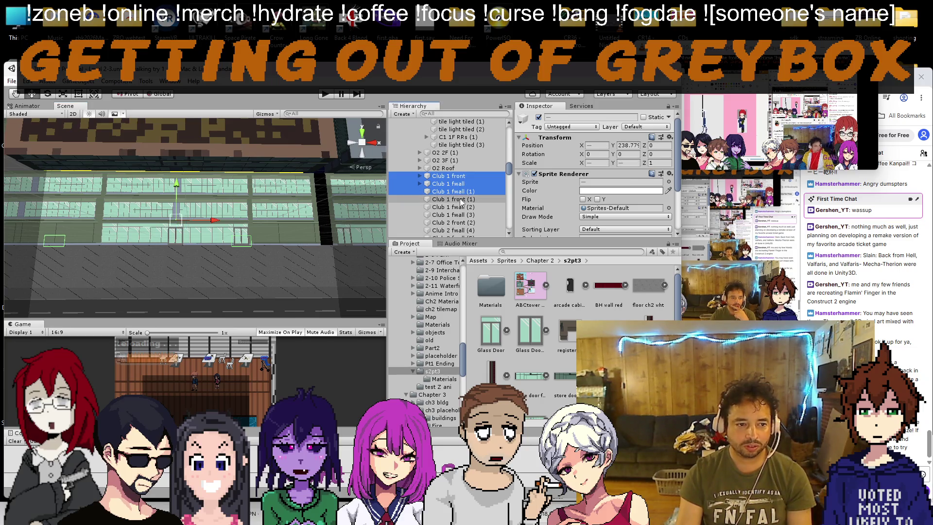
pyautogui.keyDown('shift'); pyautogui.click(459, 208); pyautogui.keyUp('shift')
pyautogui.keyDown('shift'); pyautogui.click(459, 215); pyautogui.keyUp('shift')
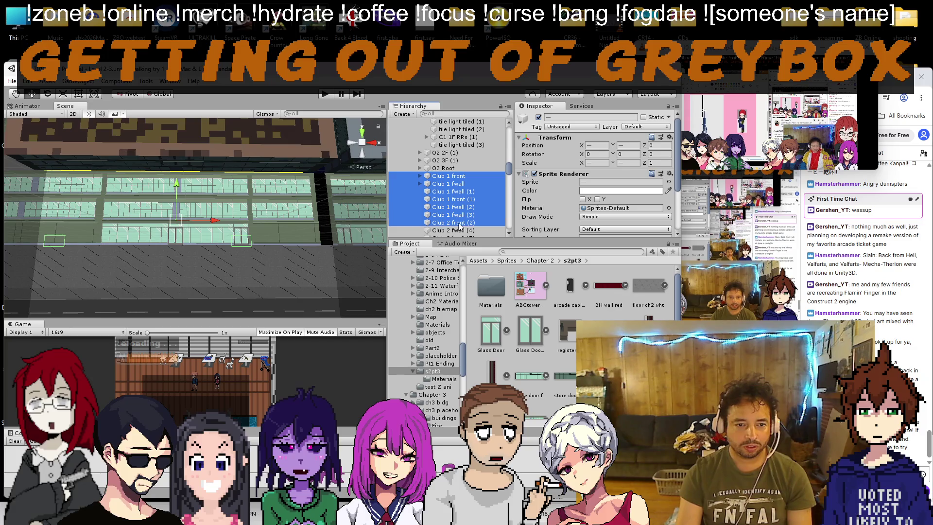
pyautogui.keyDown('shift'); pyautogui.click(459, 232); pyautogui.keyUp('shift')
pyautogui.scroll(-2, 459, 231)
pyautogui.keyDown('shift'); pyautogui.click(452, 209); pyautogui.keyUp('shift')
pyautogui.keyDown('shift'); pyautogui.click(448, 217); pyautogui.keyUp('shift')
pyautogui.keyDown('shift'); pyautogui.click(450, 225); pyautogui.keyUp('shift')
pyautogui.keyDown('shift'); pyautogui.click(449, 232); pyautogui.keyUp('shift')
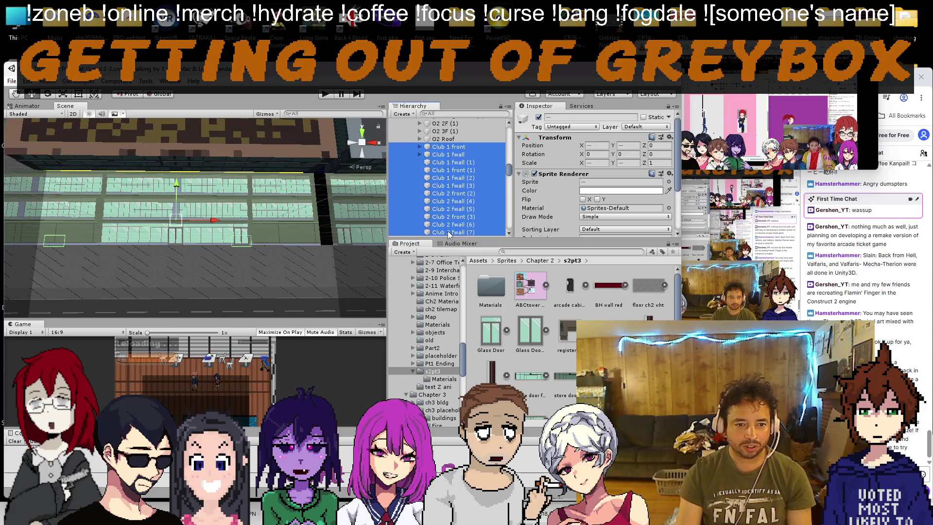
pyautogui.scroll(-3, 450, 218)
# Step: Select Club 1 front through Club 1 fwall (3), frame them, and pan to the whole street block
pyautogui.doubleClick(449, 174)
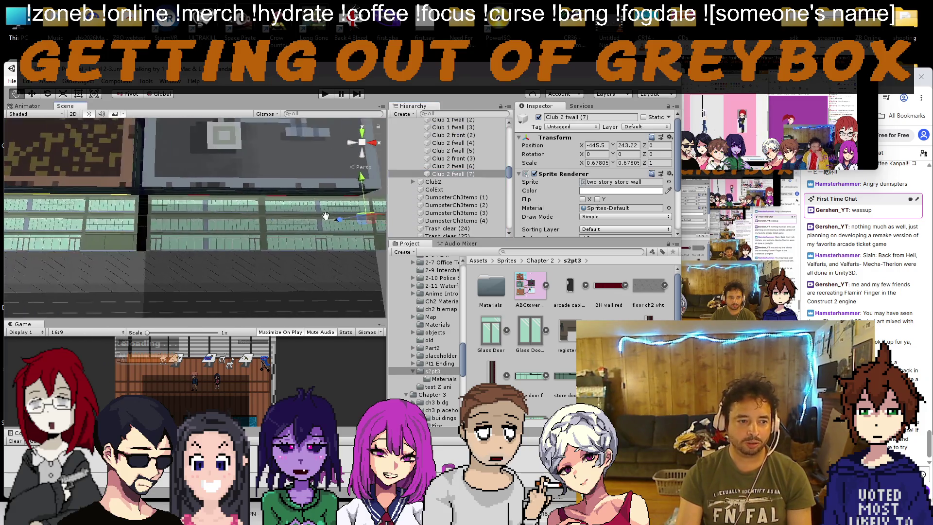
pyautogui.press('w')
pyautogui.click(279, 255)
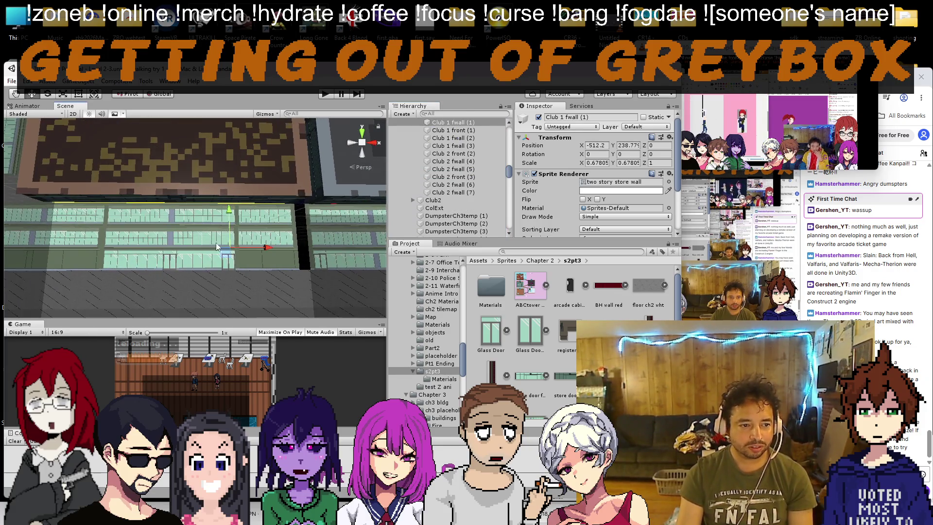
pyautogui.click(462, 145)
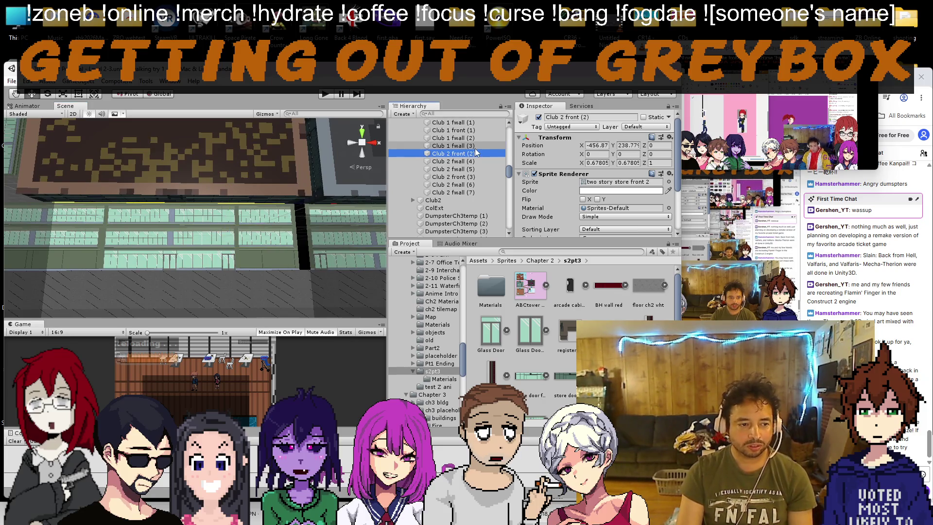
pyautogui.hotkey('shift', 'Up')
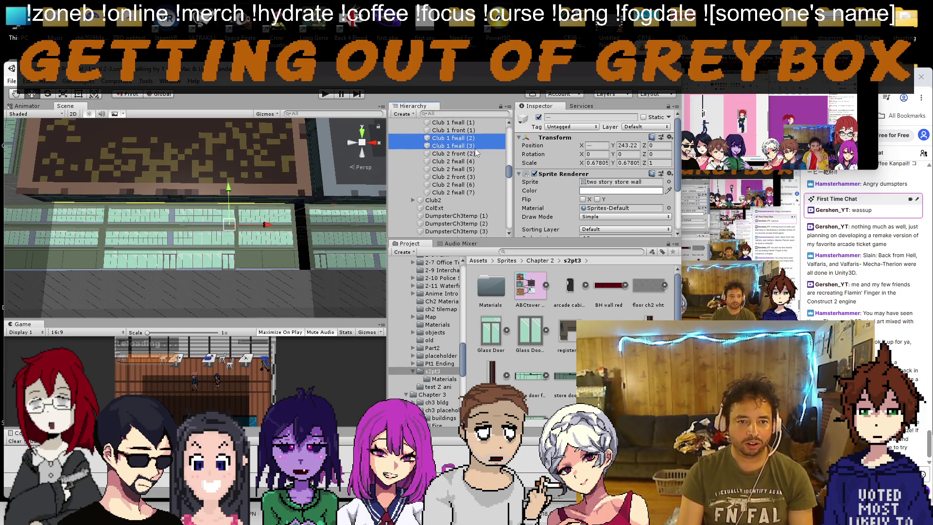
pyautogui.scroll(1, 476, 152)
pyautogui.hotkey('shift', 'Up')
pyautogui.hotkey('shift', 'Up')
pyautogui.hotkey('shift', 'Up')
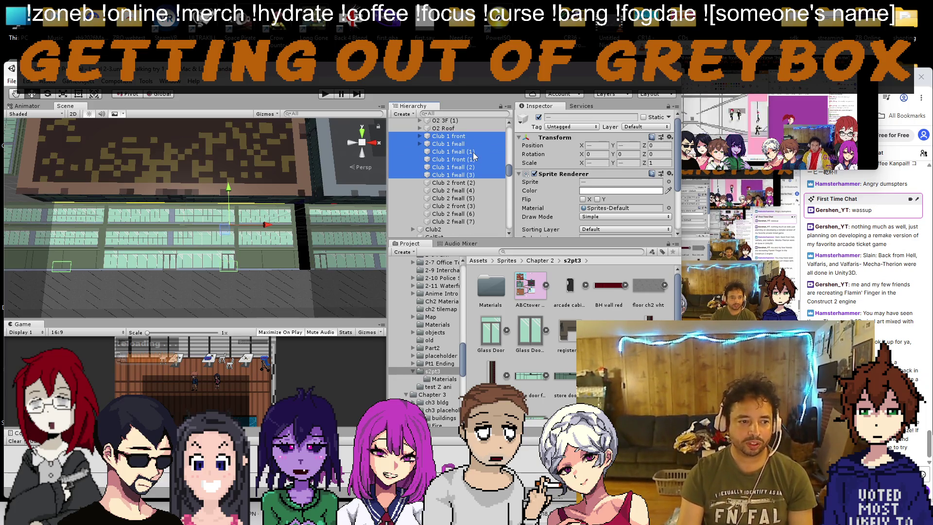
pyautogui.press('f')
pyautogui.moveTo(247, 193); pyautogui.dragTo(265, 237)
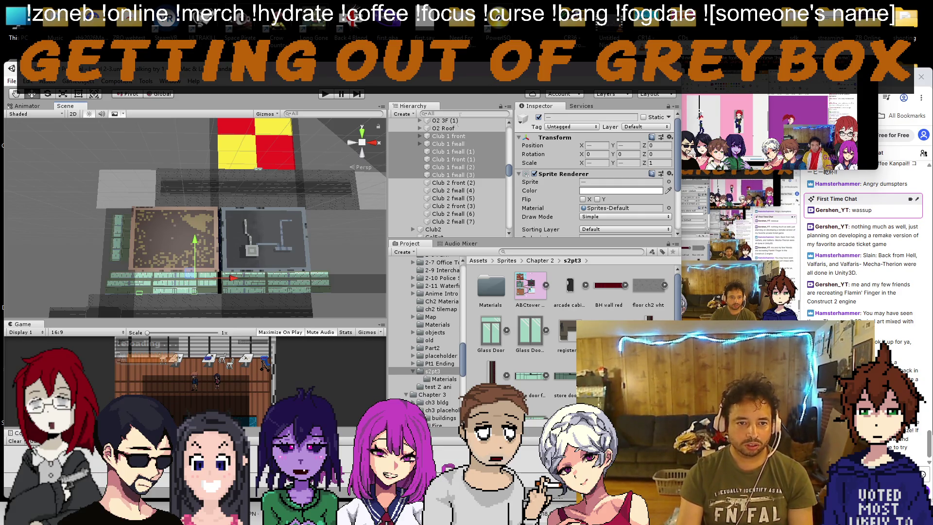
# Step: Duplicate the selected Club 1 storefront pieces and drag the copies beside the arcade's yellow and red block
pyautogui.hotkey('ctrl', 'd')
pyautogui.moveTo(182, 214)
pyautogui.mouseDown()
pyautogui.moveTo(194, 189)
pyautogui.moveTo(184, 230)
pyautogui.mouseUp()
pyautogui.moveTo(134, 284)
pyautogui.mouseDown()
pyautogui.moveTo(144, 112)
pyautogui.moveTo(145, 123)
pyautogui.mouseUp()
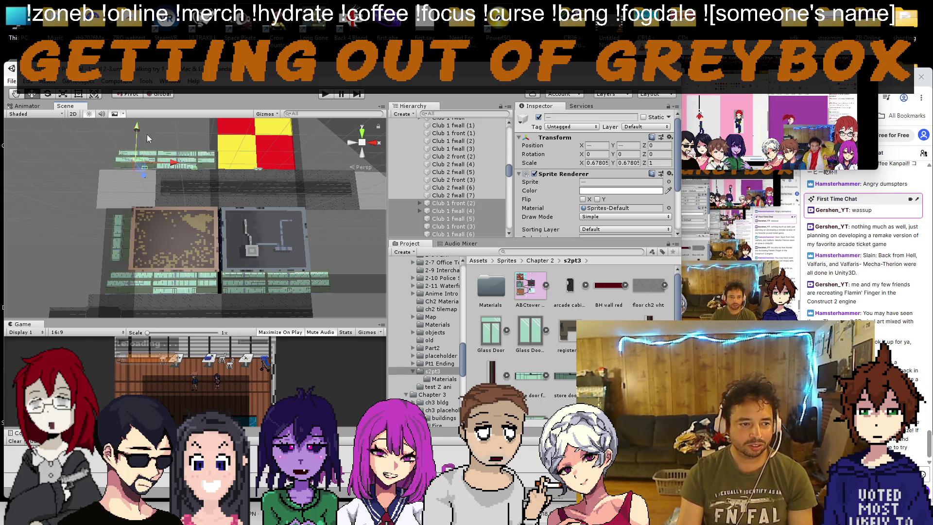
pyautogui.moveTo(178, 168); pyautogui.dragTo(244, 156)
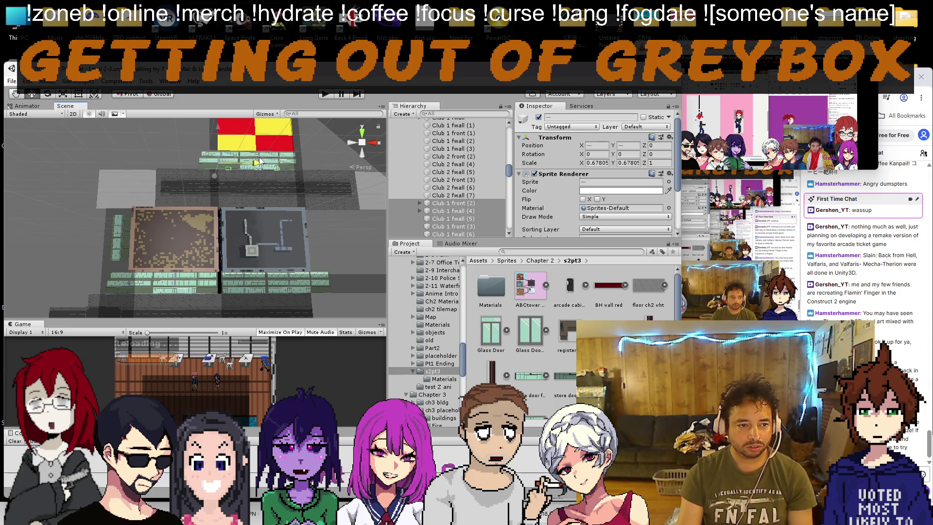
pyautogui.scroll(5, 271, 161)
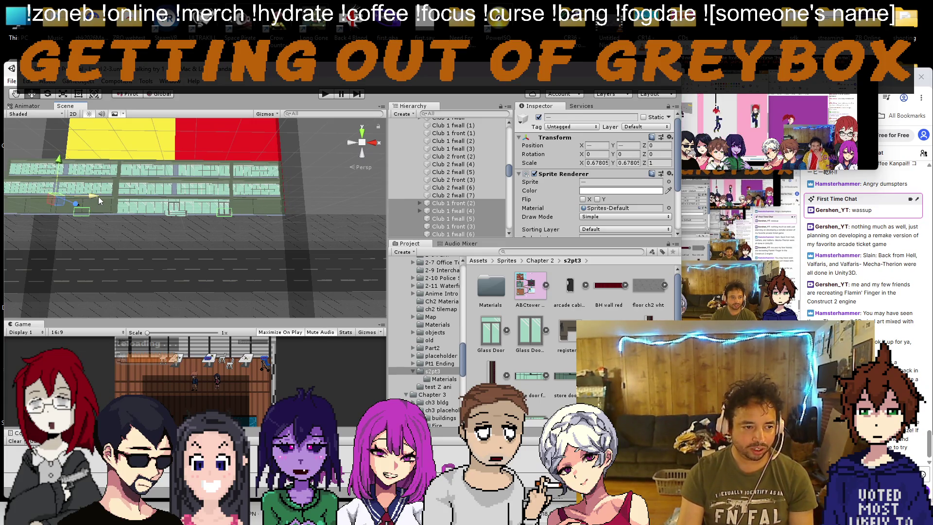
pyautogui.scroll(3, 96, 197)
pyautogui.scroll(3, 127, 187)
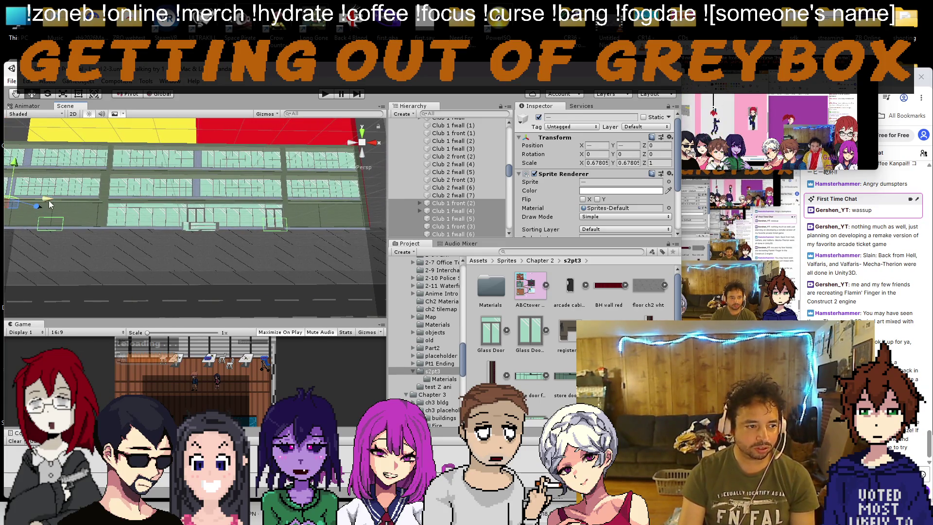
pyautogui.moveTo(53, 199); pyautogui.dragTo(25, 162)
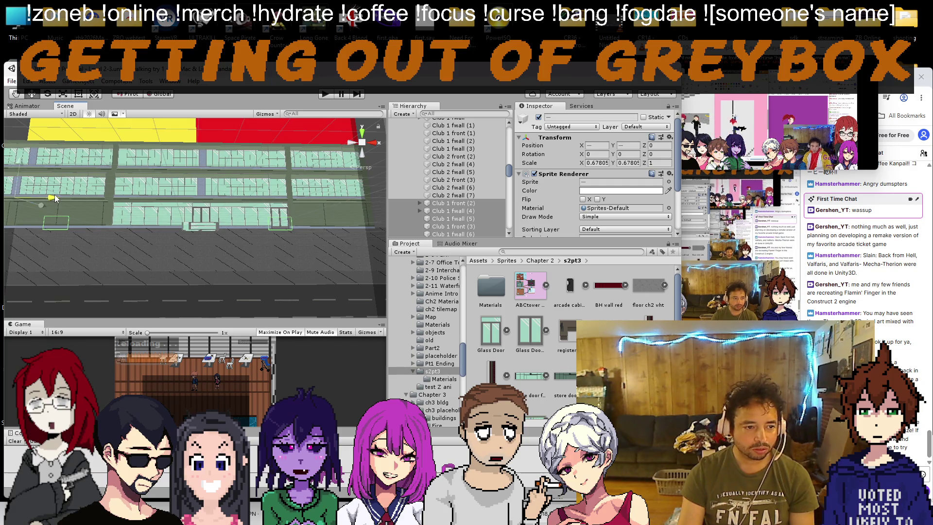
pyautogui.scroll(-5, 265, 232)
pyautogui.scroll(5, 456, 190)
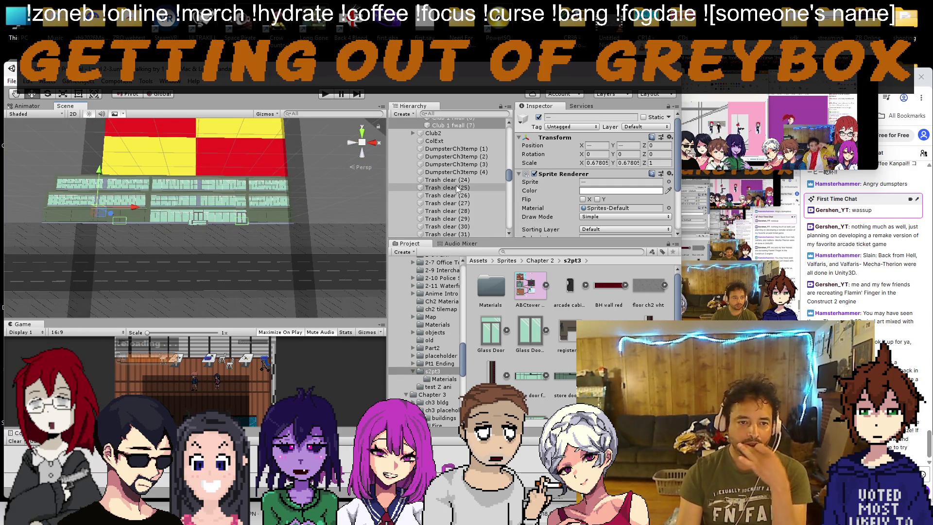
pyautogui.scroll(-5, 458, 199)
pyautogui.moveTo(452, 159)
pyautogui.mouseDown()
pyautogui.moveTo(460, 238)
pyautogui.moveTo(452, 187)
pyautogui.mouseUp()
# Step: Create a new empty object in the Arcade and name it 'Arc Front'
pyautogui.rightClick(436, 138)
pyautogui.click(461, 173)
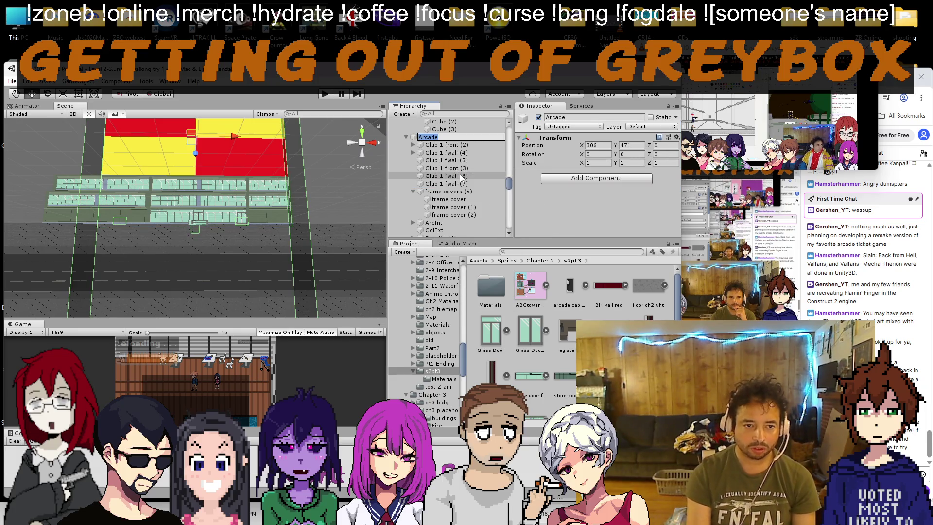
pyautogui.rightClick(448, 138)
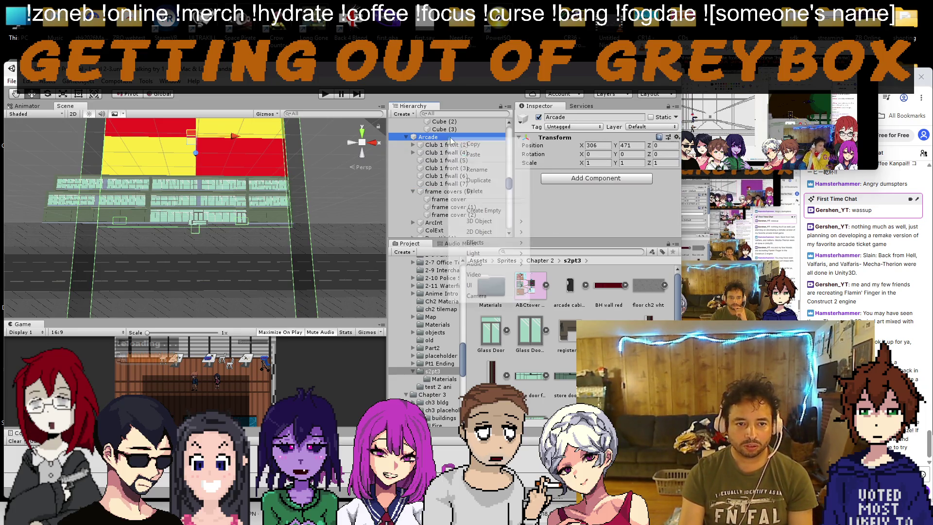
pyautogui.click(483, 211)
pyautogui.rightClick(472, 234)
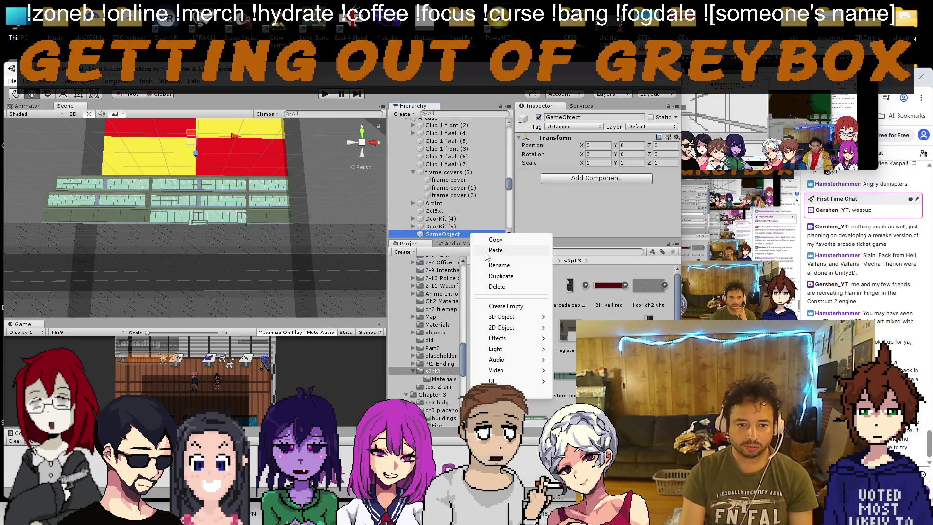
pyautogui.click(489, 265)
pyautogui.write('Arc Front')
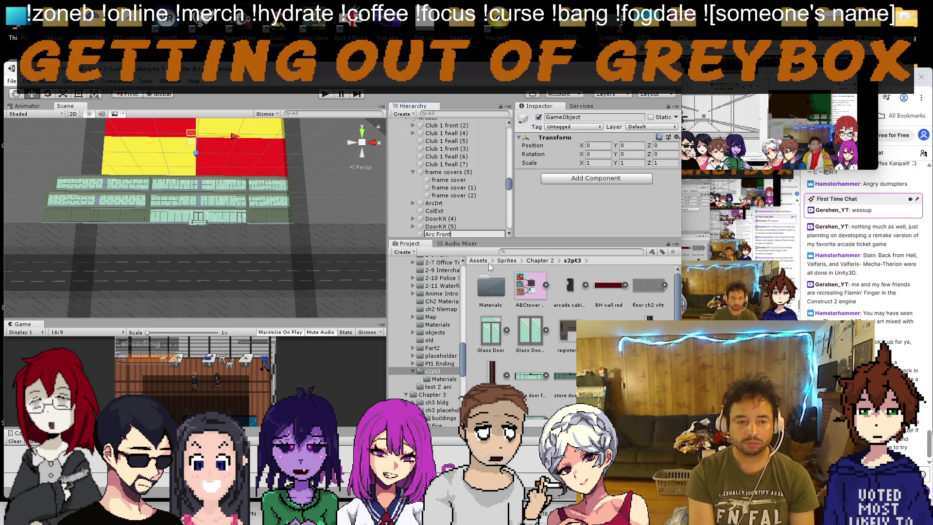
pyautogui.press('Return')
# Step: Drag the six duplicated Club 1 storefront pieces into Arc Front
pyautogui.click(461, 165)
pyautogui.click(459, 126)
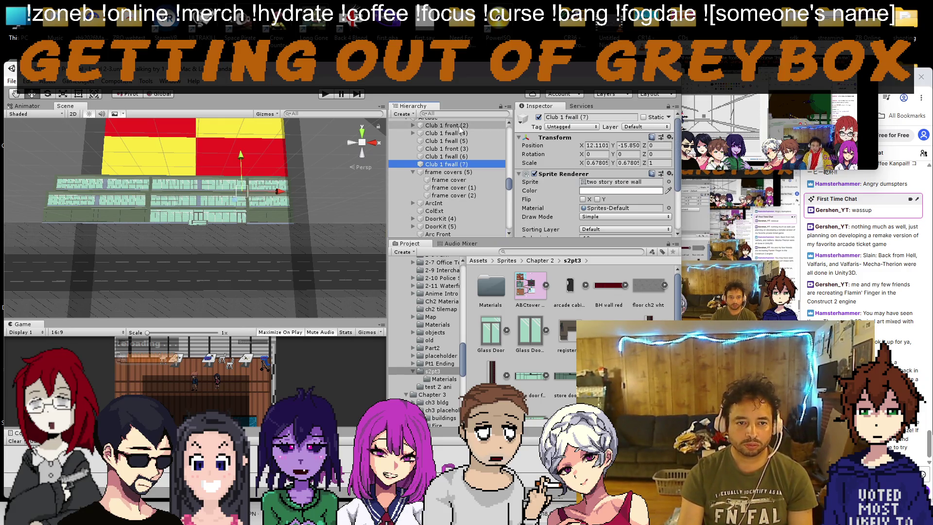
pyautogui.keyDown('shift'); pyautogui.click(459, 164); pyautogui.keyUp('shift')
pyautogui.moveTo(459, 164)
pyautogui.mouseDown()
pyautogui.moveTo(440, 231)
pyautogui.moveTo(440, 182)
pyautogui.moveTo(388, 148)
pyautogui.mouseUp()
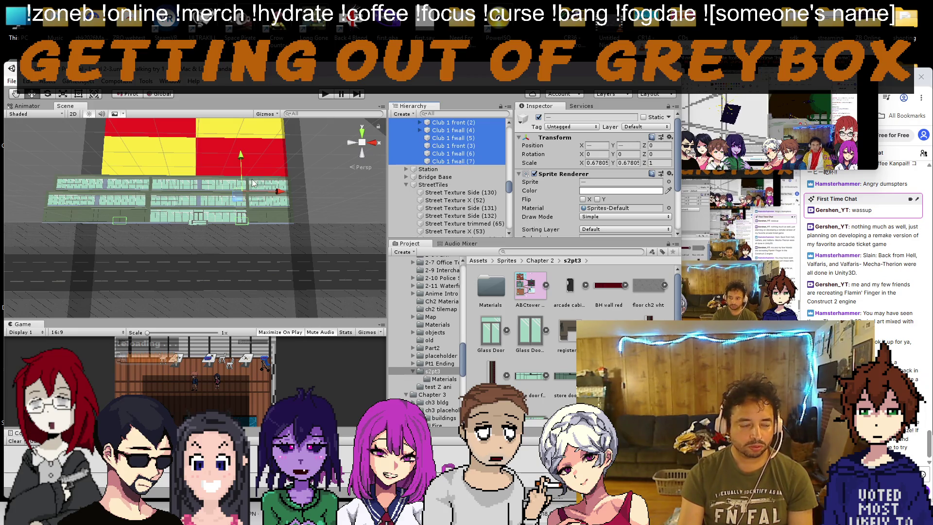
pyautogui.click(420, 131)
pyautogui.click(420, 131)
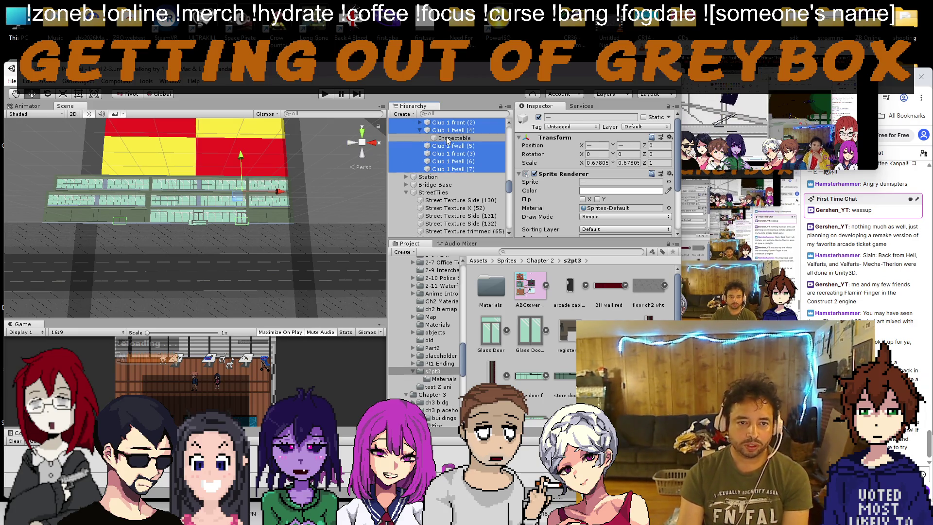
# Step: Clear the selection, collapse the street tiles group, and select the copied Club 1 front (2)
pyautogui.click(310, 179)
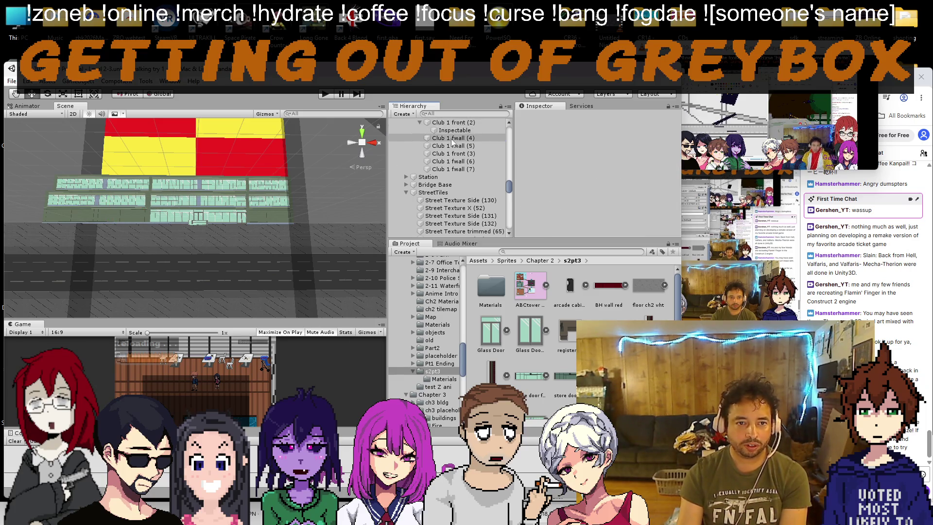
pyautogui.click(201, 223)
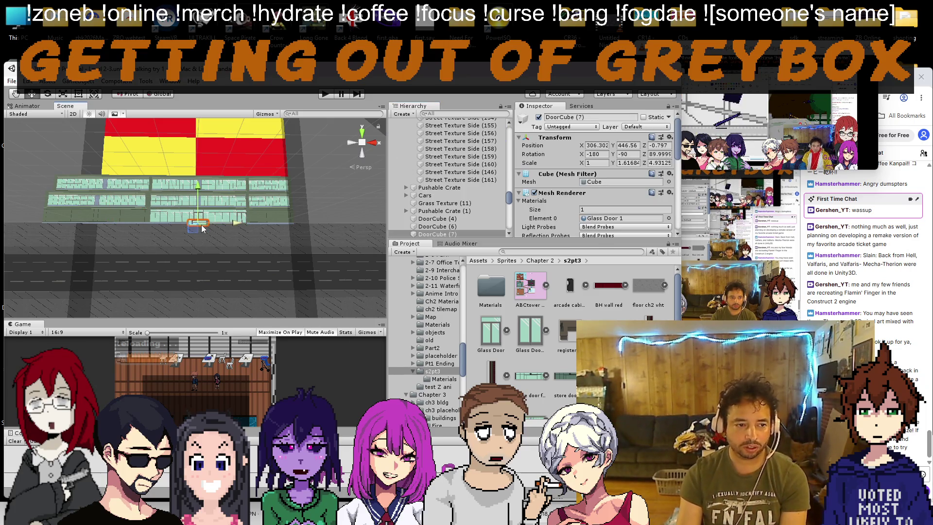
pyautogui.click(202, 225)
pyautogui.scroll(5, 201, 225)
pyautogui.scroll(-6, 194, 222)
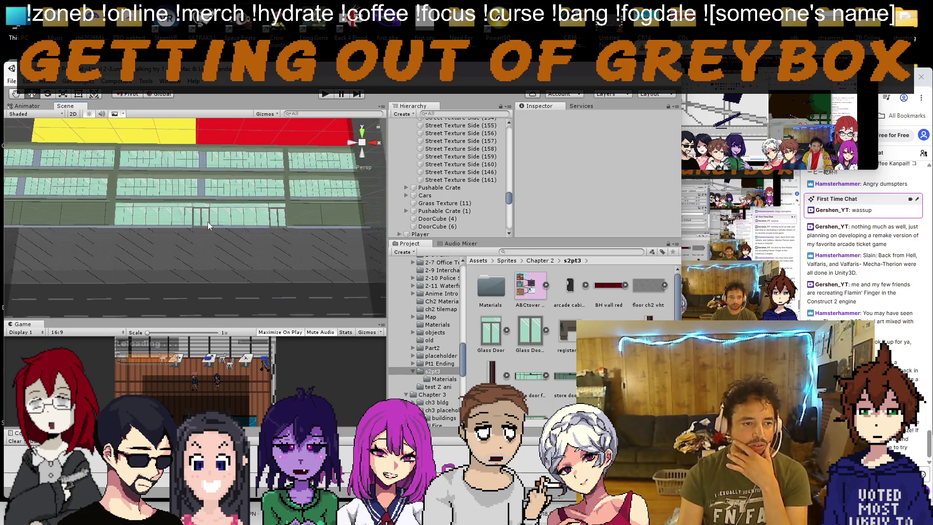
pyautogui.scroll(3, 456, 180)
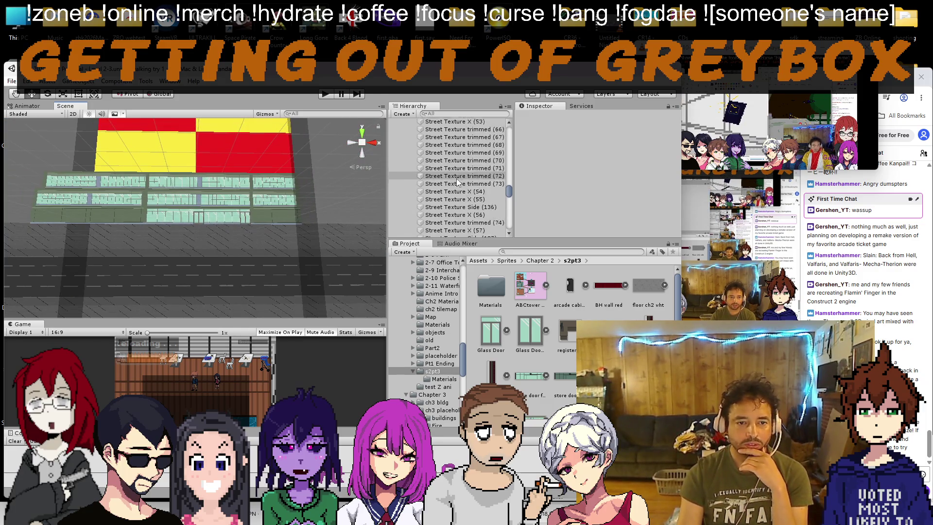
pyautogui.click(407, 191)
pyautogui.click(180, 191)
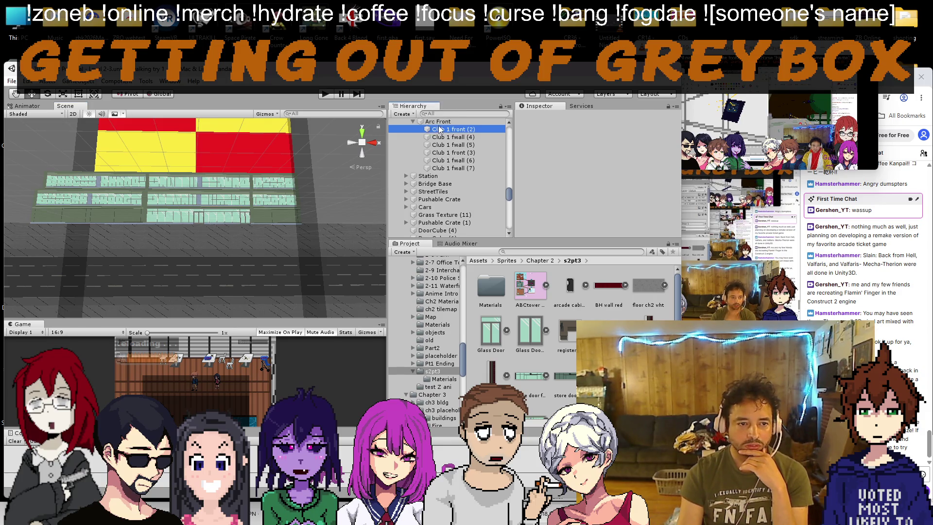
# Step: Nudge Club 1 front (2) and the whole Arc Front group slightly left
pyautogui.moveTo(236, 205); pyautogui.dragTo(232, 205)
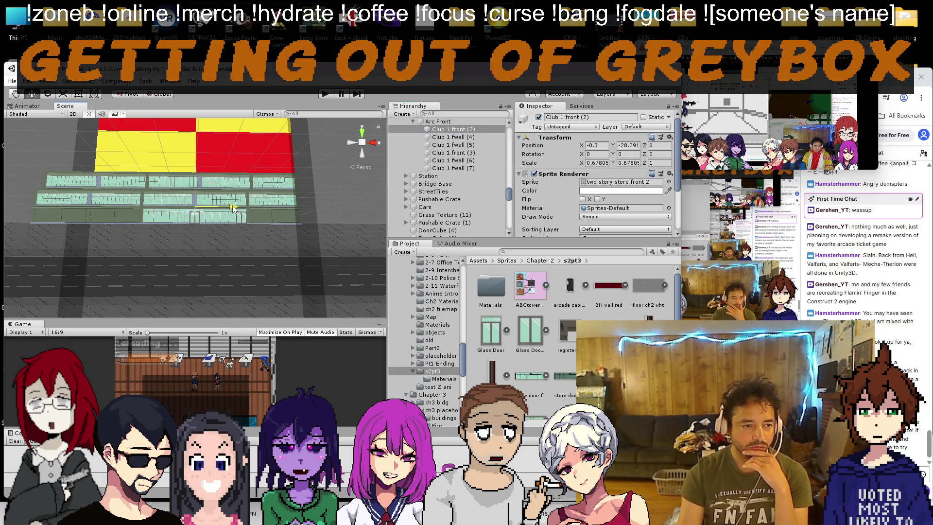
pyautogui.click(438, 121)
pyautogui.moveTo(235, 130)
pyautogui.mouseDown()
pyautogui.moveTo(180, 195)
pyautogui.moveTo(119, 214)
pyautogui.mouseUp()
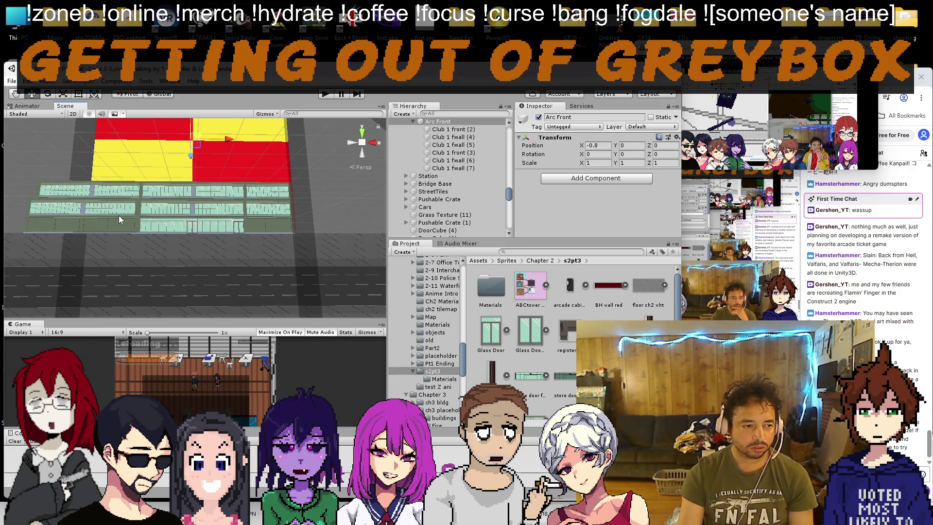
# Step: Duplicate Club 1 fwall (5) and (7) and move the copies right to extend the facade
pyautogui.click(266, 230)
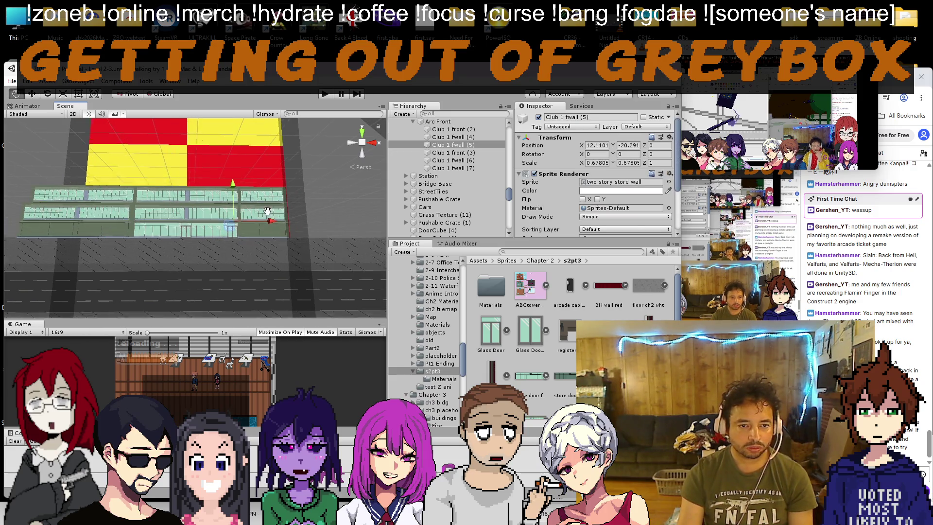
pyautogui.press('f')
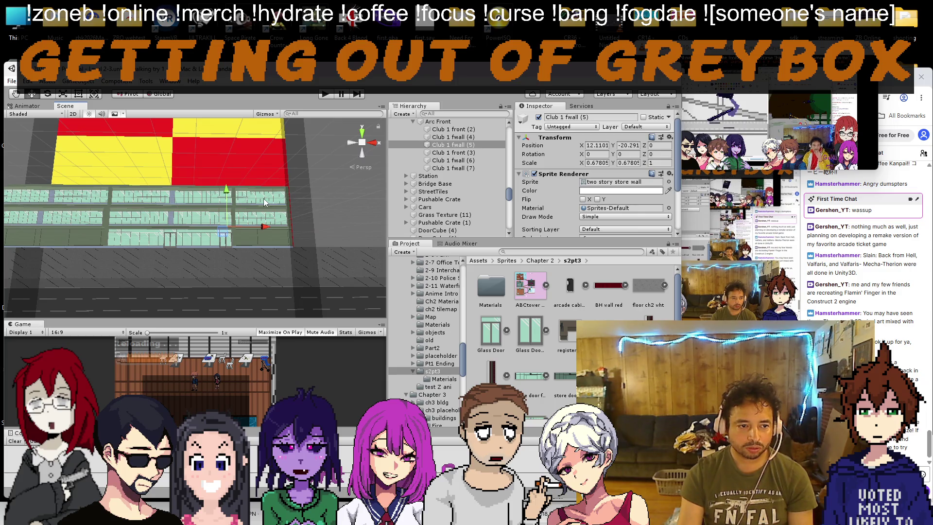
pyautogui.keyDown('shift'); pyautogui.click(272, 231); pyautogui.keyUp('shift')
pyautogui.hotkey('ctrl', 'd')
pyautogui.moveTo(265, 226); pyautogui.dragTo(332, 200)
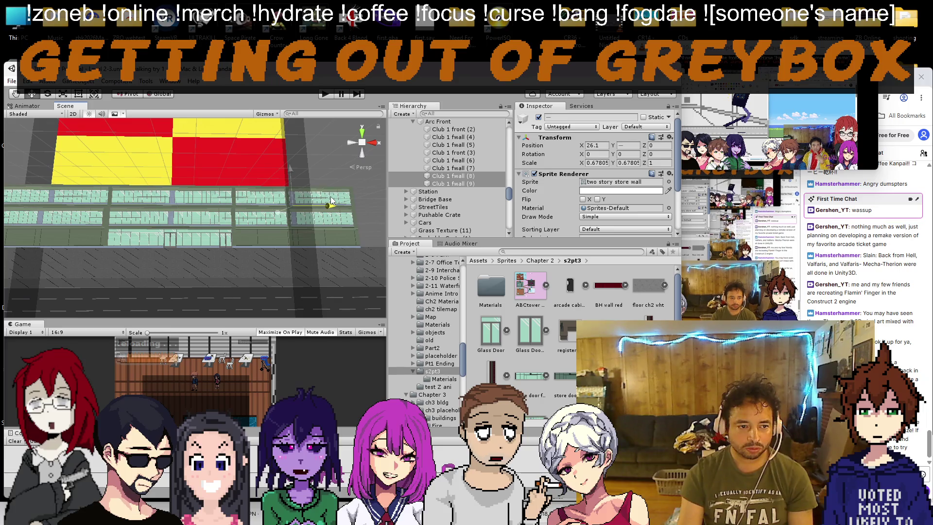
# Step: Set the copied Club 1 fwall (8)'s Order in Layer to 11
pyautogui.scroll(-3, 551, 184)
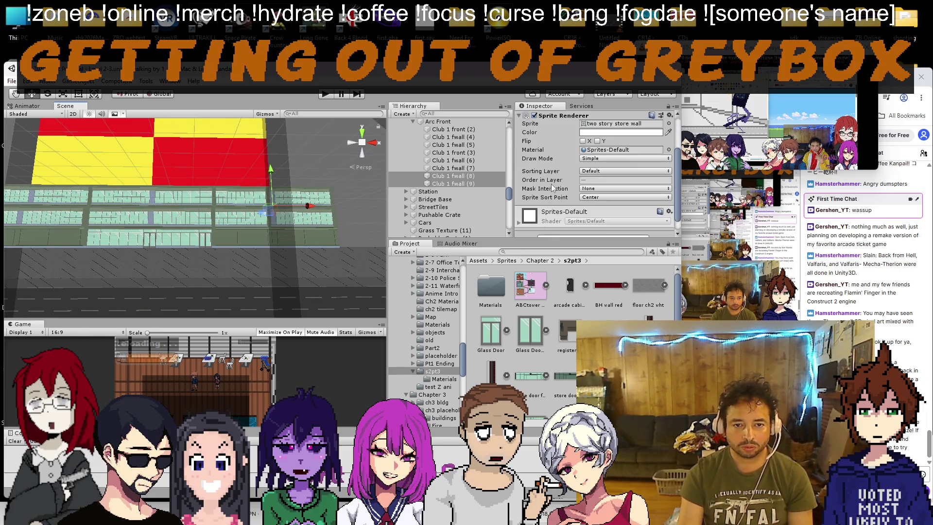
pyautogui.click(241, 208)
pyautogui.click(244, 197)
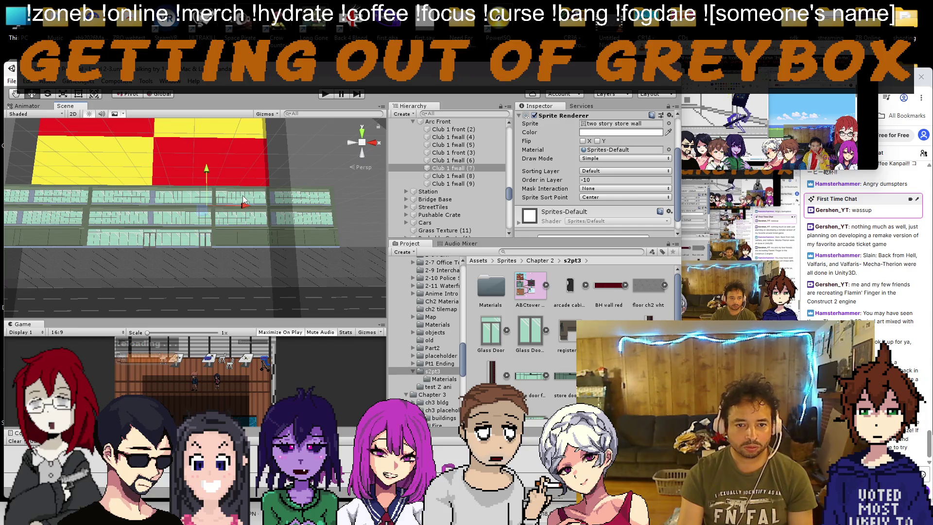
pyautogui.click(311, 232)
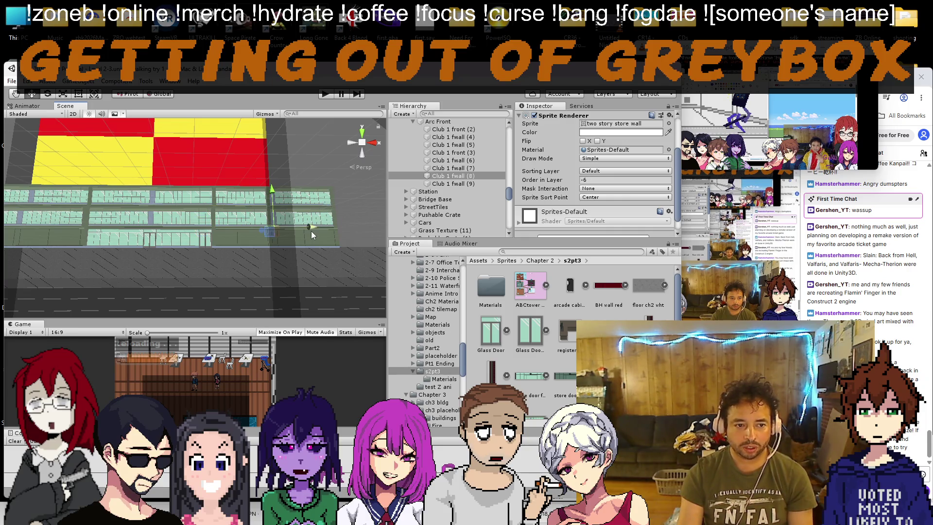
pyautogui.write('11')
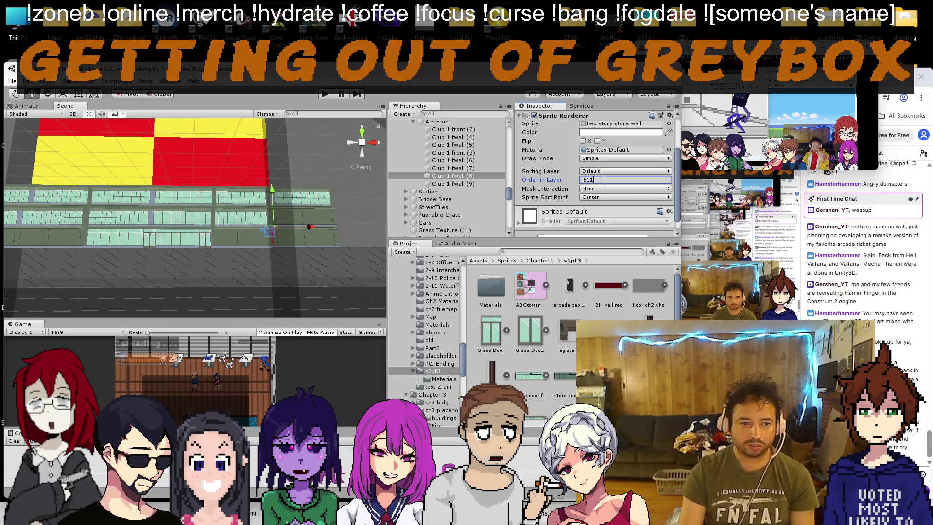